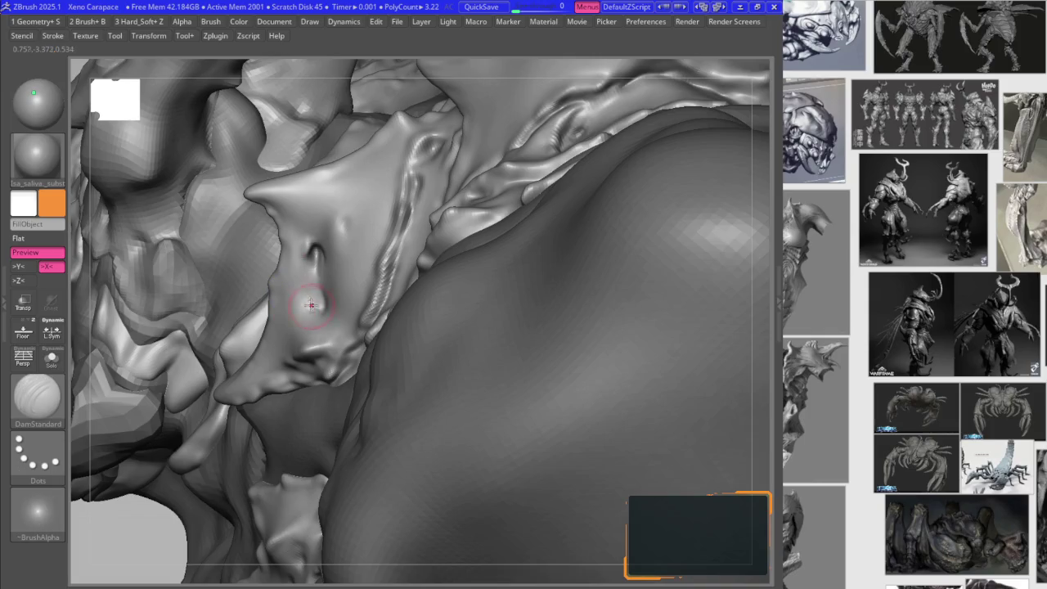
# - Sharpen the flank plate fold edges with B2_Krabi_Highlight, briefly smoothing between passes
pyautogui.moveTo(308, 291)
pyautogui.mouseDown(button='right')
pyautogui.moveTo(315, 346)
pyautogui.moveTo(300, 222)
pyautogui.moveTo(234, 226)
pyautogui.moveTo(239, 322)
pyautogui.mouseUp(button='right')
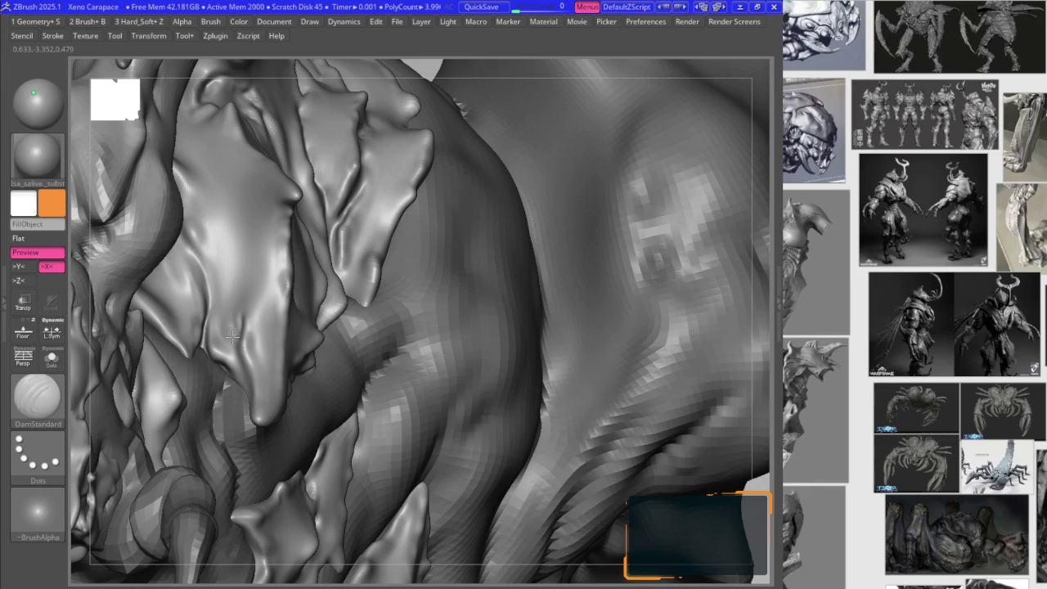
pyautogui.press('1')
pyautogui.scroll(3, 234, 319)
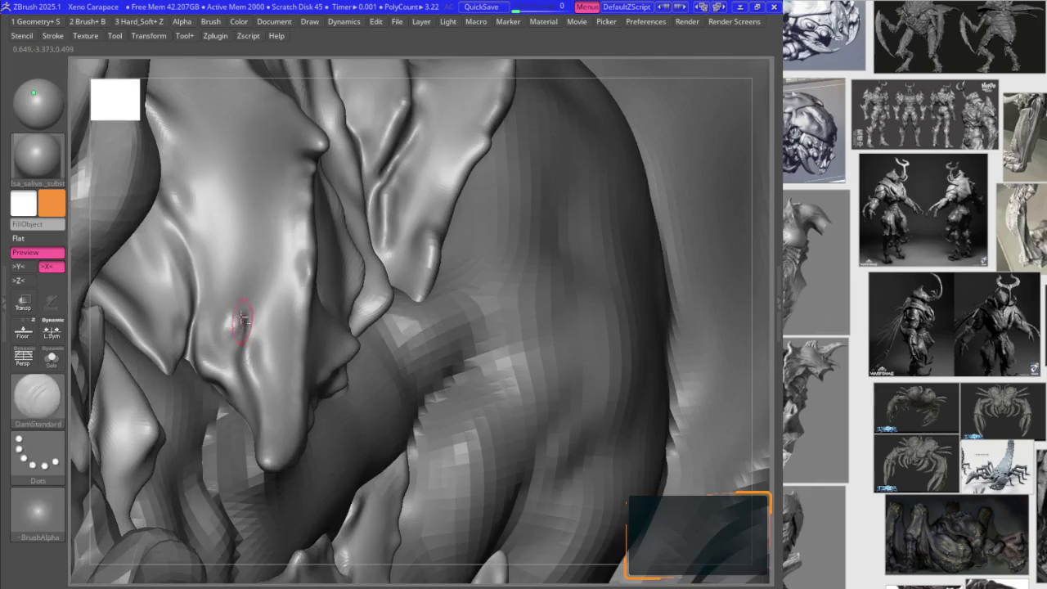
pyautogui.press('b')
pyautogui.click(302, 296)
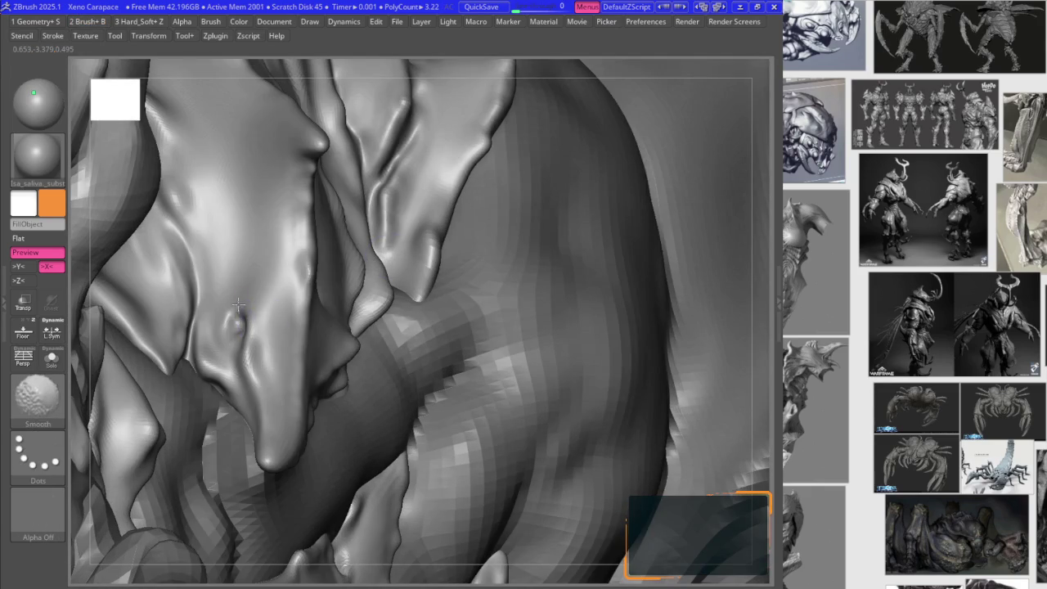
pyautogui.press('b')
pyautogui.press('1')
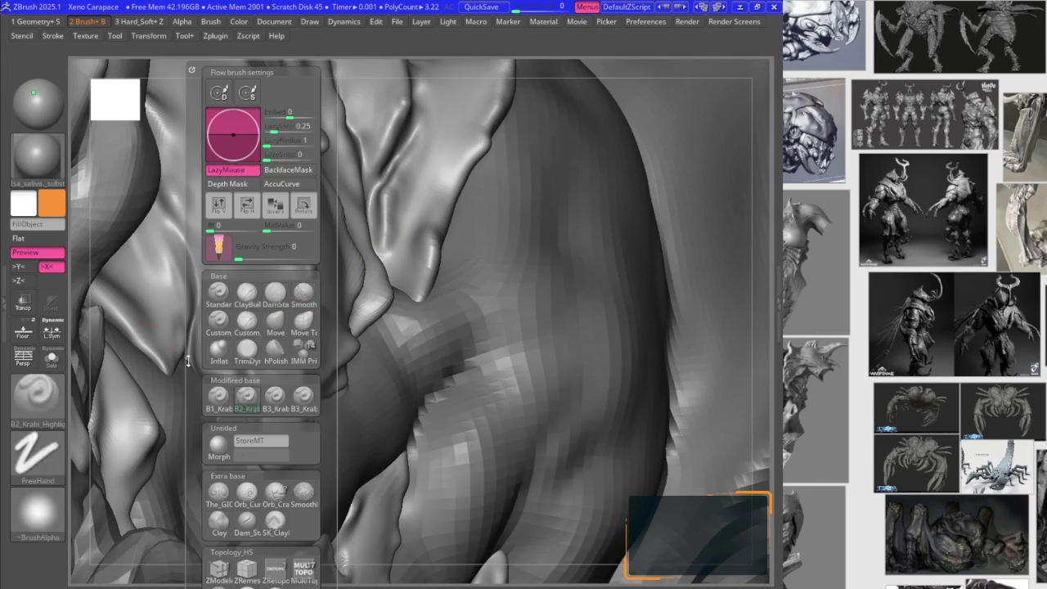
# - Orbit closer to the plate fold and re-crease it with DamStandard
pyautogui.moveTo(246, 320); pyautogui.dragTo(200, 353, button='right')
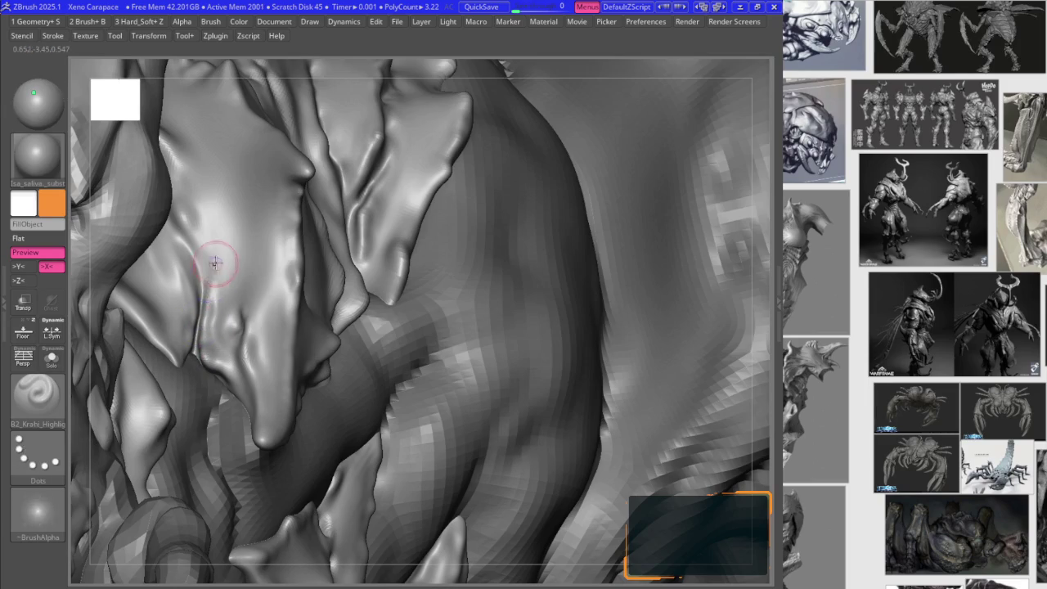
pyautogui.moveTo(217, 250); pyautogui.dragTo(197, 286, button='right')
pyautogui.press('b')
pyautogui.press('d')
pyautogui.press('s')
pyautogui.rightClick(196, 278)
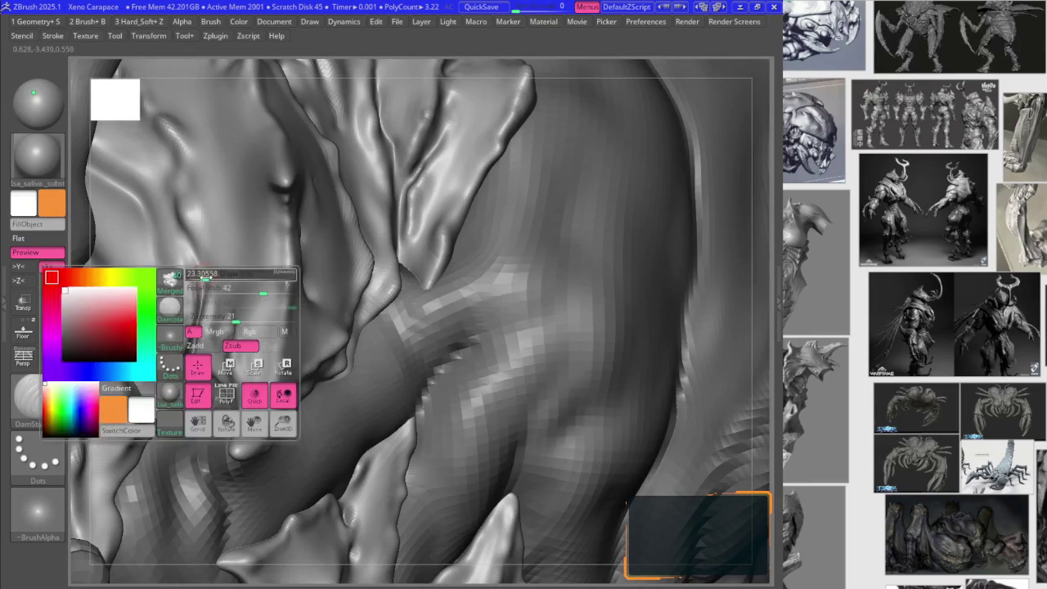
# - Smooth the fold surface, then return to B2_Krabi_Highlight around the plates
pyautogui.press('b')
pyautogui.press('s')
pyautogui.press('m')
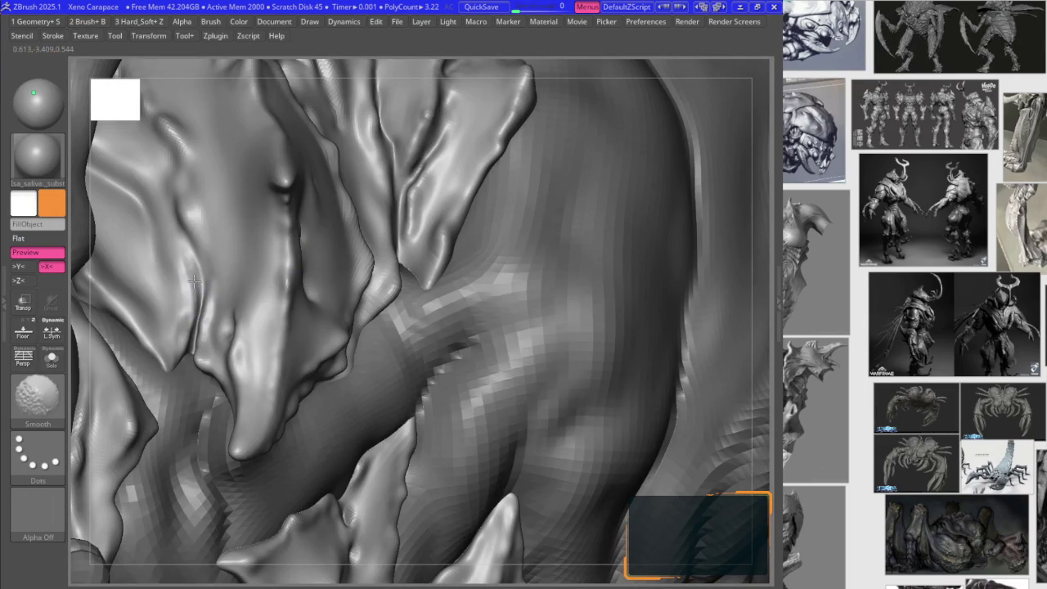
pyautogui.press('b')
pyautogui.click(186, 403)
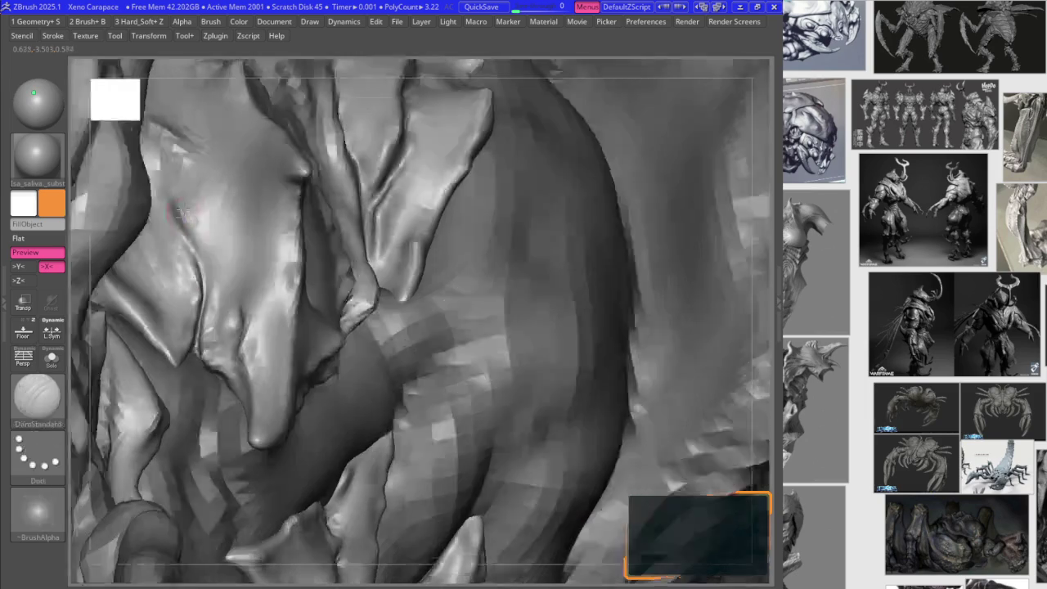
pyautogui.moveTo(181, 240)
pyautogui.mouseDown(button='right')
pyautogui.moveTo(205, 222)
pyautogui.moveTo(190, 225)
pyautogui.mouseUp(button='right')
# - Alternate DamStandard, highlight and Smooth passes along the plate folds
pyautogui.press('b')
pyautogui.press('d')
pyautogui.press('s')
pyautogui.press('b')
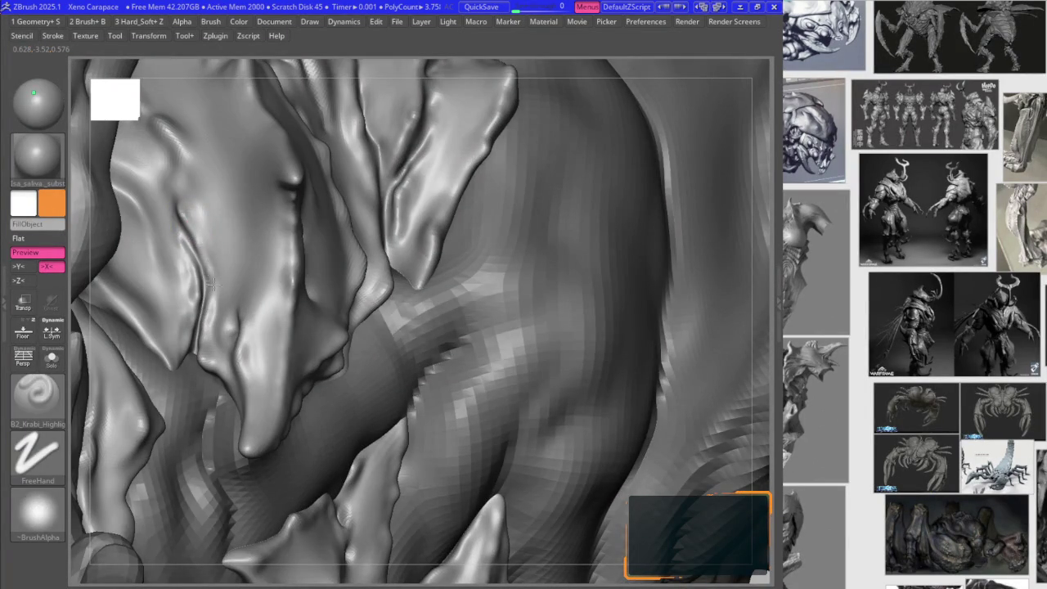
pyautogui.press('shift')
pyautogui.press('space')
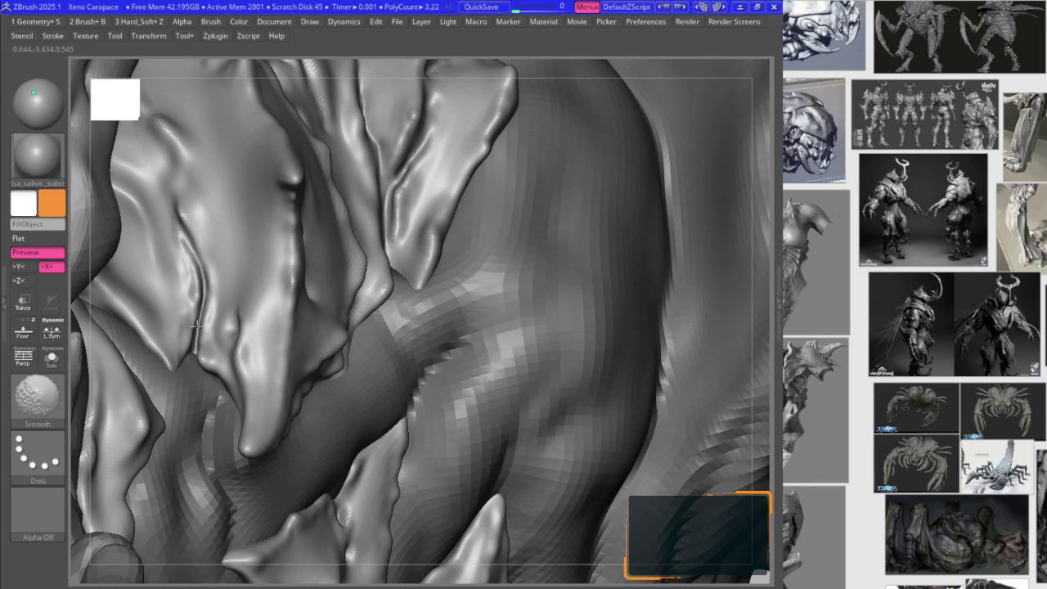
# - Finish the crease with DamStandard and pull back to the full front view of the bust
pyautogui.press('b')
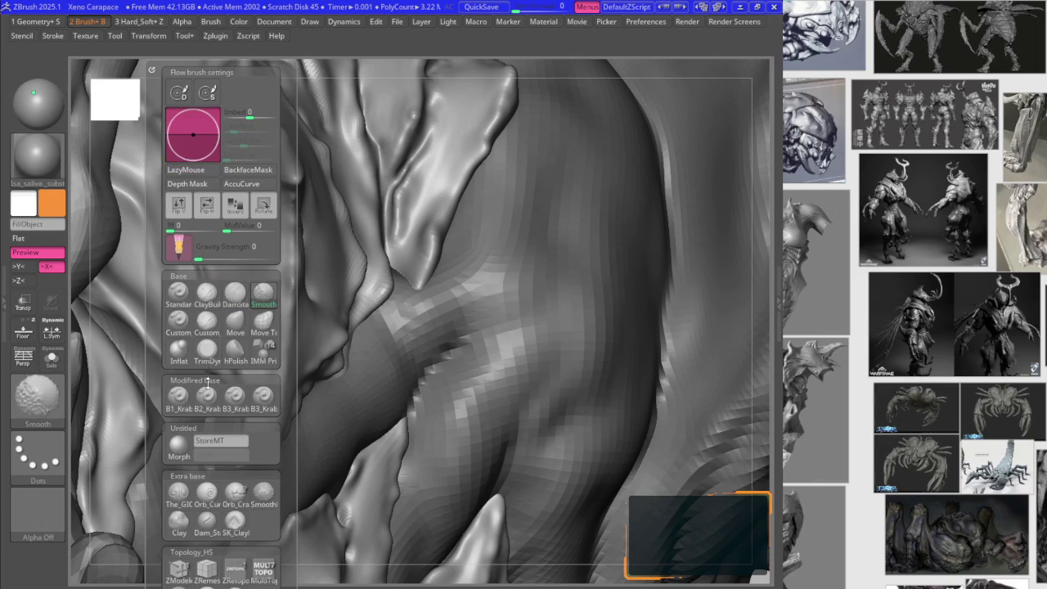
pyautogui.press('d')
pyautogui.press('s')
pyautogui.moveTo(372, 282)
pyautogui.mouseDown(button='right')
pyautogui.moveTo(246, 198)
pyautogui.moveTo(221, 259)
pyautogui.mouseUp(button='right')
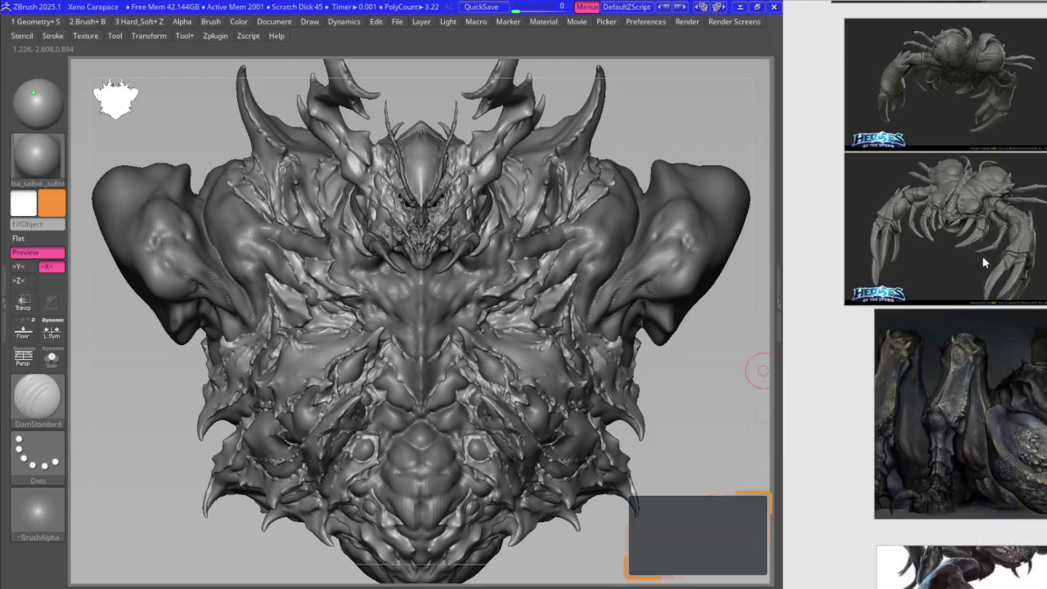
# - Orbit around the horns and neck plates, touching them up with highlight and Smooth brushes
pyautogui.moveTo(390, 190)
pyautogui.mouseDown(button='right')
pyautogui.moveTo(276, 205)
pyautogui.moveTo(292, 205)
pyautogui.moveTo(297, 229)
pyautogui.moveTo(371, 226)
pyautogui.moveTo(394, 237)
pyautogui.mouseUp(button='right')
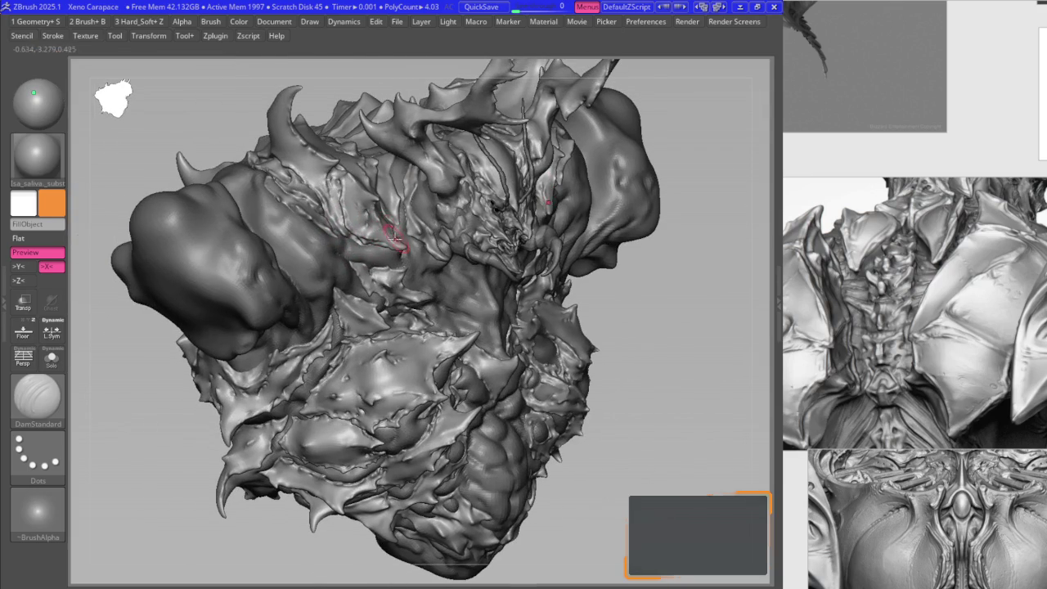
pyautogui.moveTo(360, 182)
pyautogui.keyDown('ctrl'); pyautogui.mouseDown(button='right')
pyautogui.moveTo(366, 189)
pyautogui.moveTo(334, 201)
pyautogui.moveTo(307, 174)
pyautogui.moveTo(275, 203)
pyautogui.moveTo(288, 217)
pyautogui.moveTo(275, 205)
pyautogui.moveTo(277, 229)
pyautogui.mouseUp(button='right'); pyautogui.keyUp('ctrl')
pyautogui.press('1')
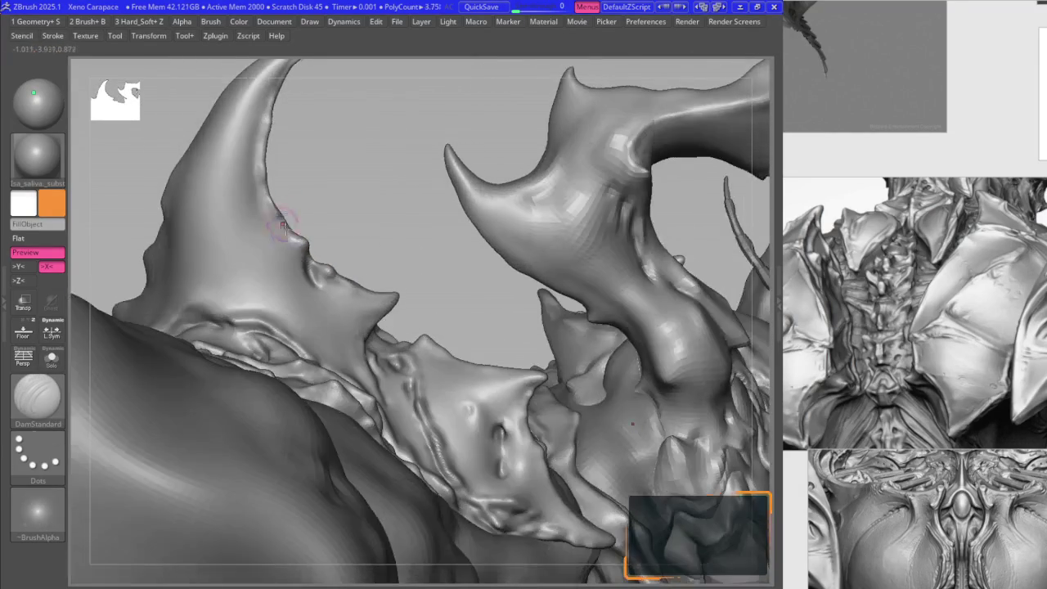
pyautogui.press('space')
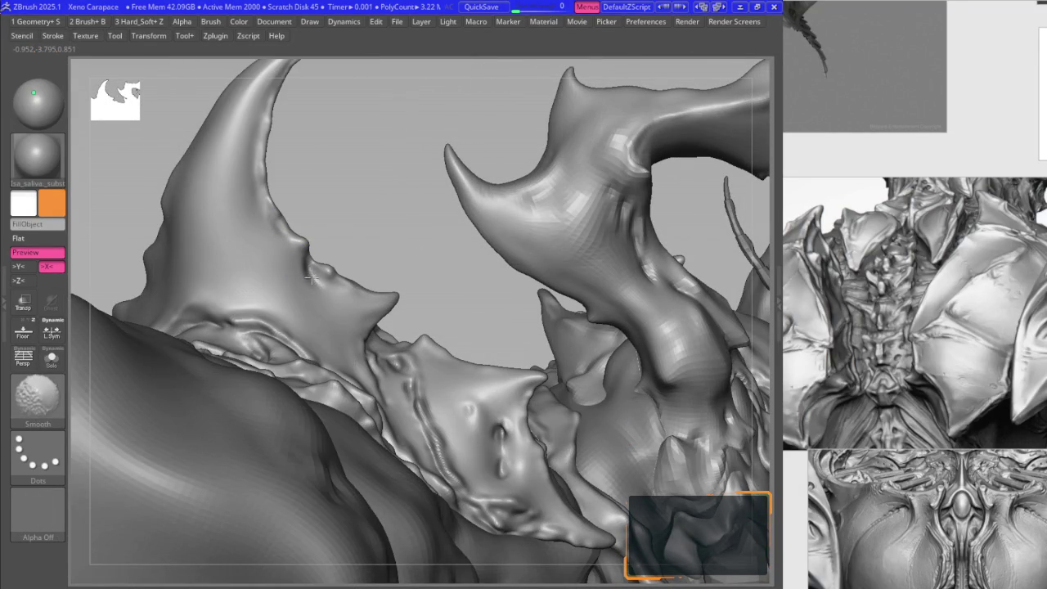
pyautogui.press('space')
pyautogui.click(296, 353)
pyautogui.moveTo(390, 269)
pyautogui.mouseDown(button='right')
pyautogui.moveTo(334, 296)
pyautogui.moveTo(379, 296)
pyautogui.moveTo(373, 269)
pyautogui.moveTo(392, 341)
pyautogui.moveTo(393, 316)
pyautogui.moveTo(392, 341)
pyautogui.moveTo(406, 339)
pyautogui.mouseUp(button='right')
pyautogui.press('f')
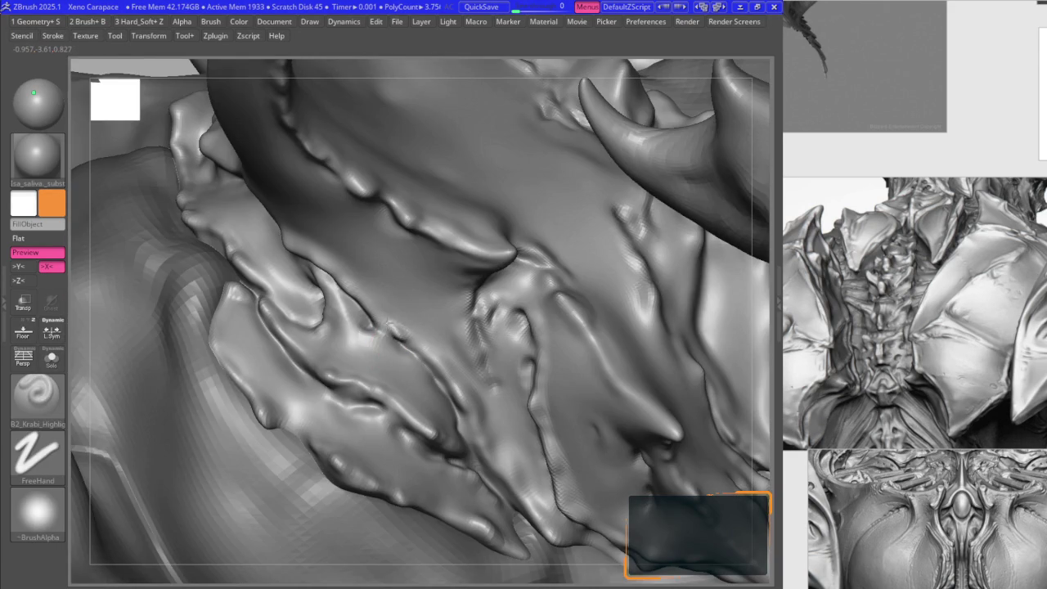
pyautogui.moveTo(373, 303)
pyautogui.mouseDown(button='right')
pyautogui.moveTo(395, 329)
pyautogui.moveTo(436, 280)
pyautogui.moveTo(397, 265)
pyautogui.mouseUp(button='right')
pyautogui.keyDown('alt'); pyautogui.moveTo(385, 221); pyautogui.dragTo(378, 300, button='right'); pyautogui.keyUp('alt')
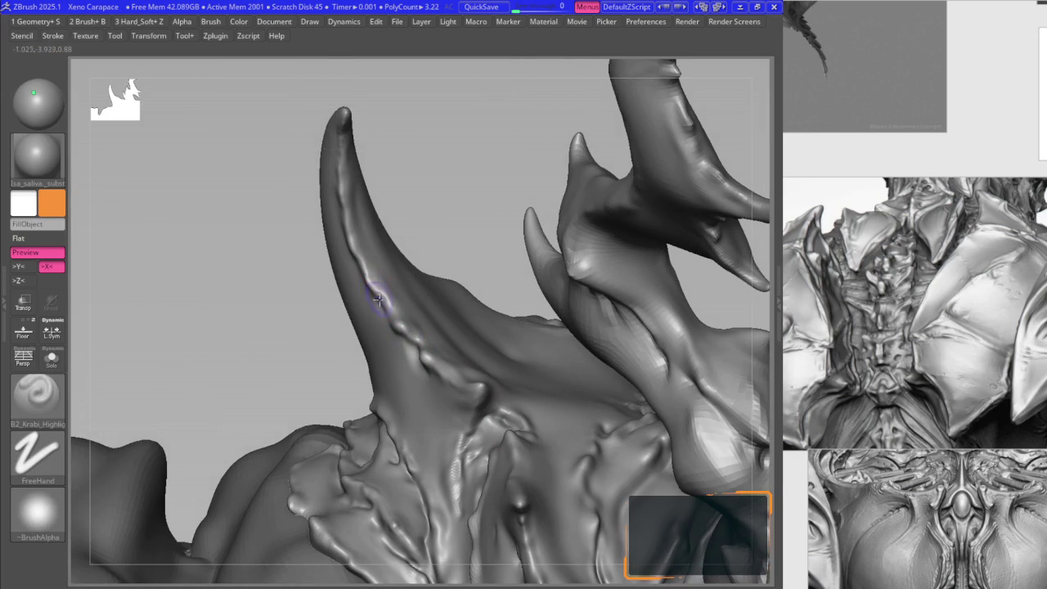
pyautogui.moveTo(366, 261); pyautogui.dragTo(353, 273, button='right')
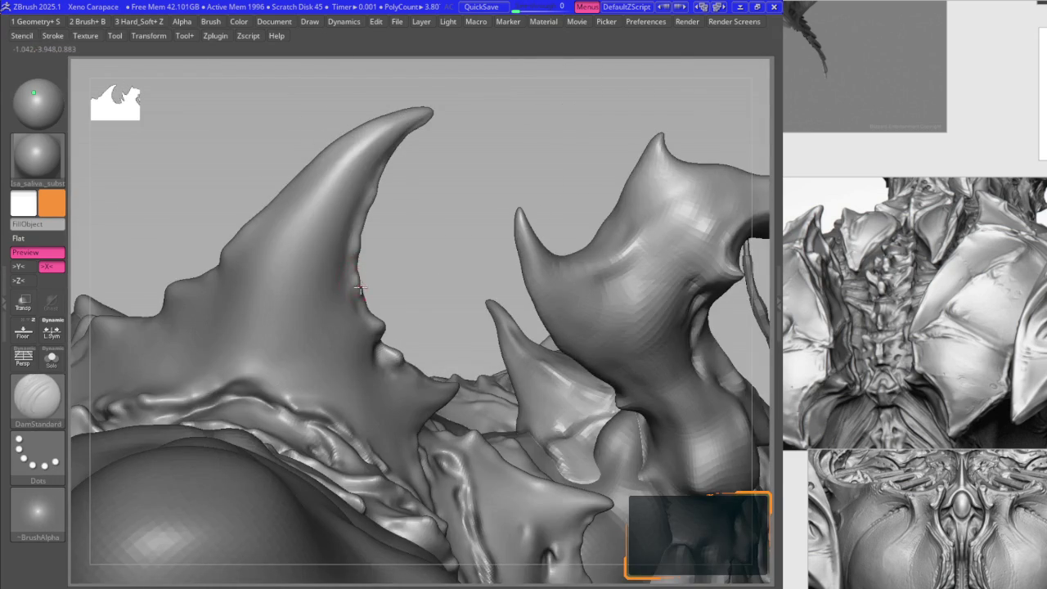
# - Pull the dorsal spike tip up and to the right with the Move brush
pyautogui.press('b')
pyautogui.press('m')
pyautogui.press('v')
pyautogui.moveTo(360, 291)
pyautogui.keyDown('alt'); pyautogui.mouseDown(button='right')
pyautogui.moveTo(269, 237)
pyautogui.moveTo(291, 226)
pyautogui.moveTo(249, 266)
pyautogui.mouseUp(button='right'); pyautogui.keyUp('alt')
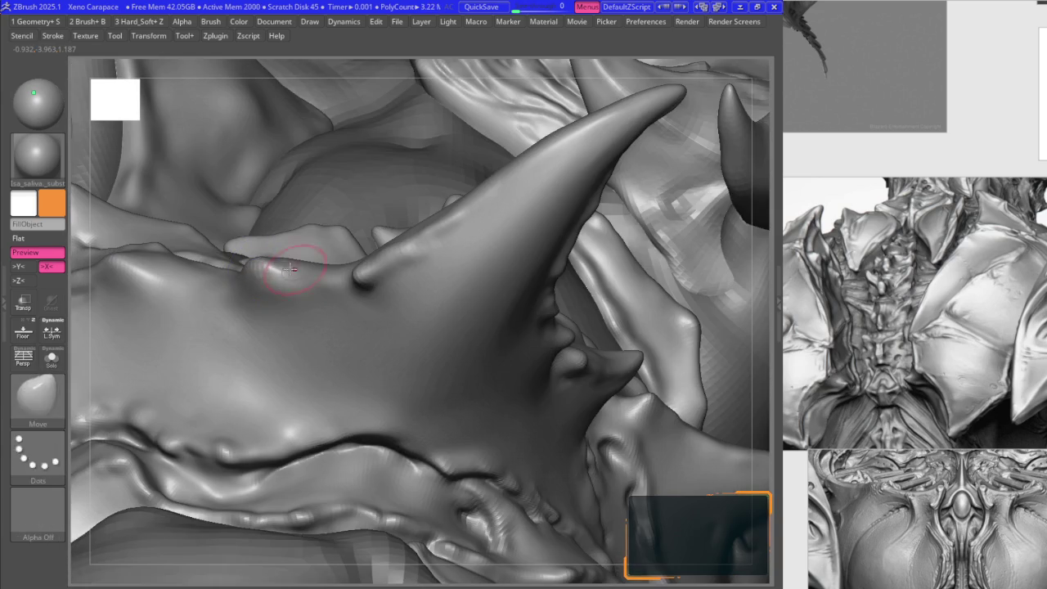
pyautogui.moveTo(269, 273)
pyautogui.mouseDown(button='right')
pyautogui.moveTo(299, 232)
pyautogui.moveTo(258, 262)
pyautogui.moveTo(270, 258)
pyautogui.mouseUp(button='right')
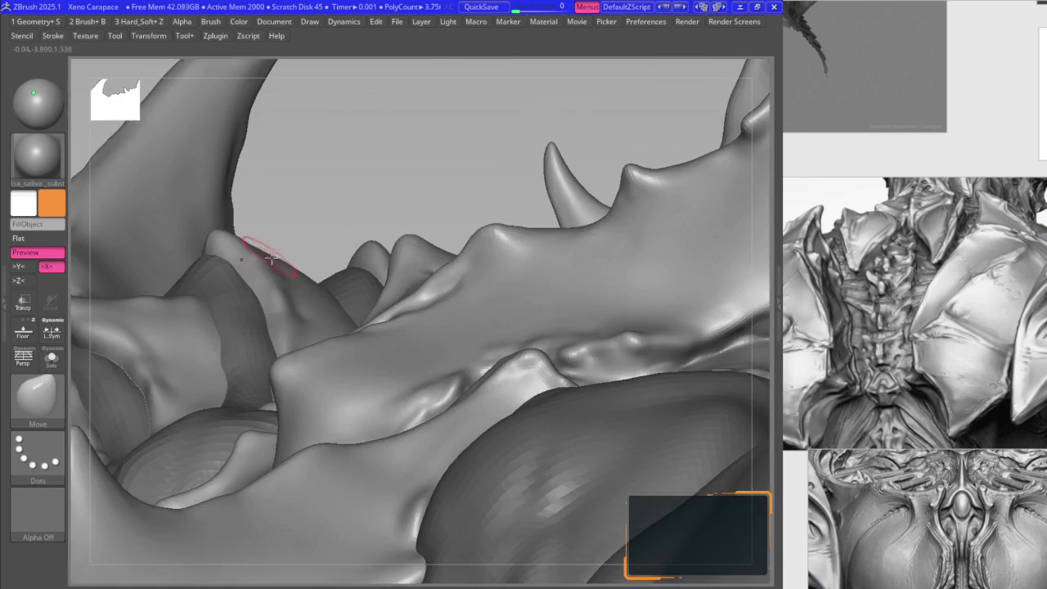
pyautogui.moveTo(486, 228)
pyautogui.mouseDown(button='right')
pyautogui.moveTo(393, 247)
pyautogui.moveTo(479, 234)
pyautogui.moveTo(531, 257)
pyautogui.mouseUp(button='right')
pyautogui.moveTo(520, 245); pyautogui.dragTo(528, 237)
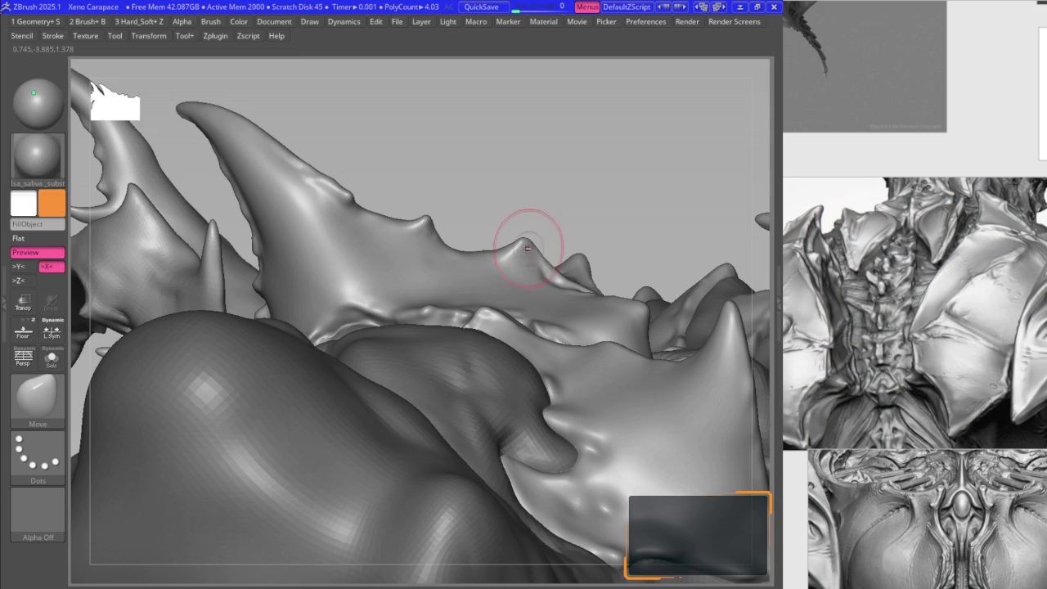
# - Bend the left horn tip outward to the left
pyautogui.moveTo(409, 215); pyautogui.dragTo(460, 249, button='right')
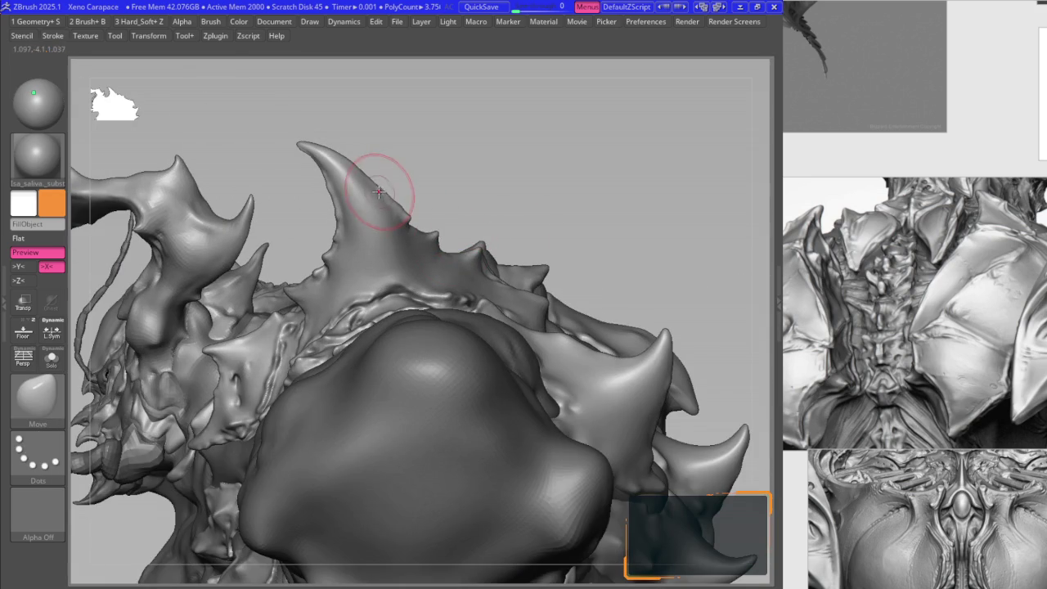
pyautogui.moveTo(336, 159)
pyautogui.keyDown('ctrl'); pyautogui.mouseDown(button='right')
pyautogui.moveTo(310, 175)
pyautogui.moveTo(285, 143)
pyautogui.moveTo(345, 193)
pyautogui.mouseUp(button='right'); pyautogui.keyUp('ctrl')
pyautogui.moveTo(429, 225); pyautogui.dragTo(350, 212, button='right')
pyautogui.moveTo(378, 191); pyautogui.dragTo(382, 190)
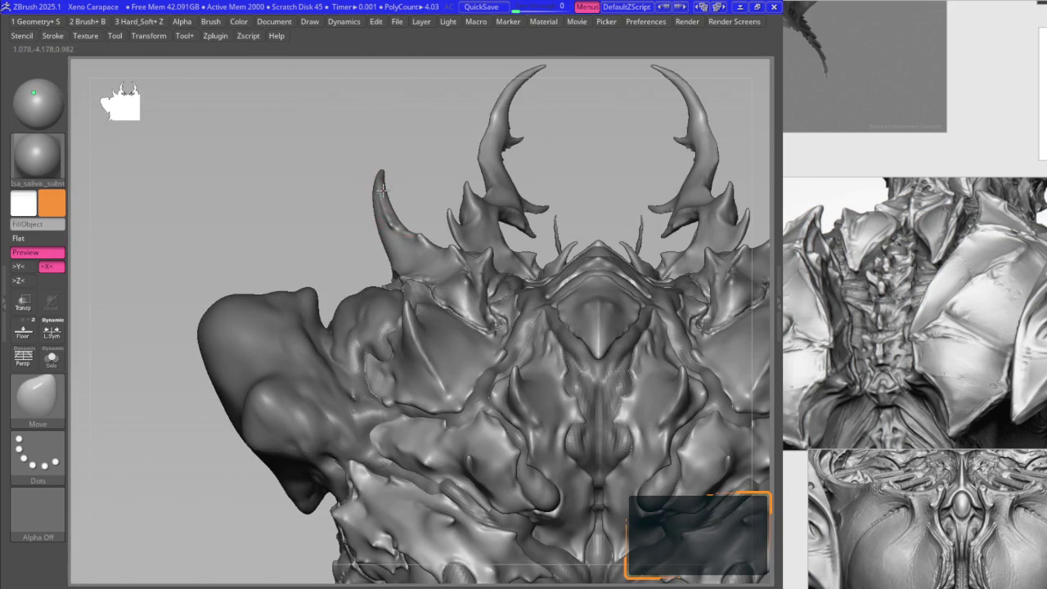
# - Frame the bust and zoom in on the left horn and shoulder with the highlight brush
pyautogui.press('f')
pyautogui.moveTo(382, 235); pyautogui.dragTo(455, 264, button='right')
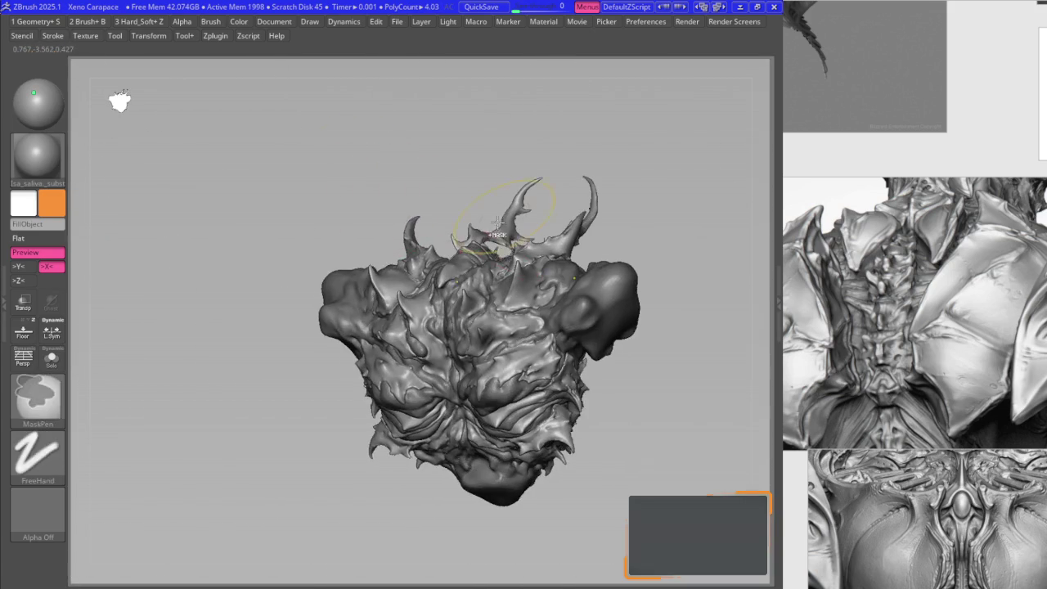
pyautogui.moveTo(335, 238)
pyautogui.mouseDown(button='right')
pyautogui.moveTo(376, 194)
pyautogui.moveTo(392, 293)
pyautogui.moveTo(389, 393)
pyautogui.moveTo(415, 350)
pyautogui.moveTo(355, 303)
pyautogui.moveTo(287, 355)
pyautogui.moveTo(264, 299)
pyautogui.moveTo(284, 314)
pyautogui.moveTo(266, 307)
pyautogui.mouseUp(button='right')
pyautogui.press('b')
pyautogui.press('k')
pyautogui.press('h')
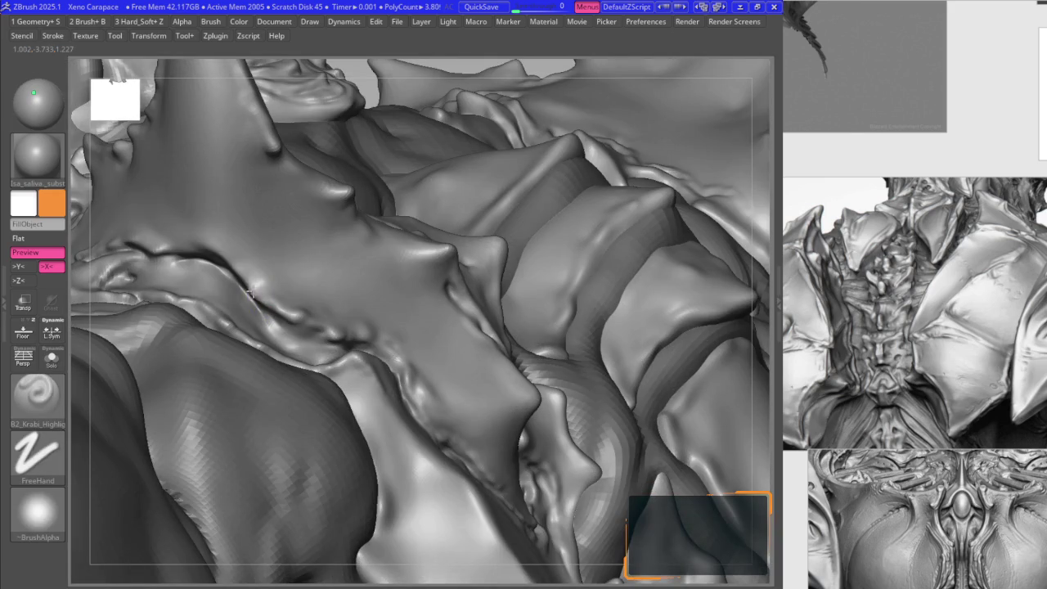
# - Mask a small patch of the shoulder plate near the seam
pyautogui.moveTo(182, 244); pyautogui.dragTo(299, 334, button='right')
pyautogui.moveTo(383, 335)
pyautogui.mouseDown(button='right')
pyautogui.moveTo(410, 367)
pyautogui.moveTo(420, 369)
pyautogui.moveTo(385, 351)
pyautogui.moveTo(479, 385)
pyautogui.moveTo(539, 347)
pyautogui.mouseUp(button='right')
pyautogui.scroll(2, 391, 350)
pyautogui.scroll(2, 394, 356)
pyautogui.keyDown('ctrl'); pyautogui.moveTo(547, 351); pyautogui.dragTo(553, 342); pyautogui.keyUp('ctrl')
pyautogui.moveTo(552, 342)
pyautogui.mouseDown(button='right')
pyautogui.moveTo(546, 349)
pyautogui.moveTo(612, 401)
pyautogui.mouseUp(button='right')
pyautogui.moveTo(580, 329)
pyautogui.mouseDown(button='right')
pyautogui.moveTo(538, 309)
pyautogui.moveTo(520, 268)
pyautogui.mouseUp(button='right')
pyautogui.moveTo(510, 229)
pyautogui.mouseDown(button='right')
pyautogui.moveTo(518, 205)
pyautogui.moveTo(523, 290)
pyautogui.moveTo(511, 327)
pyautogui.moveTo(532, 289)
pyautogui.mouseUp(button='right')
# - Reshape the plate fold edge along the seam with the Move brush
pyautogui.press('b')
pyautogui.press('m')
pyautogui.press('v')
pyautogui.moveTo(535, 218)
pyautogui.mouseDown(button='right')
pyautogui.moveTo(514, 276)
pyautogui.moveTo(522, 287)
pyautogui.moveTo(516, 281)
pyautogui.mouseUp(button='right')
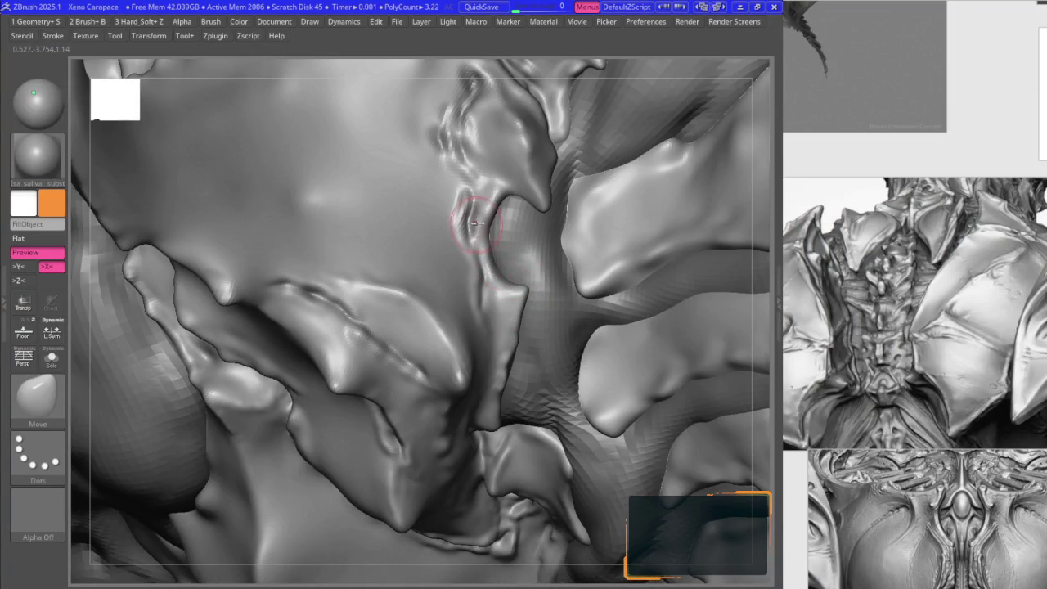
pyautogui.moveTo(476, 222); pyautogui.dragTo(477, 245, button='right')
# - Smooth the seam, tighten its crease with B2_Krabi_Highlight, then view the underside
pyautogui.press('space')
pyautogui.press('b')
pyautogui.press('s')
pyautogui.press('m')
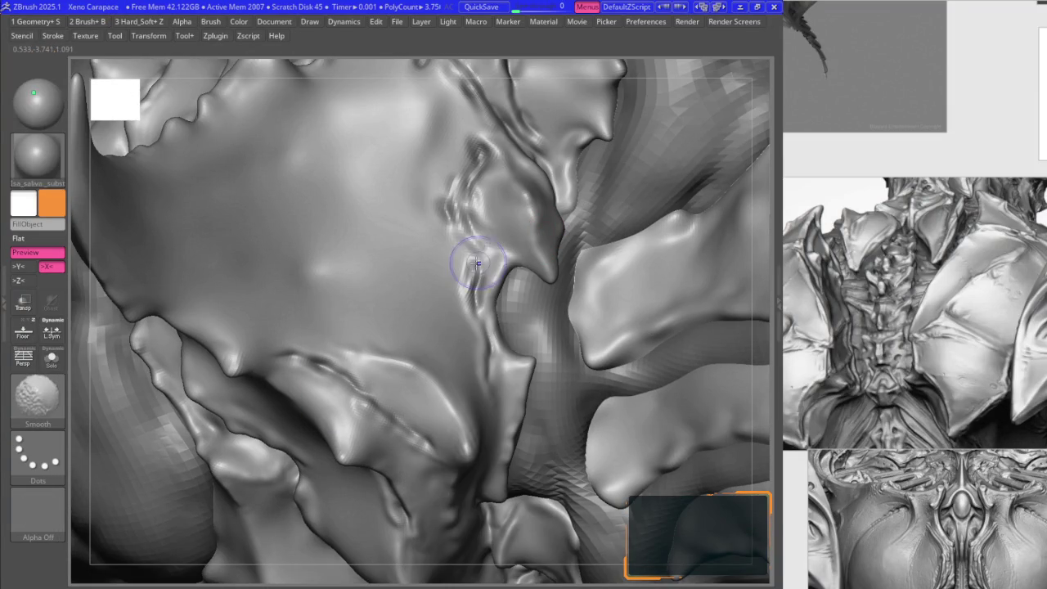
pyautogui.press('b')
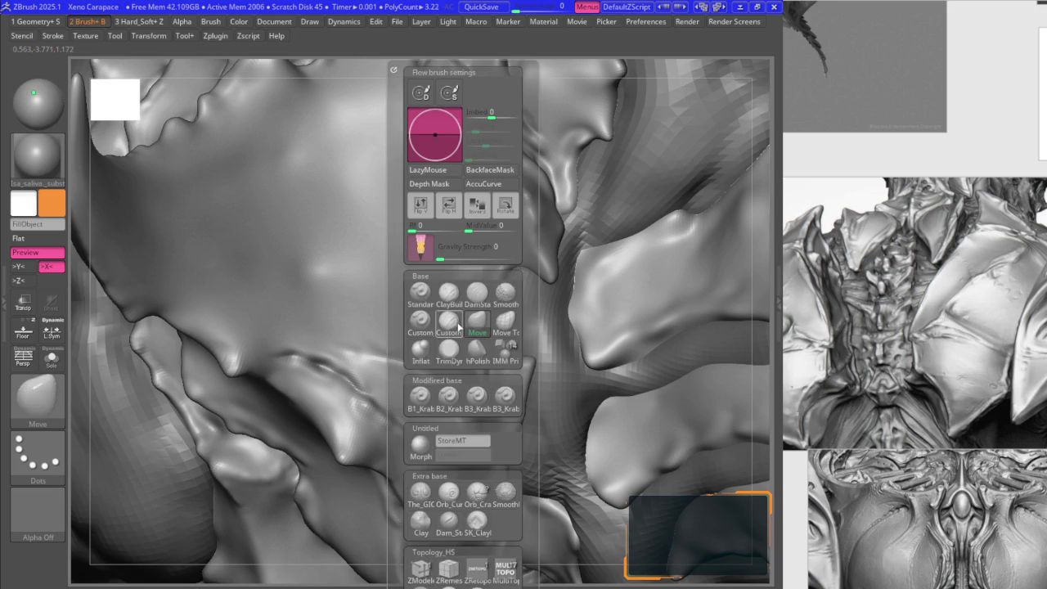
pyautogui.click(444, 391)
pyautogui.press('space')
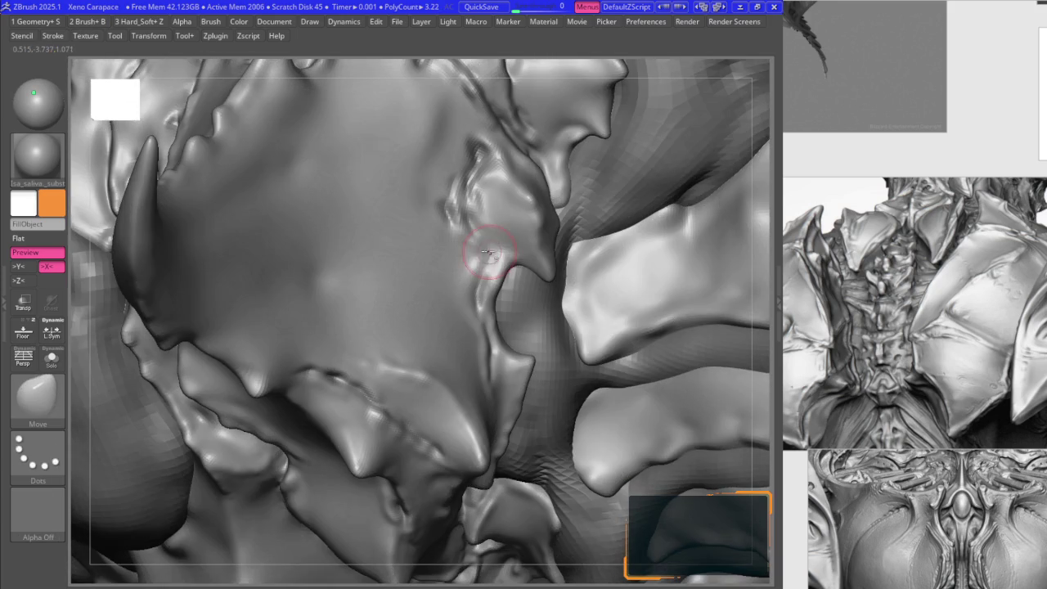
pyautogui.moveTo(489, 258); pyautogui.dragTo(487, 256, button='right')
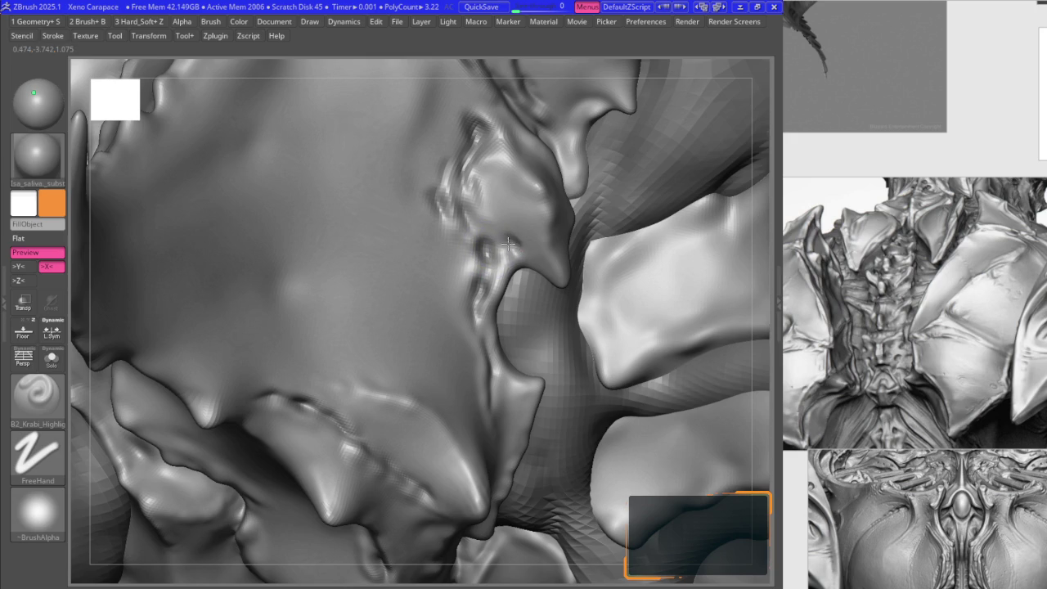
pyautogui.moveTo(508, 243); pyautogui.dragTo(519, 258, button='right')
pyautogui.moveTo(556, 316)
pyautogui.mouseDown(button='right')
pyautogui.moveTo(497, 275)
pyautogui.moveTo(465, 272)
pyautogui.mouseUp(button='right')
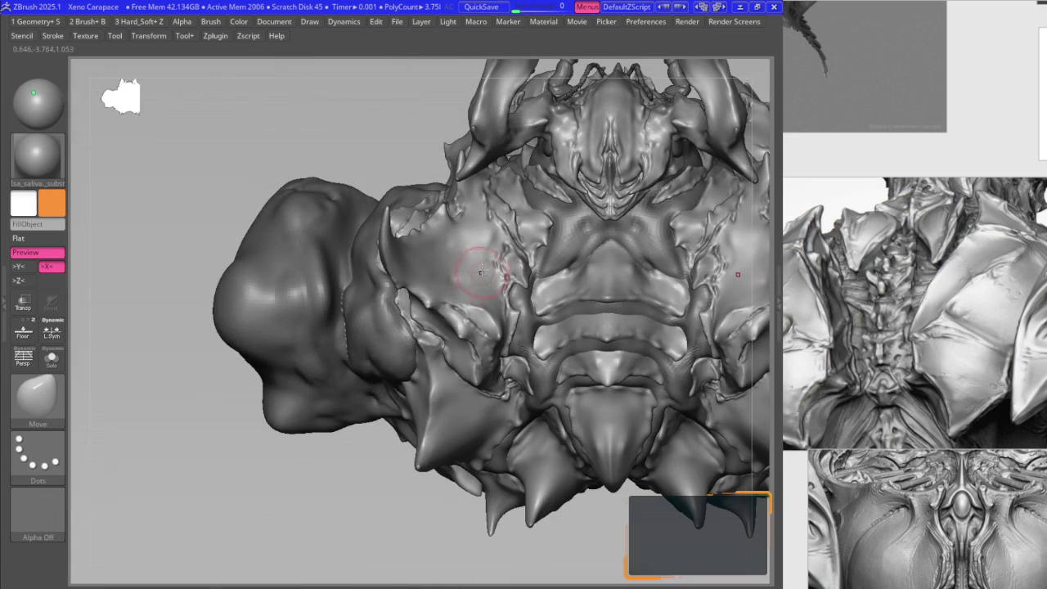
# - Zoom into the overlapping chest armor plates
pyautogui.moveTo(502, 343); pyautogui.dragTo(441, 253, button='right')
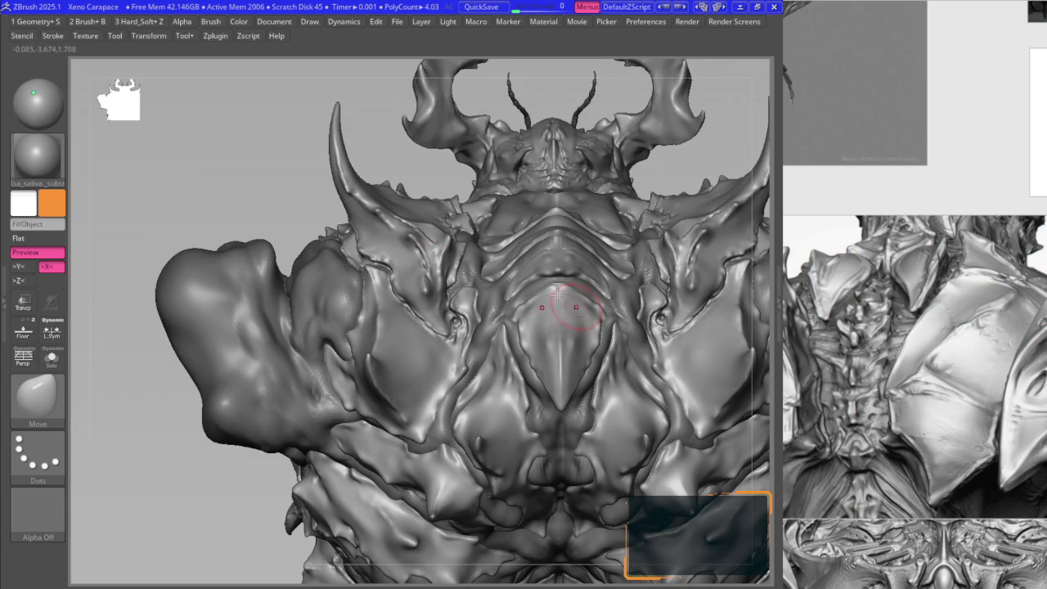
pyautogui.keyDown('ctrl'); pyautogui.moveTo(454, 349); pyautogui.dragTo(499, 378, button='right'); pyautogui.keyUp('ctrl')
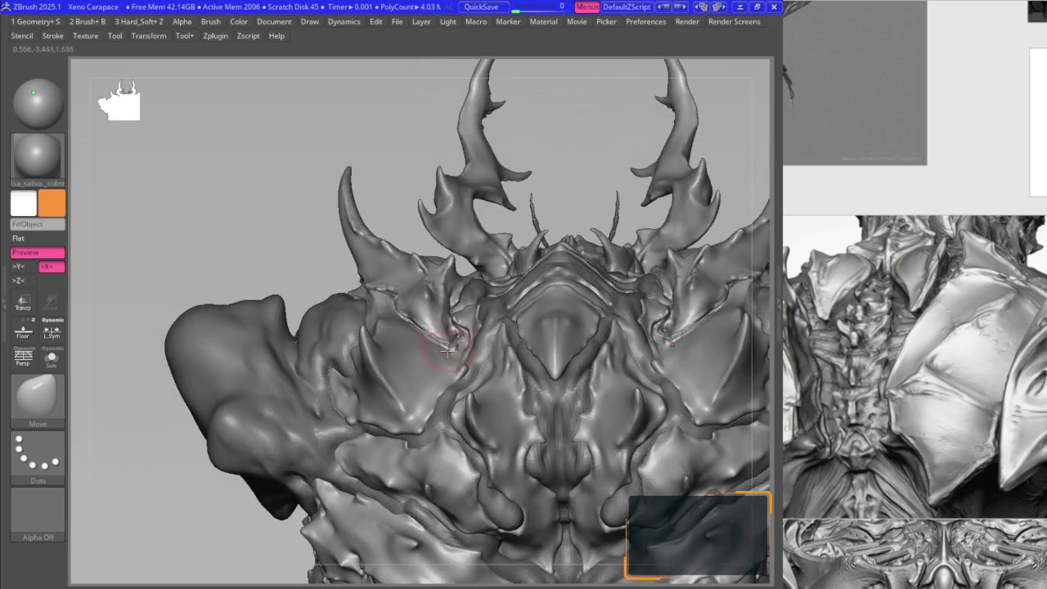
pyautogui.press('1')
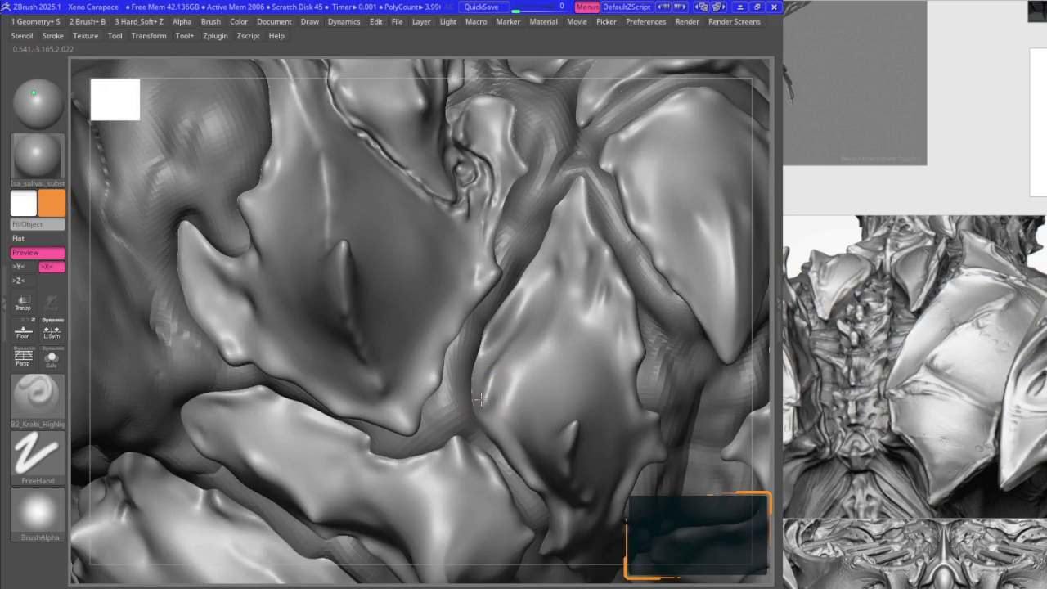
pyautogui.press('1')
pyautogui.press('1')
pyautogui.press('1')
pyautogui.moveTo(443, 319)
pyautogui.keyDown('alt'); pyautogui.mouseDown(button='right')
pyautogui.moveTo(453, 308)
pyautogui.moveTo(434, 351)
pyautogui.mouseUp(button='right'); pyautogui.keyUp('alt')
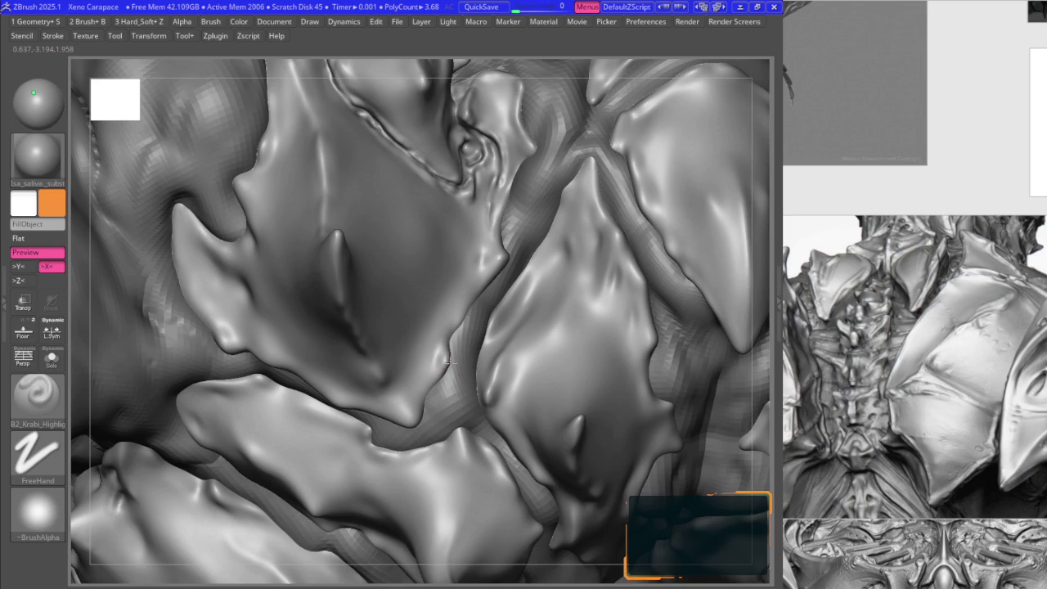
pyautogui.moveTo(447, 363); pyautogui.dragTo(460, 328, button='right')
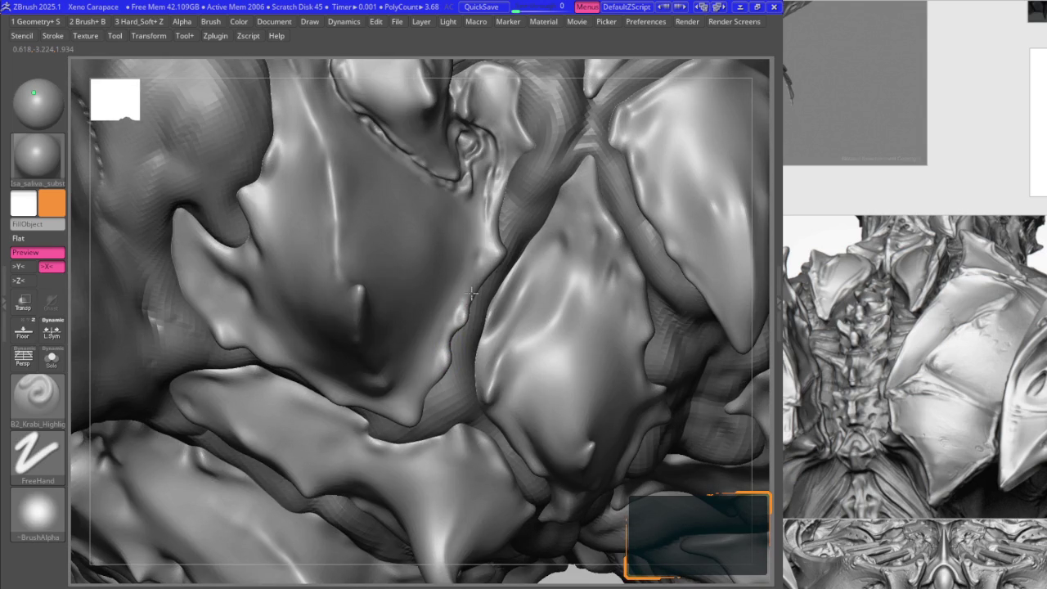
pyautogui.moveTo(491, 254)
pyautogui.mouseDown(button='right')
pyautogui.moveTo(478, 259)
pyautogui.moveTo(434, 384)
pyautogui.moveTo(431, 343)
pyautogui.moveTo(417, 342)
pyautogui.mouseUp(button='right')
# - Carve a darker crease along the chest plate seam with B2_Krabi_Highlight
pyautogui.press('b')
pyautogui.press('m')
pyautogui.press('v')
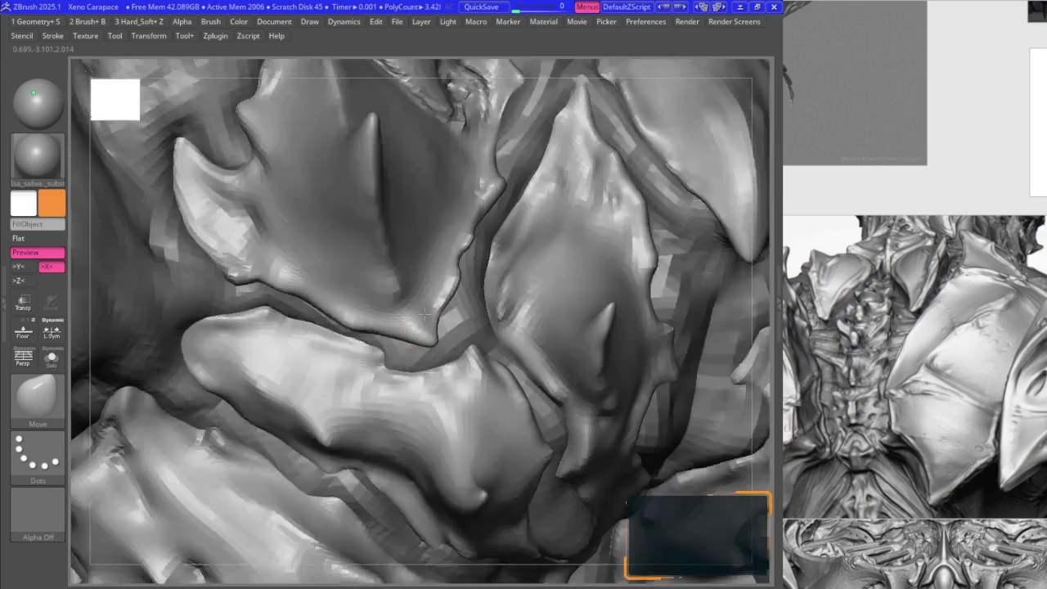
pyautogui.press('1')
pyautogui.moveTo(354, 332); pyautogui.dragTo(316, 309)
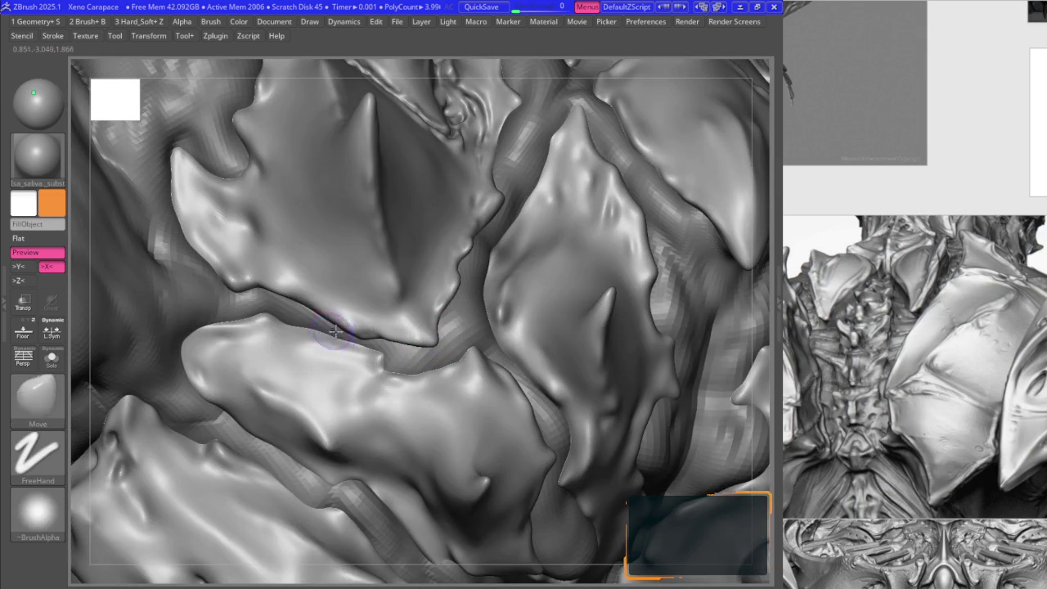
pyautogui.keyDown('alt'); pyautogui.moveTo(257, 291); pyautogui.dragTo(318, 291, button='right'); pyautogui.keyUp('alt')
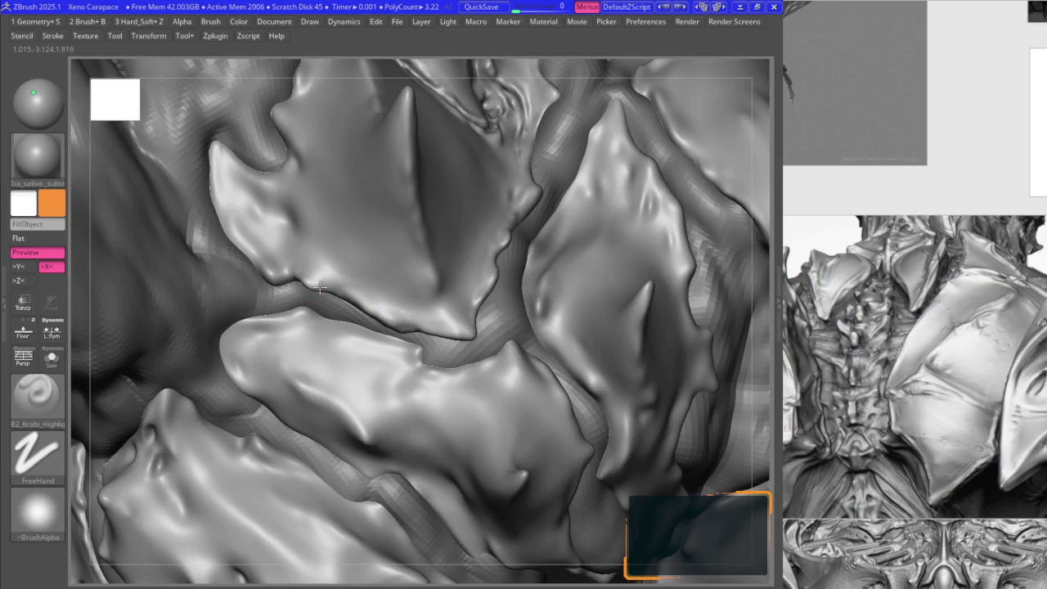
# - Pull the upper plate's edge slightly left with the Move brush
pyautogui.press('2')
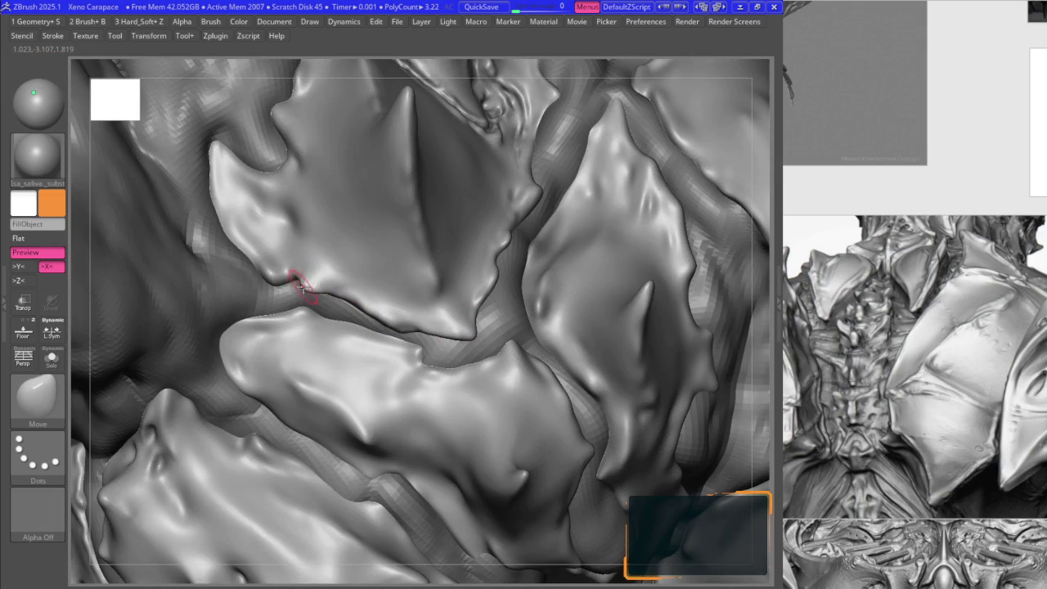
pyautogui.moveTo(300, 283); pyautogui.dragTo(268, 280)
pyautogui.press('1')
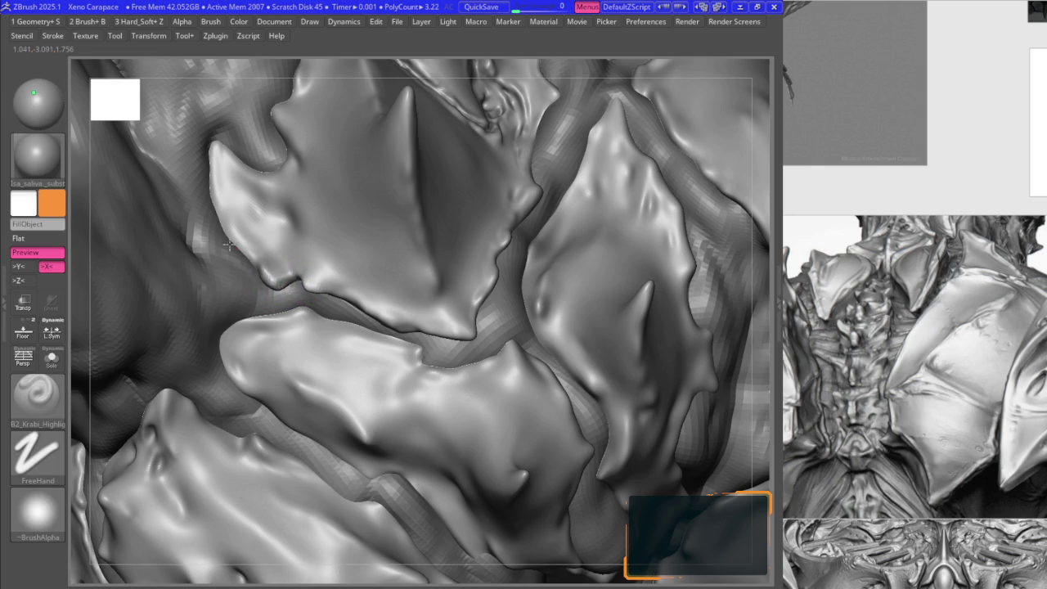
pyautogui.press('2')
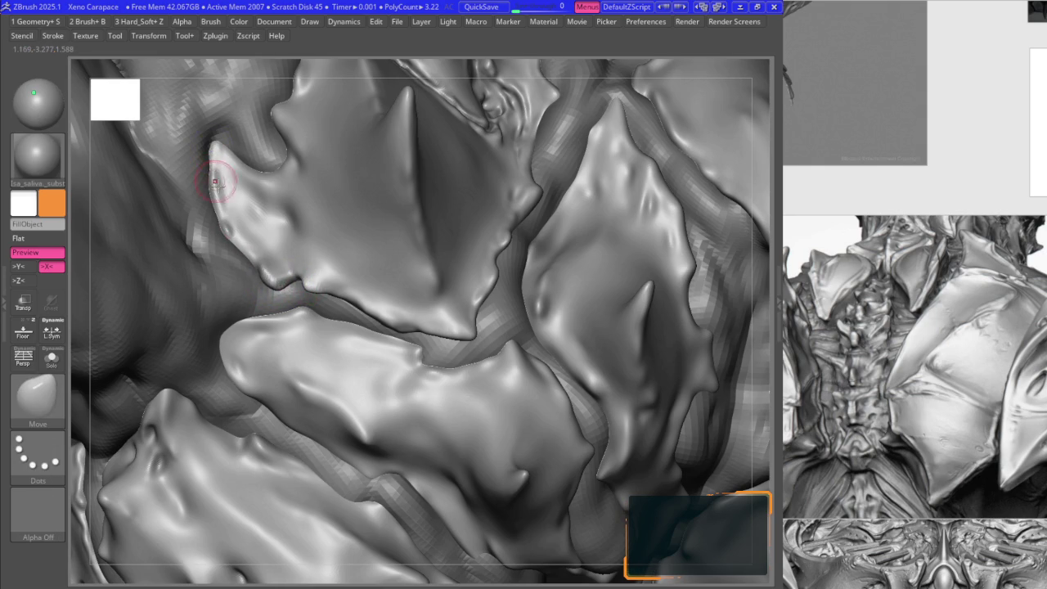
pyautogui.moveTo(217, 170); pyautogui.dragTo(256, 199, button='right')
pyautogui.press('1')
# - Smooth away the dimples on the pointed plate tip
pyautogui.press('2')
pyautogui.scroll(5, 252, 202)
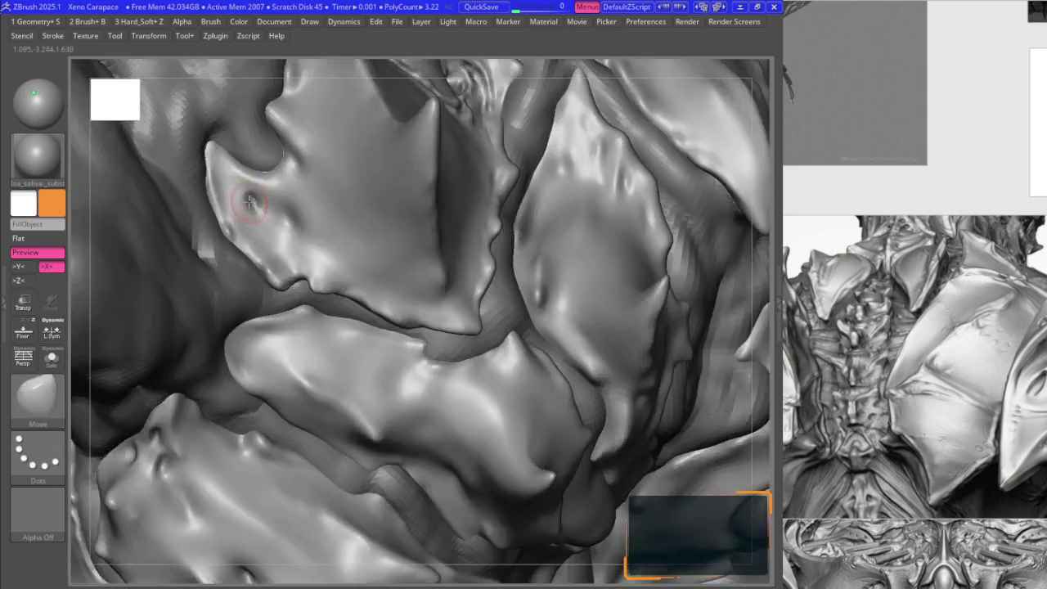
pyautogui.press('1')
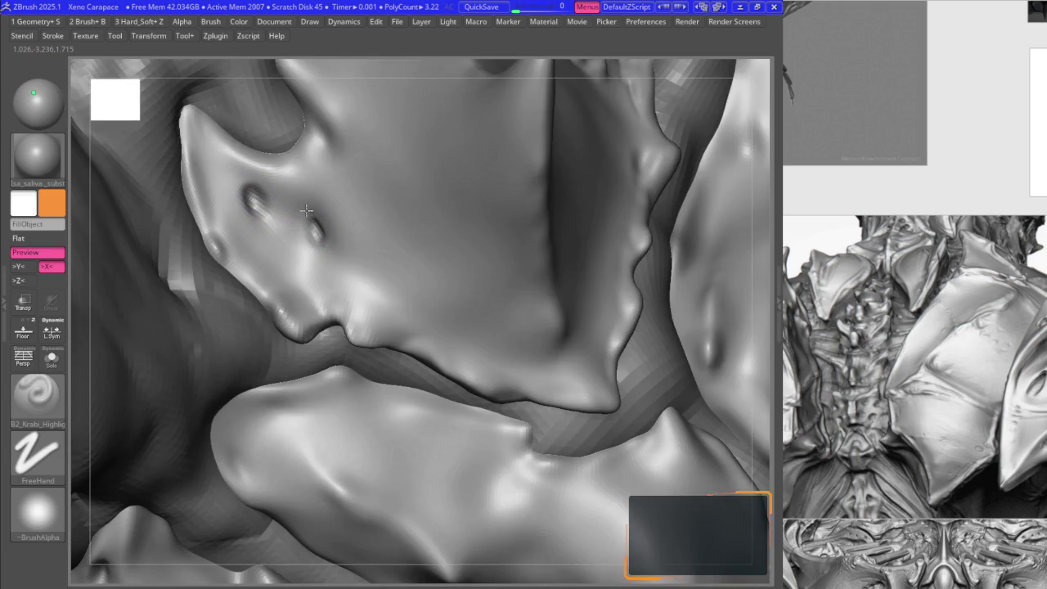
pyautogui.moveTo(305, 211); pyautogui.dragTo(303, 233, button='right')
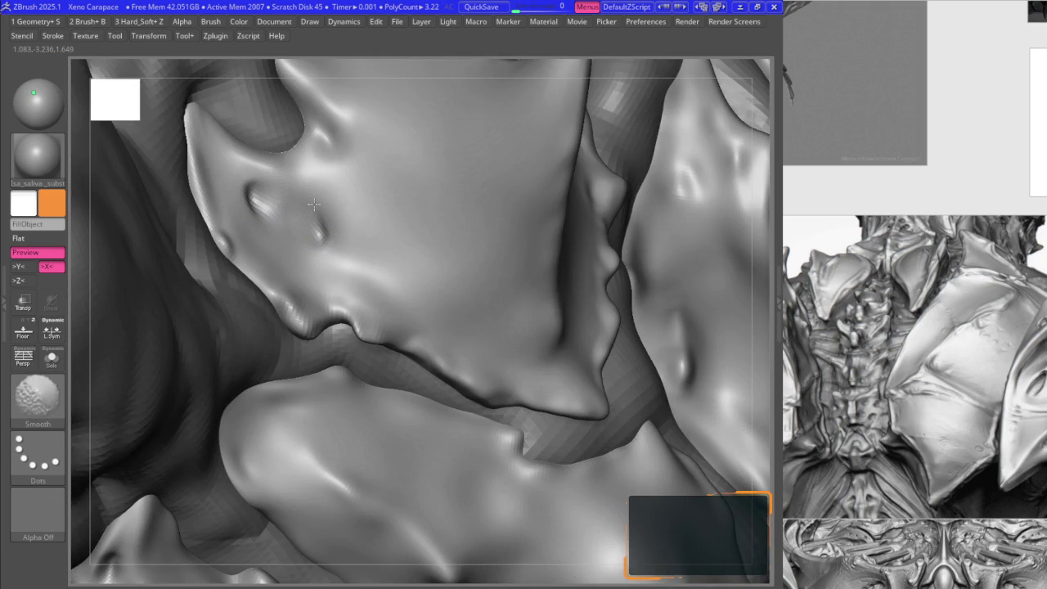
pyautogui.rightClick(322, 245)
pyautogui.click(310, 325)
# - Frame the model, zoom to a front close-up and reshape the small plate cavity
pyautogui.moveTo(311, 325); pyautogui.dragTo(322, 239, button='right')
pyautogui.moveTo(307, 200); pyautogui.dragTo(261, 195, button='right')
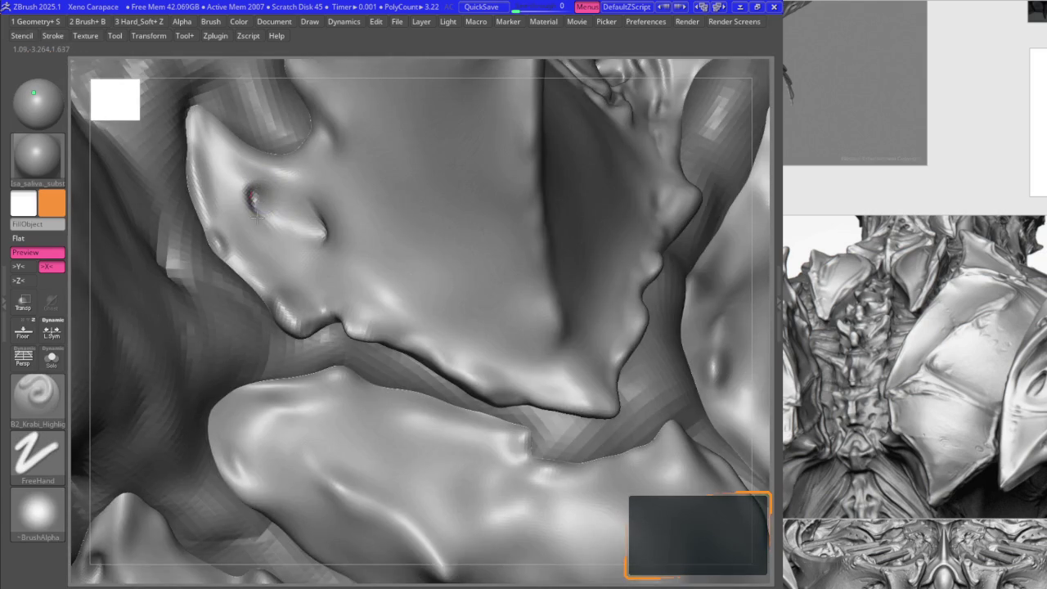
pyautogui.press('f')
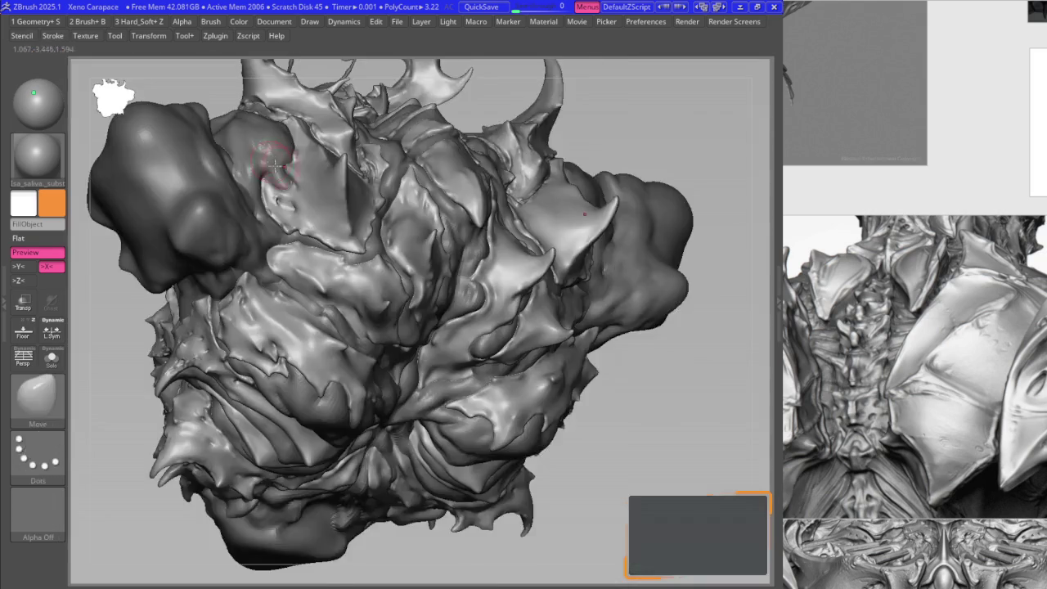
pyautogui.moveTo(275, 166)
pyautogui.mouseDown(button='right')
pyautogui.moveTo(304, 140)
pyautogui.moveTo(519, 234)
pyautogui.moveTo(503, 270)
pyautogui.moveTo(525, 257)
pyautogui.moveTo(517, 253)
pyautogui.mouseUp(button='right')
pyautogui.moveTo(519, 270); pyautogui.dragTo(519, 262)
pyautogui.press('space')
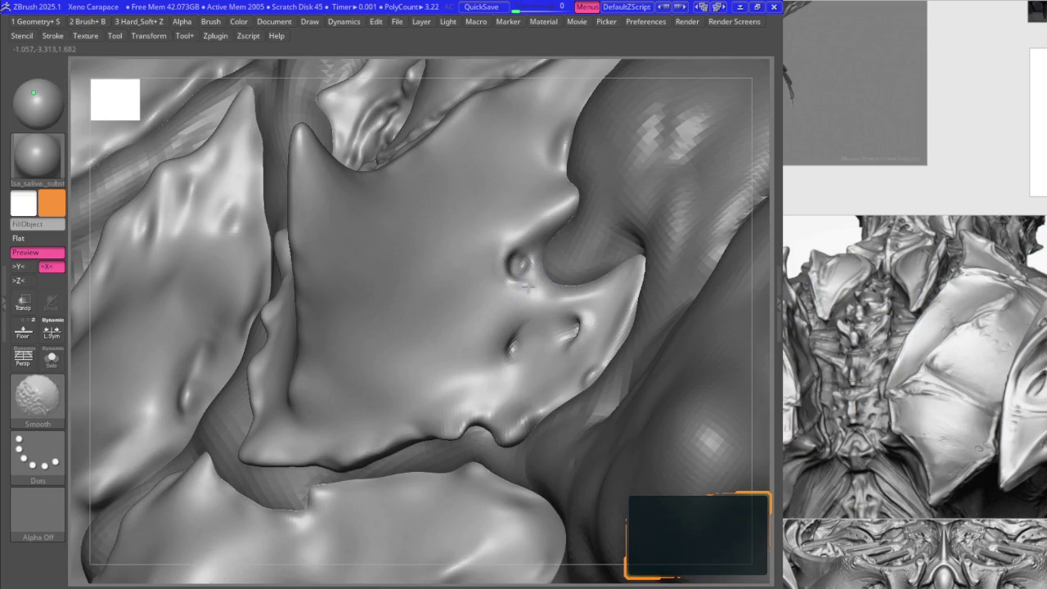
pyautogui.press('space')
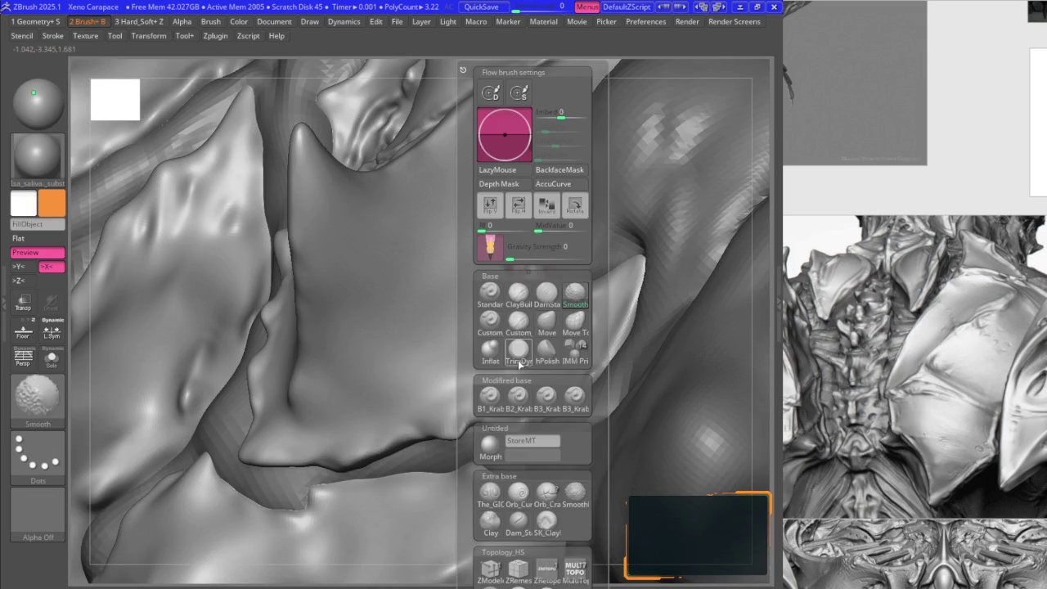
pyautogui.moveTo(444, 379)
pyautogui.keyDown('ctrl'); pyautogui.mouseDown(button='right')
pyautogui.moveTo(433, 234)
pyautogui.moveTo(420, 304)
pyautogui.moveTo(397, 292)
pyautogui.moveTo(335, 301)
pyautogui.moveTo(433, 368)
pyautogui.mouseUp(button='right'); pyautogui.keyUp('ctrl')
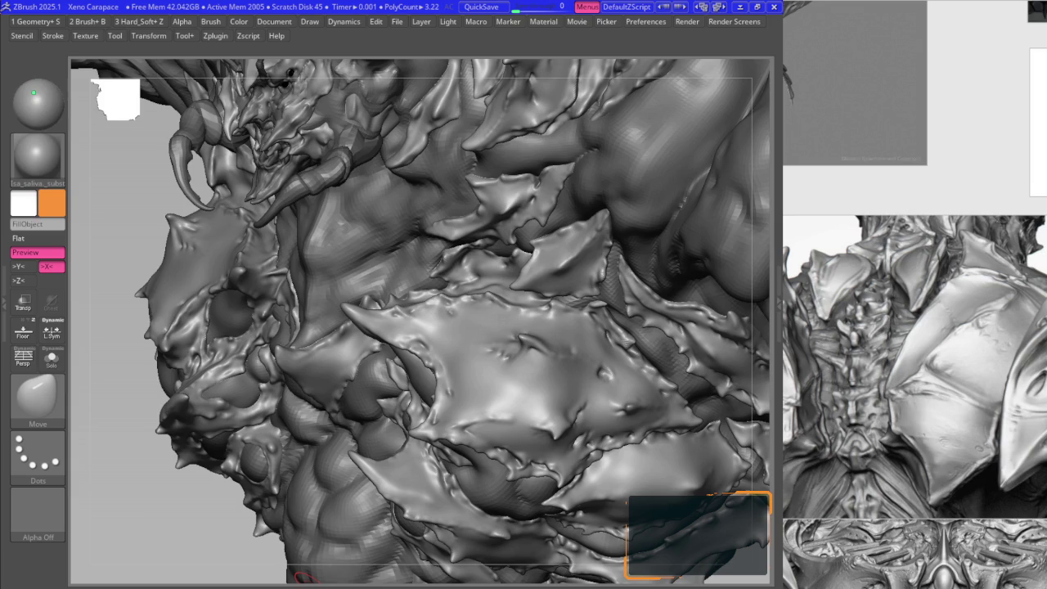
pyautogui.moveTo(500, 288)
pyautogui.mouseDown(button='right')
pyautogui.moveTo(440, 413)
pyautogui.moveTo(408, 332)
pyautogui.moveTo(439, 321)
pyautogui.mouseUp(button='right')
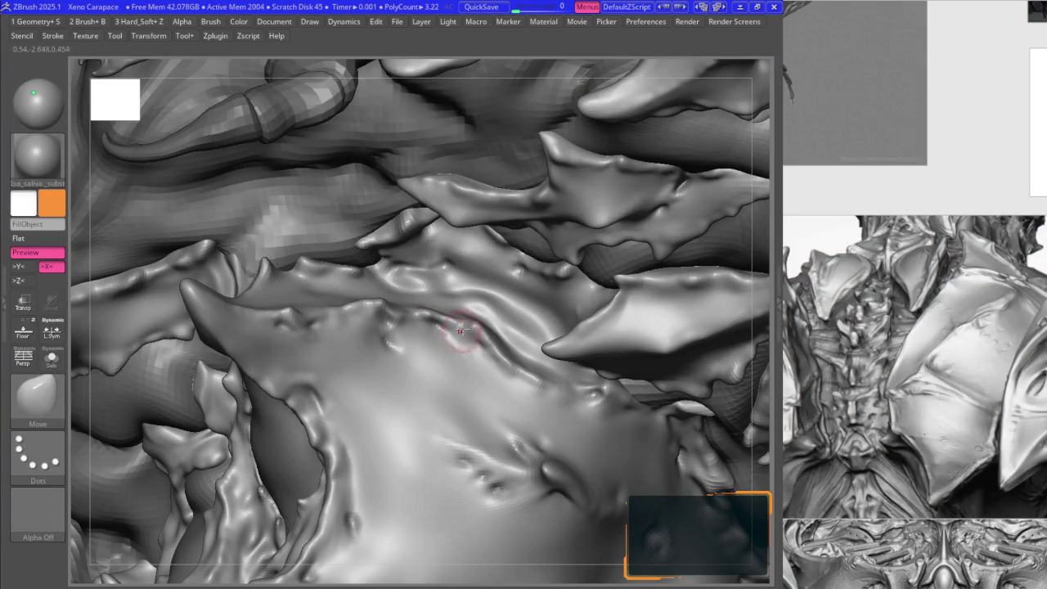
pyautogui.press('f')
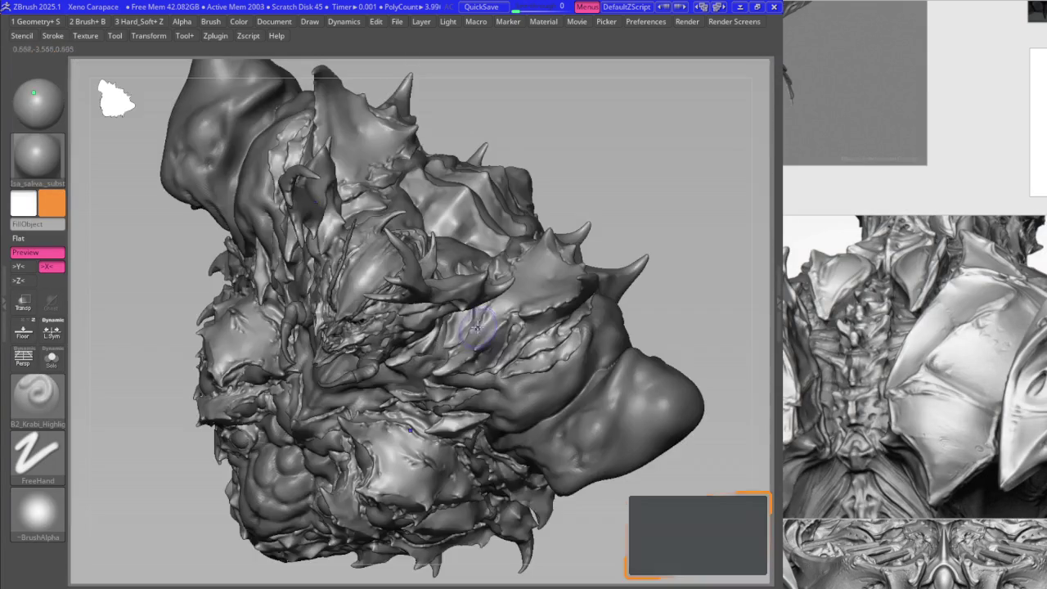
# - Switch to the Move brush and zoom in on the carapace
pyautogui.press('b')
pyautogui.press('m')
pyautogui.press('v')
pyautogui.scroll(2, 455, 286)
pyautogui.scroll(2, 456, 288)
pyautogui.scroll(2, 454, 293)
pyautogui.scroll(2, 452, 298)
pyautogui.scroll(-3, 352, 298)
# - Rotate to a front view, frame the model and pan to reveal the side plates
pyautogui.moveTo(351, 299)
pyautogui.mouseDown(button='right')
pyautogui.moveTo(362, 245)
pyautogui.moveTo(337, 192)
pyautogui.moveTo(350, 196)
pyautogui.moveTo(303, 299)
pyautogui.moveTo(298, 364)
pyautogui.moveTo(340, 316)
pyautogui.moveTo(349, 358)
pyautogui.moveTo(397, 358)
pyautogui.moveTo(378, 372)
pyautogui.moveTo(388, 405)
pyautogui.mouseUp(button='right')
pyautogui.scroll(3, 358, 299)
pyautogui.scroll(3, 323, 187)
pyautogui.press('f')
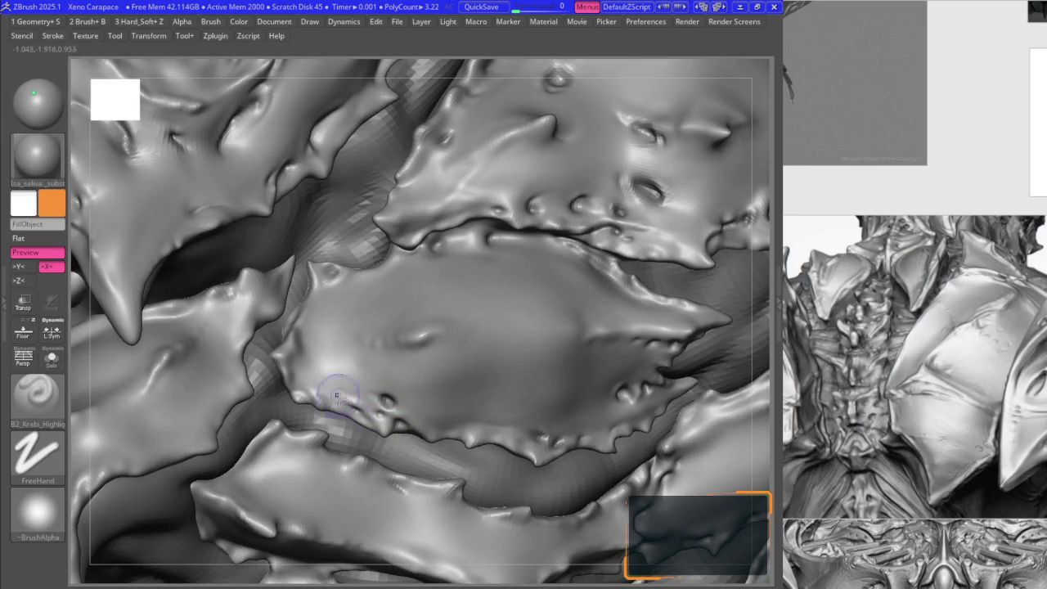
pyautogui.moveTo(333, 397)
pyautogui.mouseDown(button='right')
pyautogui.moveTo(300, 389)
pyautogui.moveTo(416, 502)
pyautogui.moveTo(429, 336)
pyautogui.moveTo(511, 355)
pyautogui.moveTo(495, 363)
pyautogui.moveTo(508, 375)
pyautogui.moveTo(479, 383)
pyautogui.mouseUp(button='right')
pyautogui.press('f')
# - Crisp the side and V-shaped chest plate edges, alternating Move and highlight brushes
pyautogui.press('b')
pyautogui.press('m')
pyautogui.press('v')
pyautogui.press('2')
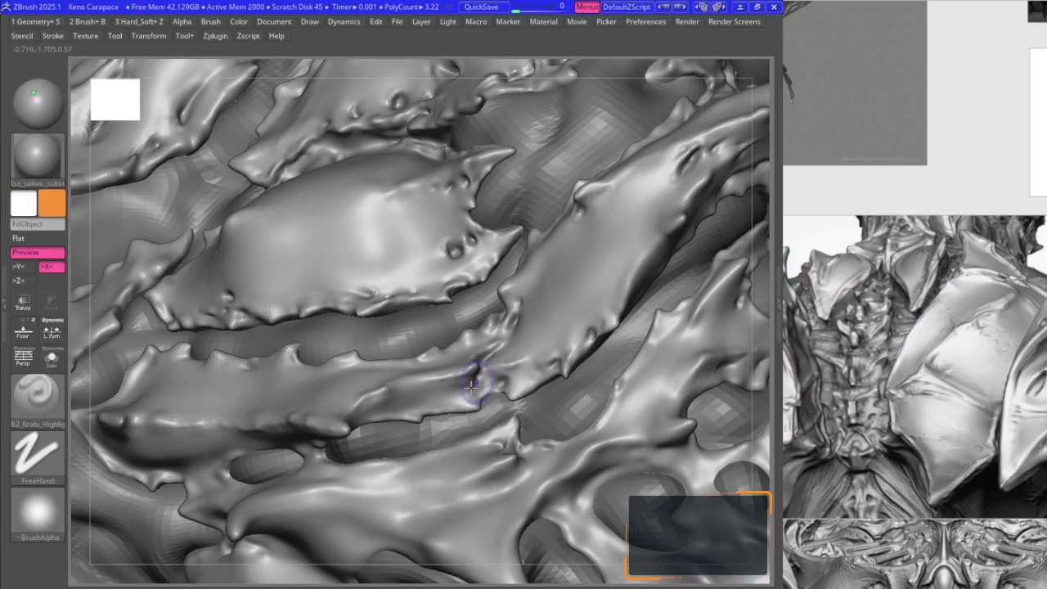
pyautogui.moveTo(475, 381)
pyautogui.mouseDown(button='right')
pyautogui.moveTo(413, 415)
pyautogui.moveTo(352, 353)
pyautogui.moveTo(384, 370)
pyautogui.moveTo(362, 316)
pyautogui.moveTo(416, 423)
pyautogui.moveTo(427, 379)
pyautogui.moveTo(497, 311)
pyautogui.moveTo(528, 303)
pyautogui.mouseUp(button='right')
pyautogui.press('1')
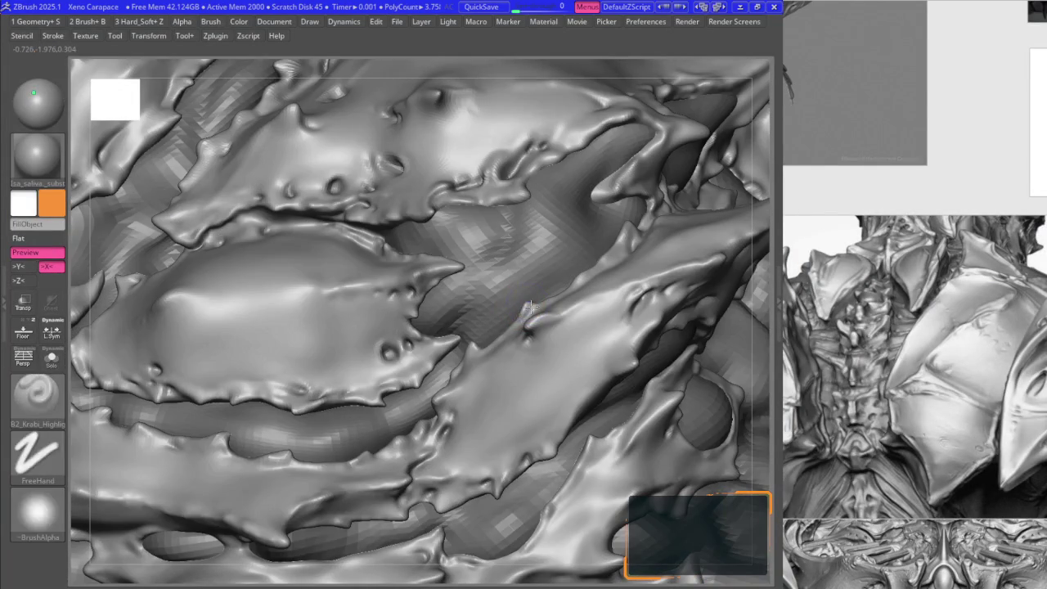
pyautogui.press('1')
pyautogui.moveTo(463, 315)
pyautogui.mouseDown(button='right')
pyautogui.moveTo(406, 353)
pyautogui.moveTo(463, 304)
pyautogui.moveTo(485, 339)
pyautogui.moveTo(519, 362)
pyautogui.moveTo(482, 401)
pyautogui.moveTo(444, 299)
pyautogui.moveTo(437, 227)
pyautogui.moveTo(416, 256)
pyautogui.moveTo(498, 260)
pyautogui.moveTo(414, 251)
pyautogui.moveTo(399, 277)
pyautogui.moveTo(409, 292)
pyautogui.moveTo(381, 250)
pyautogui.moveTo(413, 375)
pyautogui.moveTo(472, 286)
pyautogui.moveTo(489, 288)
pyautogui.moveTo(509, 340)
pyautogui.moveTo(491, 354)
pyautogui.moveTo(483, 346)
pyautogui.mouseUp(button='right')
pyautogui.press('space')
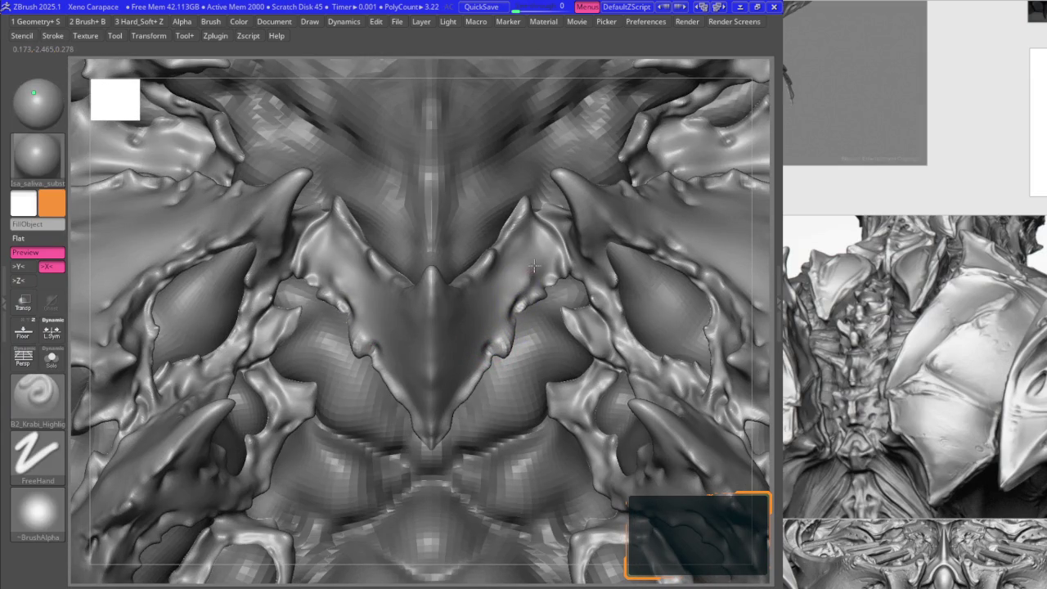
# - Zoom onto the central carapace plates at a tilted angle and select the Move brush
pyautogui.keyDown('shift'); pyautogui.moveTo(511, 258); pyautogui.dragTo(323, 243, button='right'); pyautogui.keyUp('shift')
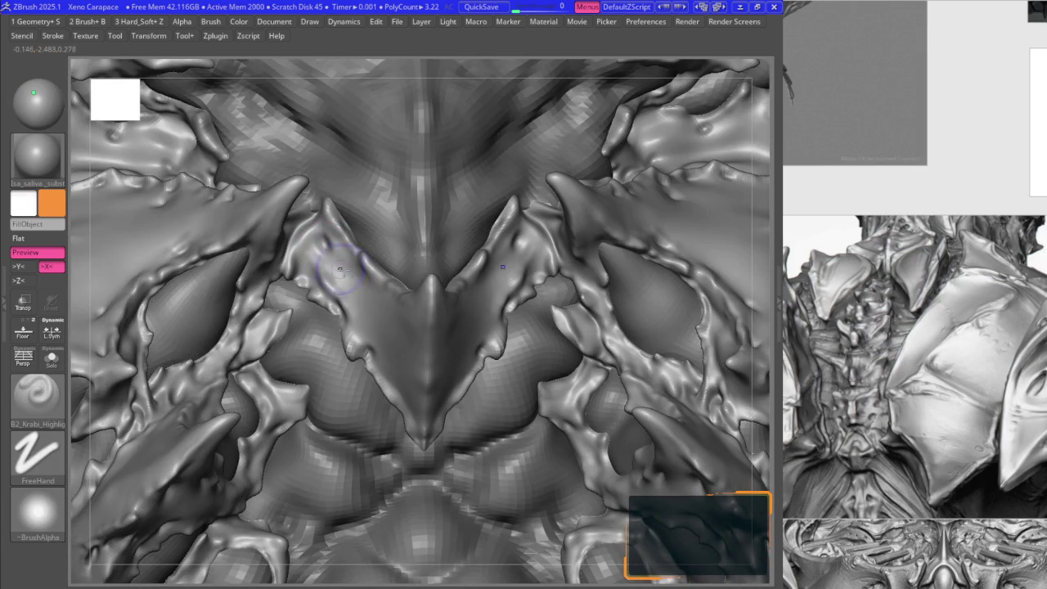
pyautogui.moveTo(360, 282)
pyautogui.keyDown('ctrl'); pyautogui.mouseDown(button='right')
pyautogui.moveTo(351, 262)
pyautogui.moveTo(444, 280)
pyautogui.moveTo(378, 319)
pyautogui.moveTo(337, 276)
pyautogui.moveTo(353, 227)
pyautogui.mouseUp(button='right'); pyautogui.keyUp('ctrl')
pyautogui.moveTo(545, 227)
pyautogui.mouseDown(button='right')
pyautogui.moveTo(497, 257)
pyautogui.moveTo(472, 239)
pyautogui.mouseUp(button='right')
pyautogui.press('b')
pyautogui.press('m')
pyautogui.press('v')
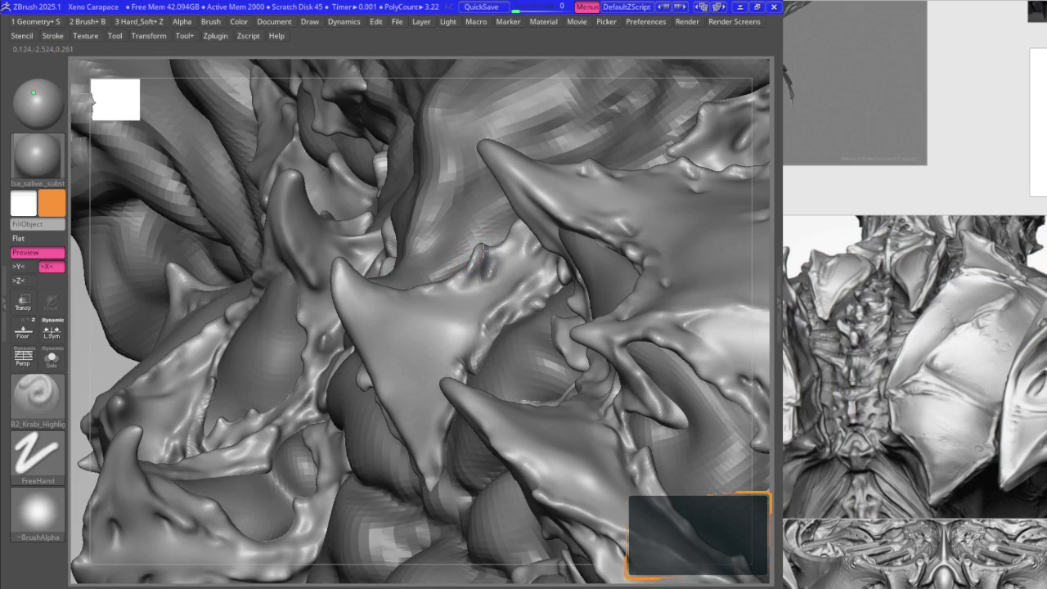
# - Make Extract4 the active subtool, then reselect the Merged_TPose30_Skin_ZSphere1_38 body
pyautogui.moveTo(362, 269)
pyautogui.mouseDown(button='right')
pyautogui.moveTo(327, 262)
pyautogui.moveTo(336, 278)
pyautogui.moveTo(421, 236)
pyautogui.mouseUp(button='right')
pyautogui.press('space')
pyautogui.keyDown('alt'); pyautogui.click(381, 256); pyautogui.keyUp('alt')
pyautogui.keyDown('alt'); pyautogui.click(420, 236); pyautogui.keyUp('alt')
# - Zoom around the central horn's plate ridge, alternating the B2_Krabi_Highlight and Move brushes on its bumps
pyautogui.press('space')
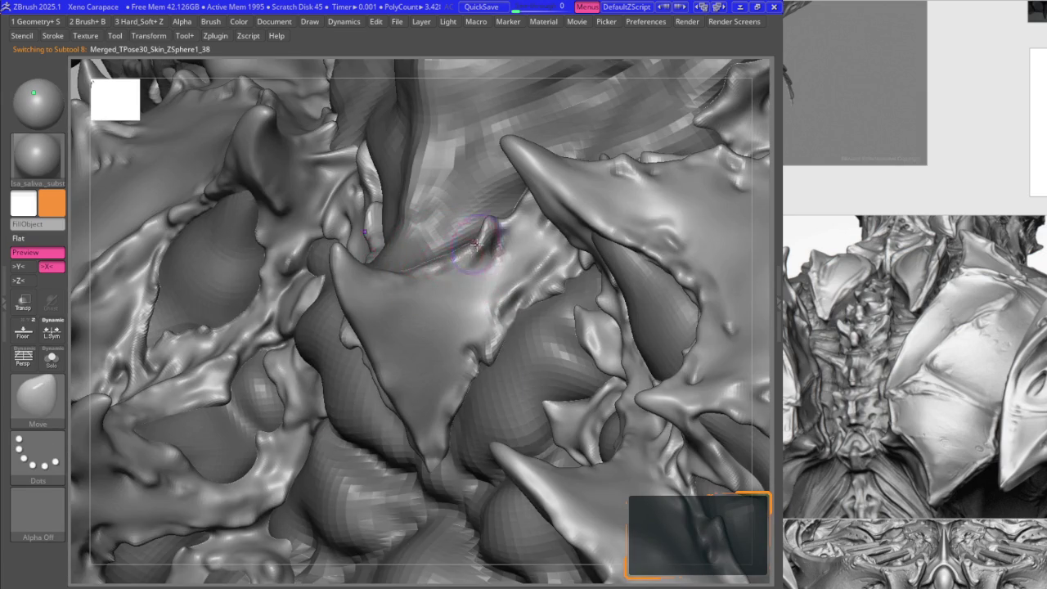
pyautogui.press('1')
pyautogui.keyDown('ctrl'); pyautogui.moveTo(474, 272); pyautogui.dragTo(484, 258, button='right'); pyautogui.keyUp('ctrl')
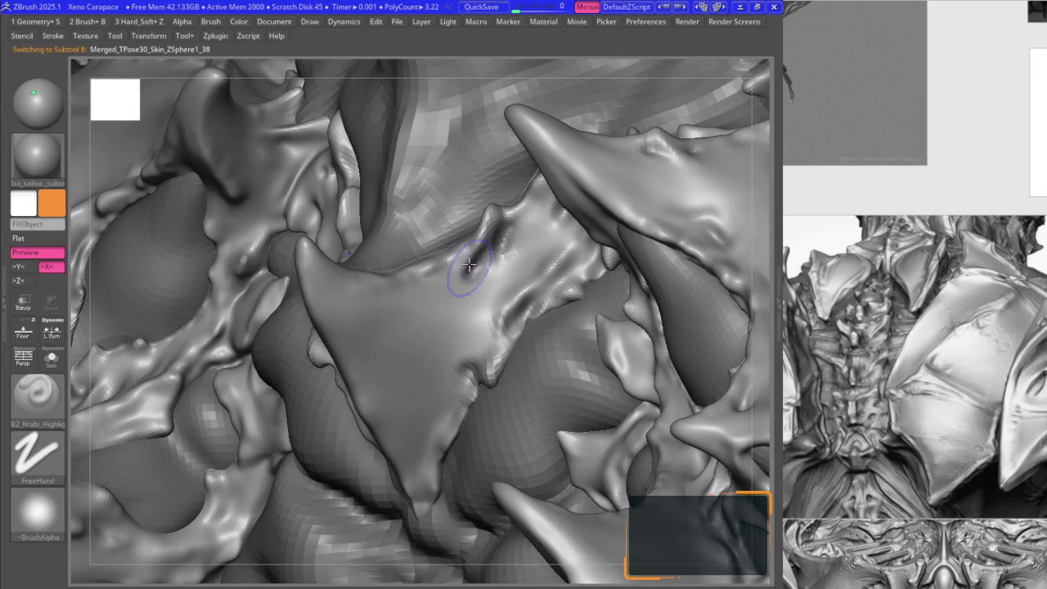
pyautogui.moveTo(497, 297)
pyautogui.mouseDown(button='right')
pyautogui.moveTo(510, 325)
pyautogui.moveTo(357, 278)
pyautogui.moveTo(423, 321)
pyautogui.moveTo(413, 314)
pyautogui.mouseUp(button='right')
pyautogui.press('1')
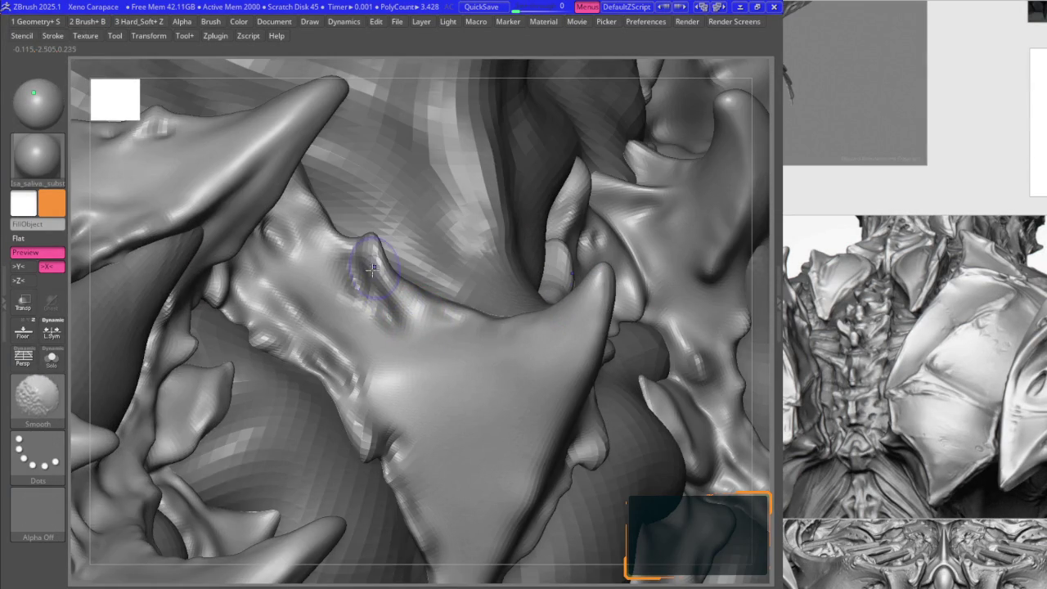
pyautogui.press('space')
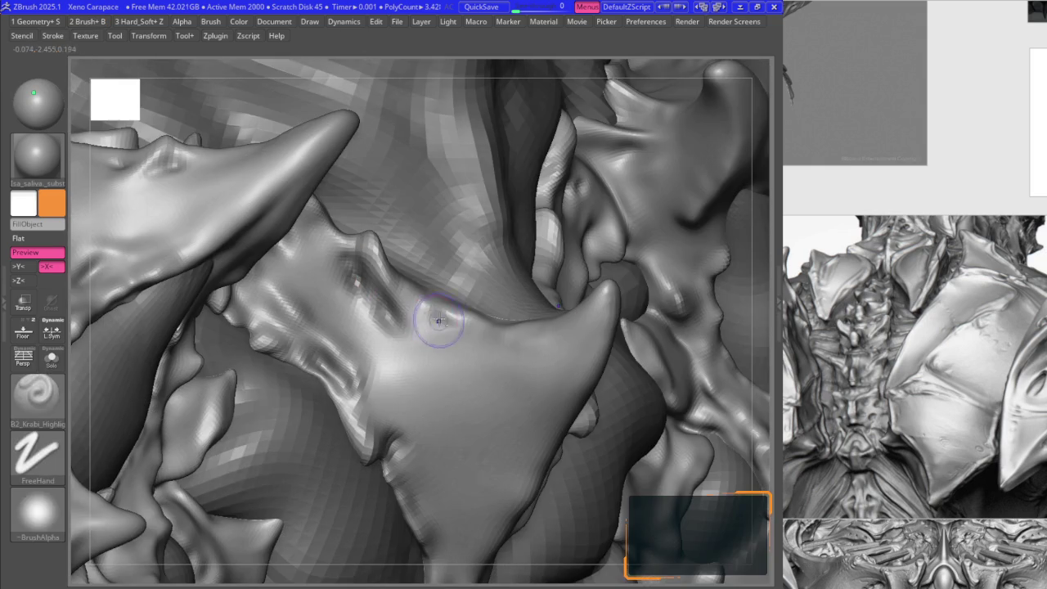
pyautogui.moveTo(385, 315); pyautogui.dragTo(436, 320, button='right')
pyautogui.moveTo(494, 341); pyautogui.dragTo(491, 331, button='right')
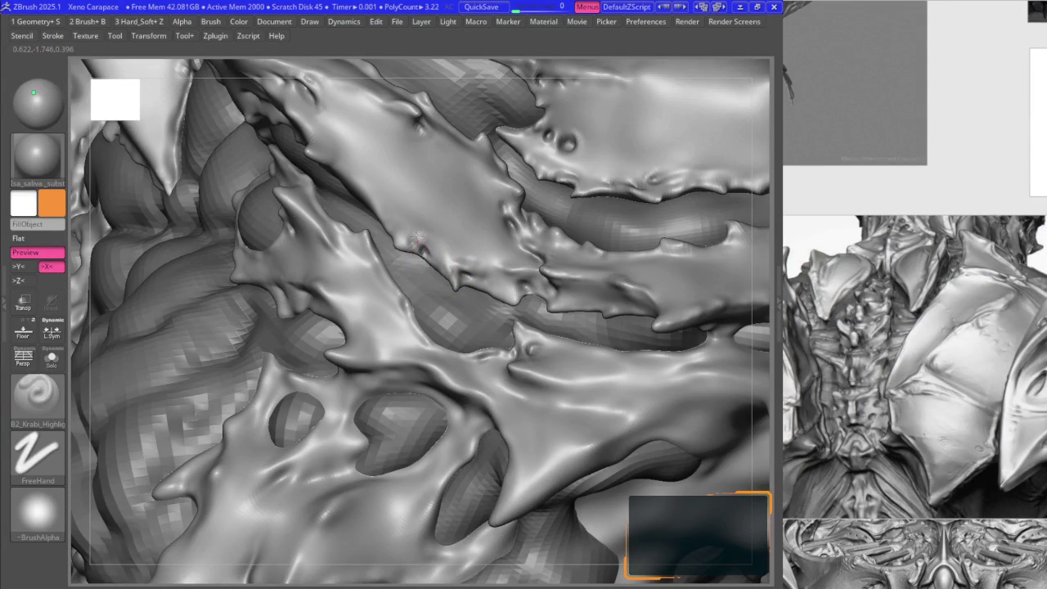
# - Paint a row of small Dots-stroke bumps along the chest plate ridge
pyautogui.moveTo(478, 304)
pyautogui.mouseDown(button='right')
pyautogui.moveTo(540, 377)
pyautogui.moveTo(420, 300)
pyautogui.moveTo(493, 315)
pyautogui.mouseUp(button='right')
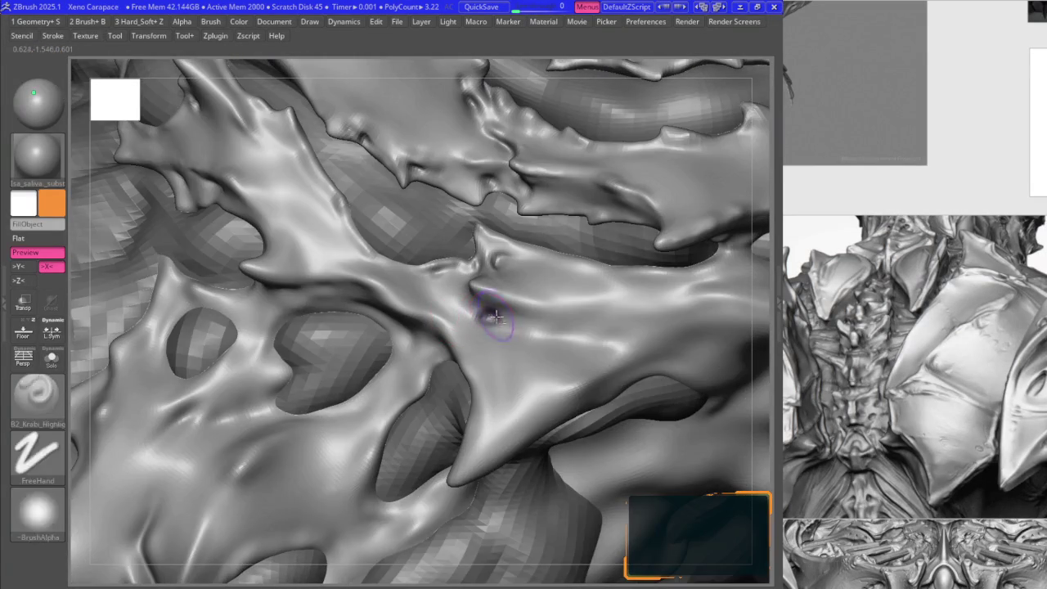
pyautogui.moveTo(496, 317); pyautogui.dragTo(518, 327)
pyautogui.moveTo(518, 327); pyautogui.dragTo(552, 339, button='right')
pyautogui.moveTo(553, 339); pyautogui.dragTo(645, 337)
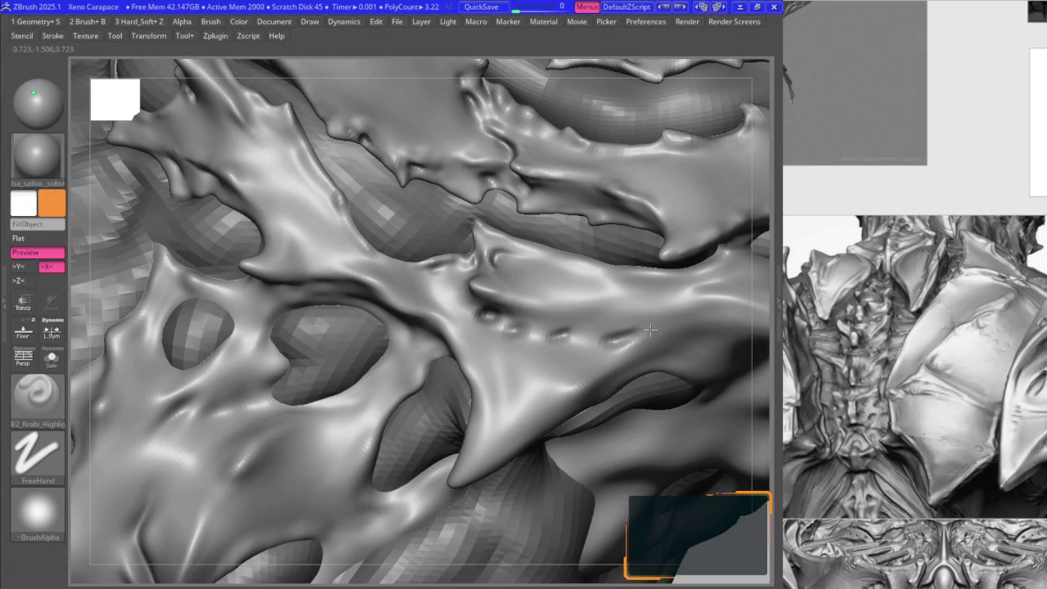
# - Smooth the bumps and zoom in on the plate seams with DamStandard
pyautogui.press('space')
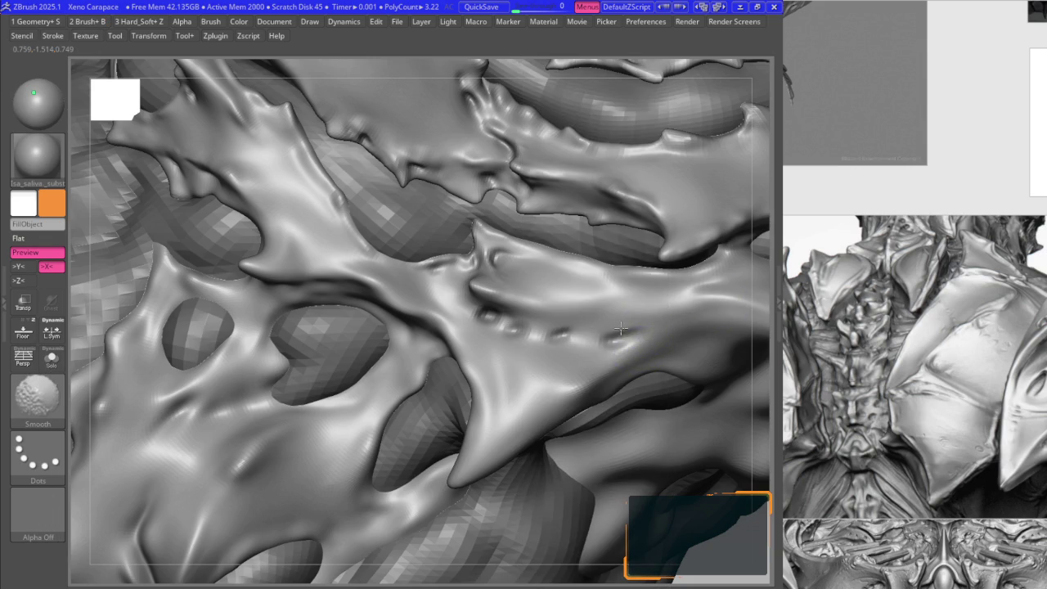
pyautogui.press('space')
pyautogui.click(545, 292)
pyautogui.moveTo(631, 316)
pyautogui.mouseDown(button='right')
pyautogui.moveTo(505, 334)
pyautogui.moveTo(510, 314)
pyautogui.moveTo(474, 295)
pyautogui.moveTo(455, 305)
pyautogui.moveTo(406, 273)
pyautogui.mouseUp(button='right')
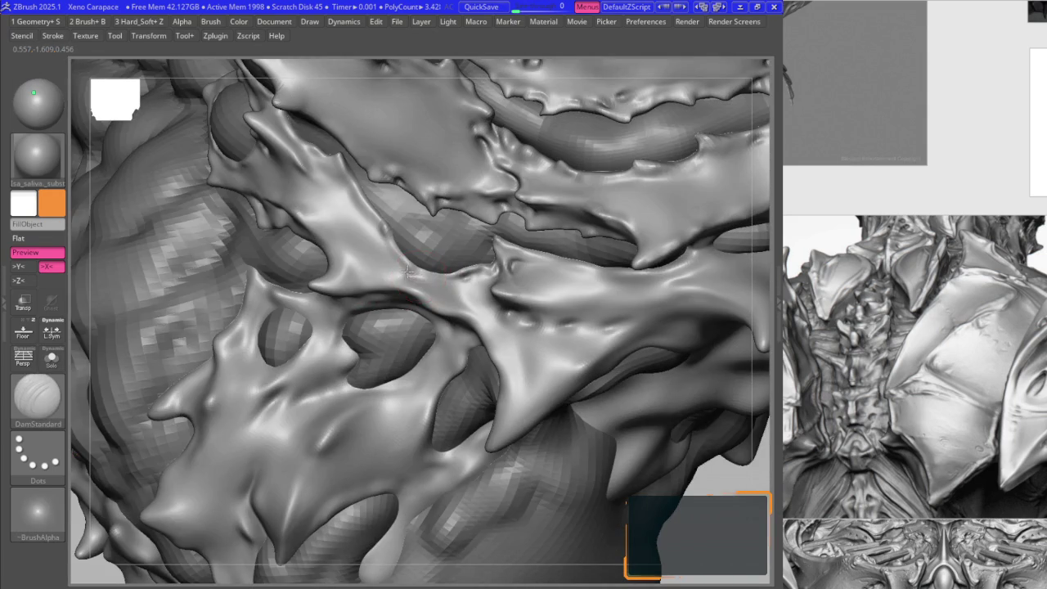
pyautogui.moveTo(364, 246)
pyautogui.keyDown('ctrl'); pyautogui.mouseDown(button='right')
pyautogui.moveTo(424, 274)
pyautogui.moveTo(456, 270)
pyautogui.moveTo(494, 309)
pyautogui.mouseUp(button='right'); pyautogui.keyUp('ctrl')
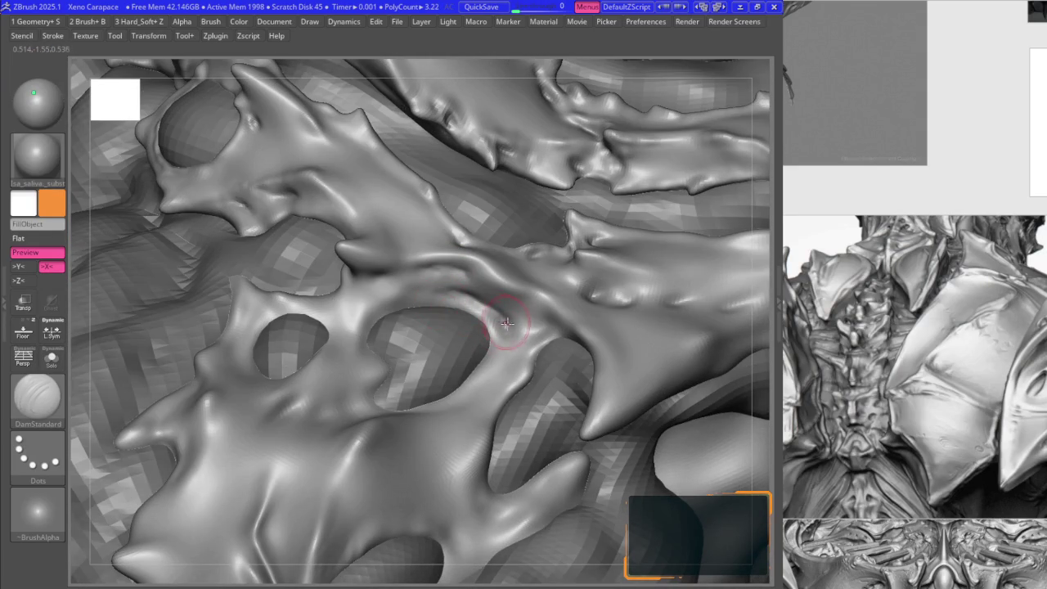
# - Shift-smooth the plate seams while turning the view
pyautogui.press('shift')
pyautogui.moveTo(495, 319); pyautogui.dragTo(502, 327, button='right')
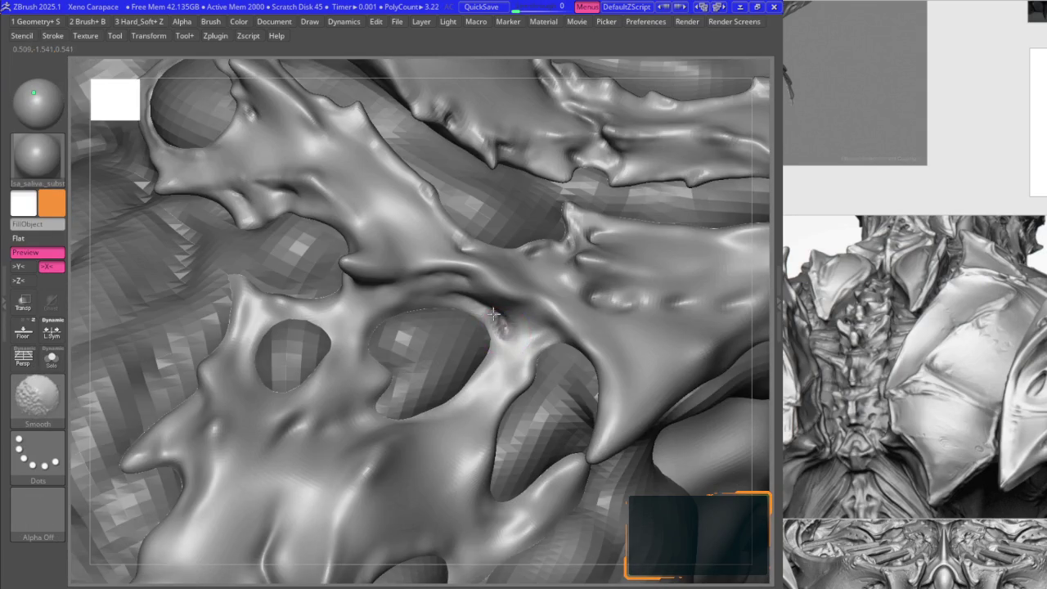
pyautogui.press('space')
pyautogui.hotkey('shift', 'space')
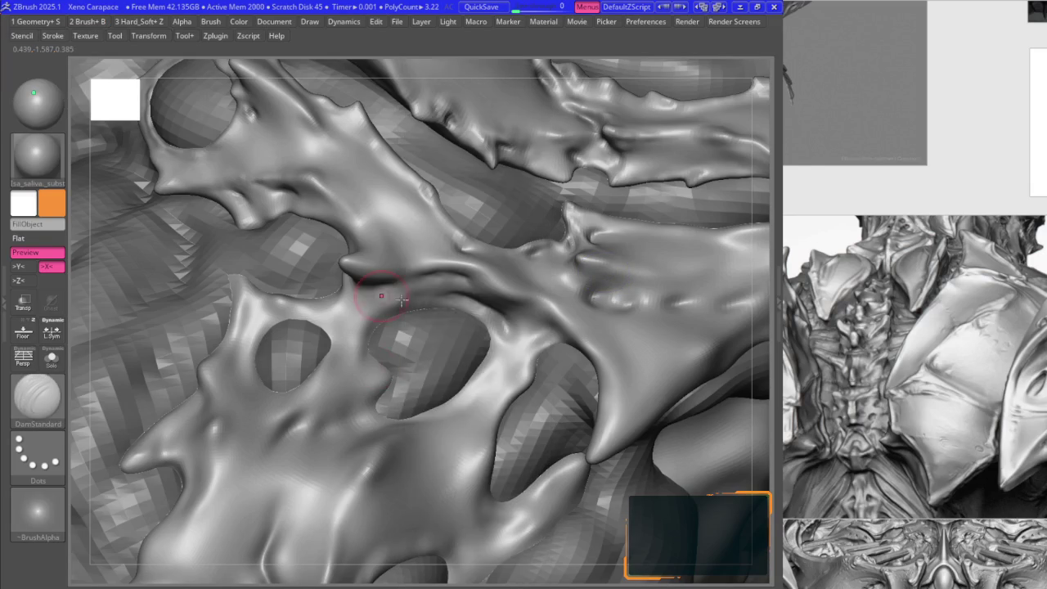
pyautogui.moveTo(545, 283)
pyautogui.mouseDown(button='right')
pyautogui.moveTo(513, 329)
pyautogui.moveTo(536, 369)
pyautogui.moveTo(474, 368)
pyautogui.mouseUp(button='right')
# - Crease the seams with B2_Krabi_Highlight from several angles
pyautogui.press('space')
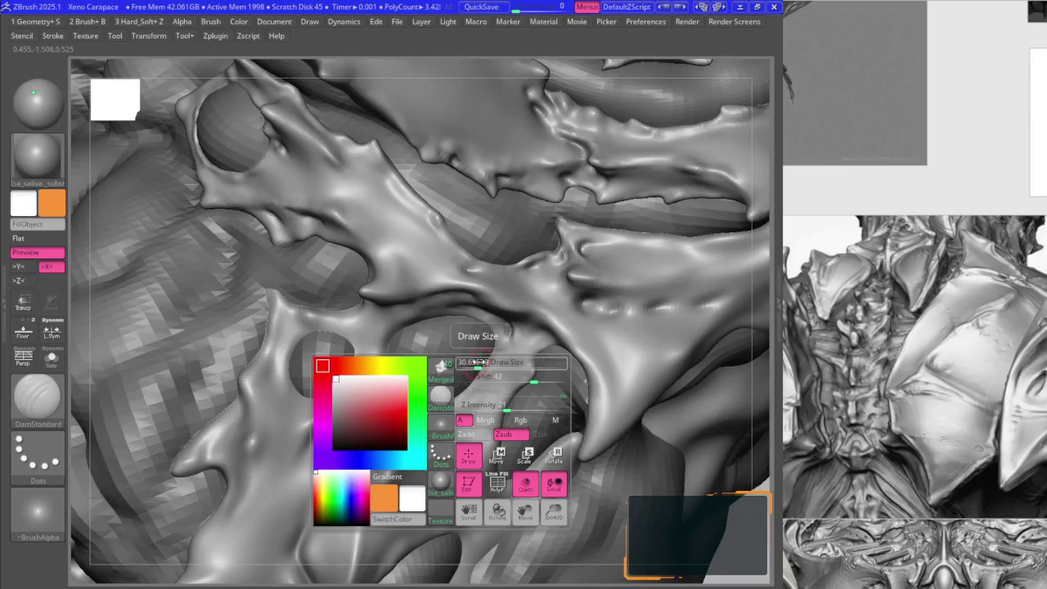
pyautogui.press('b')
pyautogui.click(470, 395)
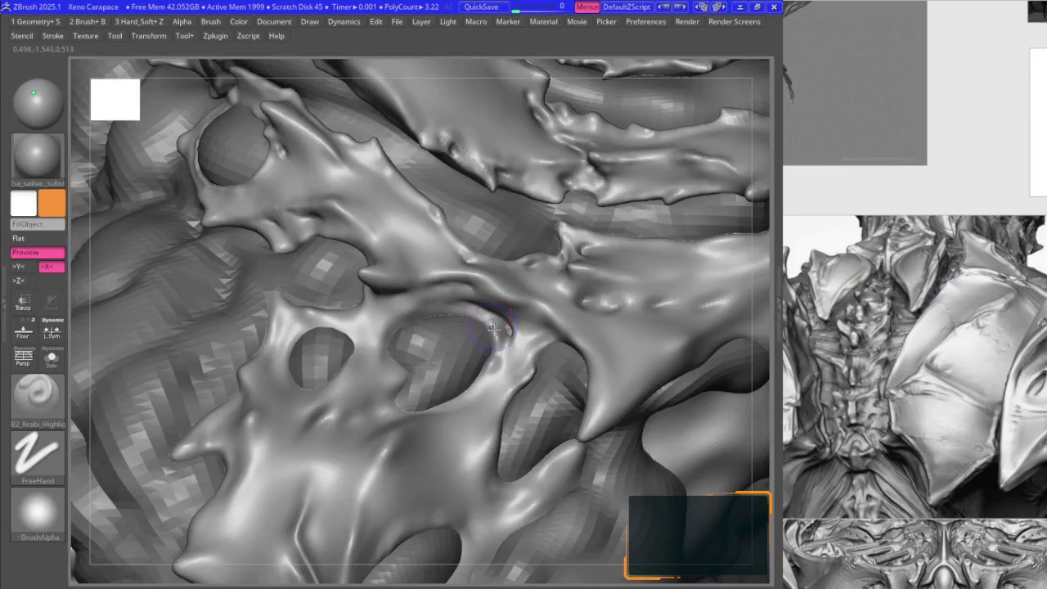
pyautogui.moveTo(488, 321); pyautogui.dragTo(485, 289, button='right')
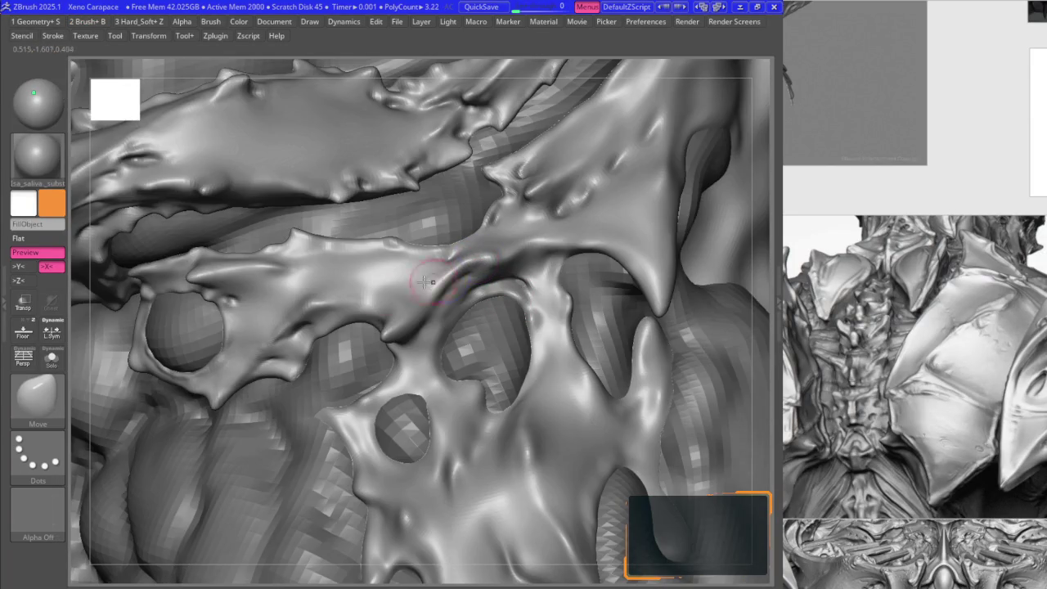
pyautogui.moveTo(424, 282); pyautogui.dragTo(486, 337, button='right')
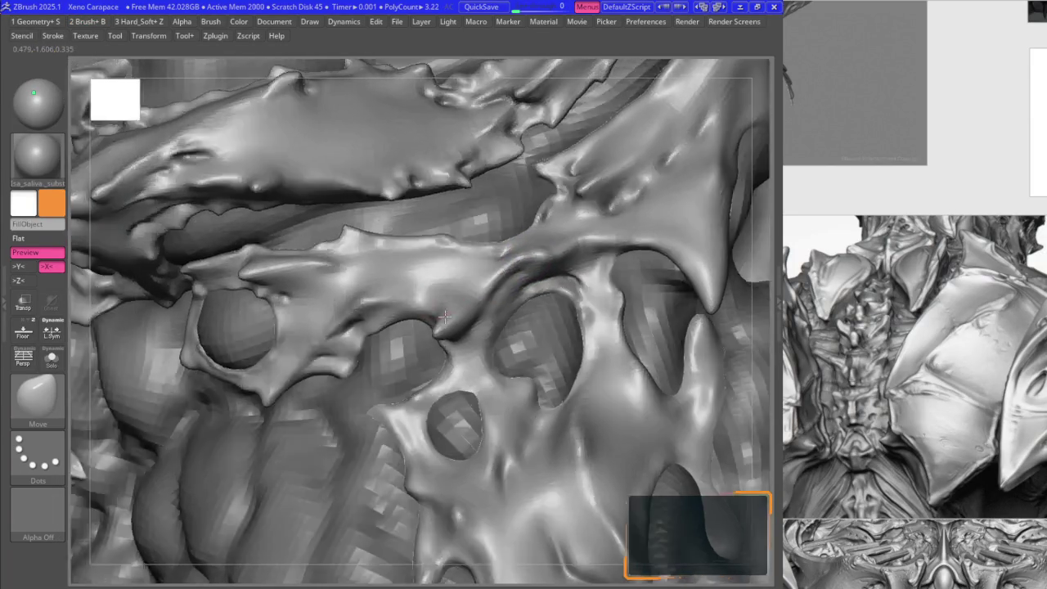
pyautogui.press('b')
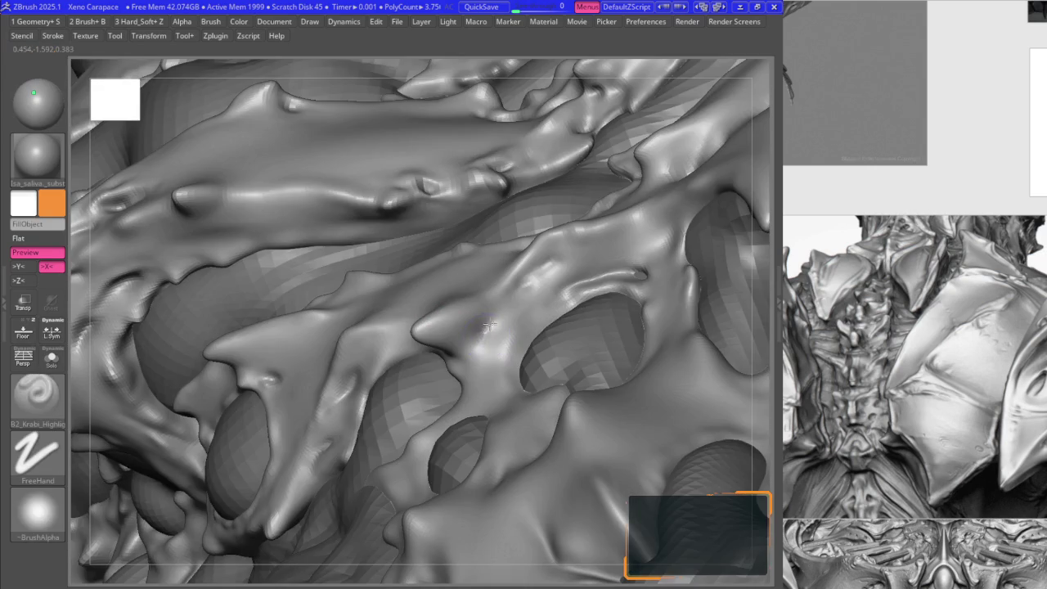
pyautogui.moveTo(451, 338)
pyautogui.mouseDown(button='right')
pyautogui.moveTo(444, 351)
pyautogui.moveTo(462, 360)
pyautogui.moveTo(460, 381)
pyautogui.moveTo(421, 364)
pyautogui.mouseUp(button='right')
# - Rework the seam by alternating the Move, B2_Krabi_Highlight and Smooth brushes
pyautogui.press('b')
pyautogui.press('b')
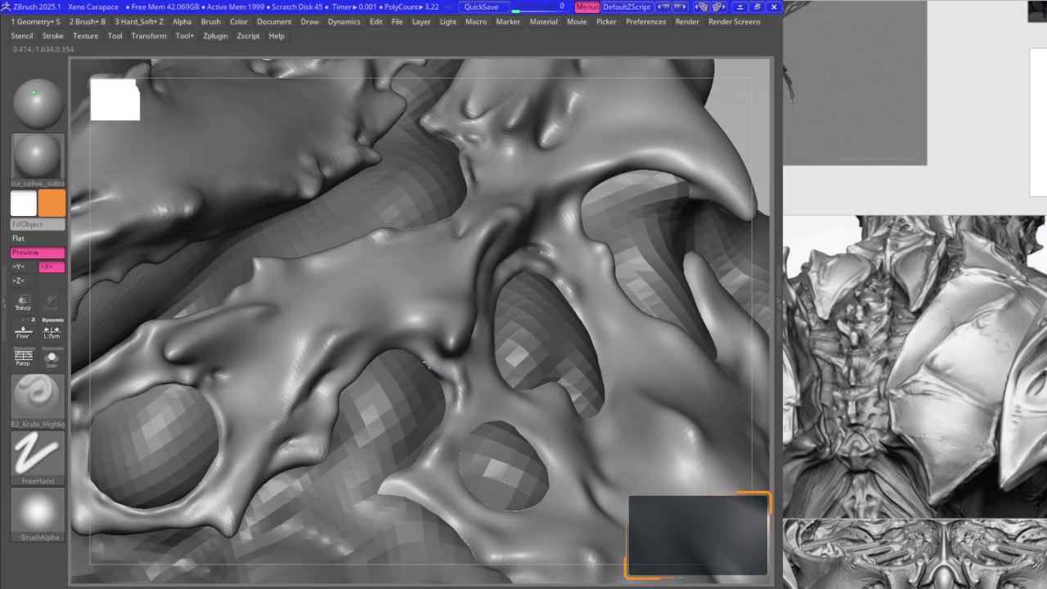
pyautogui.press('b')
pyautogui.moveTo(406, 349)
pyautogui.mouseDown(button='right')
pyautogui.moveTo(325, 368)
pyautogui.moveTo(316, 385)
pyautogui.moveTo(363, 303)
pyautogui.moveTo(328, 339)
pyautogui.moveTo(350, 346)
pyautogui.mouseUp(button='right')
pyautogui.press('b')
pyautogui.press('b')
pyautogui.press('s')
pyautogui.press('m')
pyautogui.press('b')
pyautogui.press('m')
pyautogui.press('v')
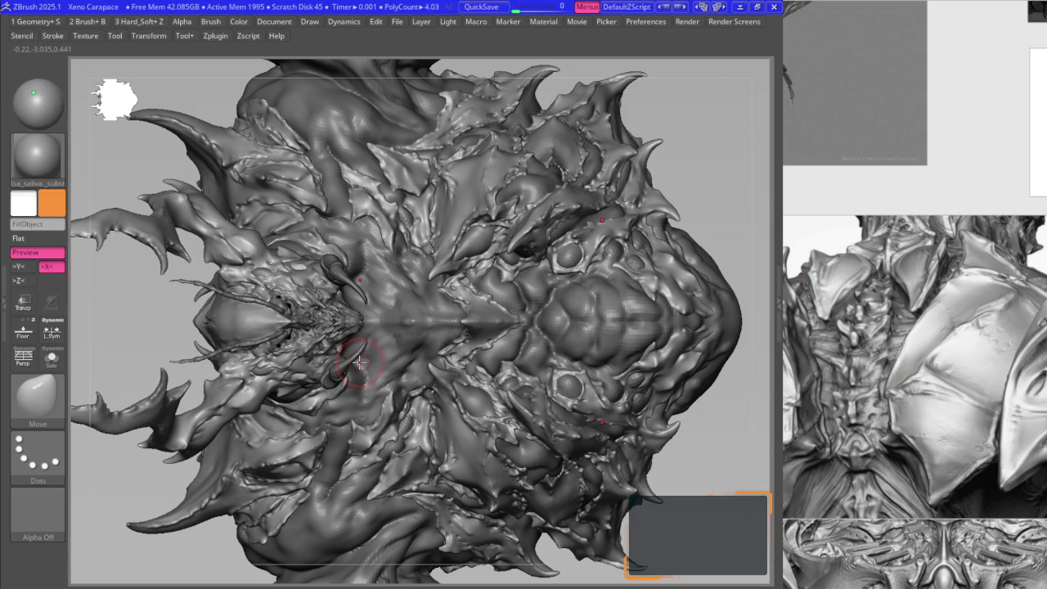
# - Show the shoulders and lower body subtools and view the carapace in three-quarter
pyautogui.press('f')
pyautogui.moveTo(427, 281)
pyautogui.mouseDown(button='right')
pyautogui.moveTo(442, 334)
pyautogui.moveTo(439, 286)
pyautogui.moveTo(397, 292)
pyautogui.mouseUp(button='right')
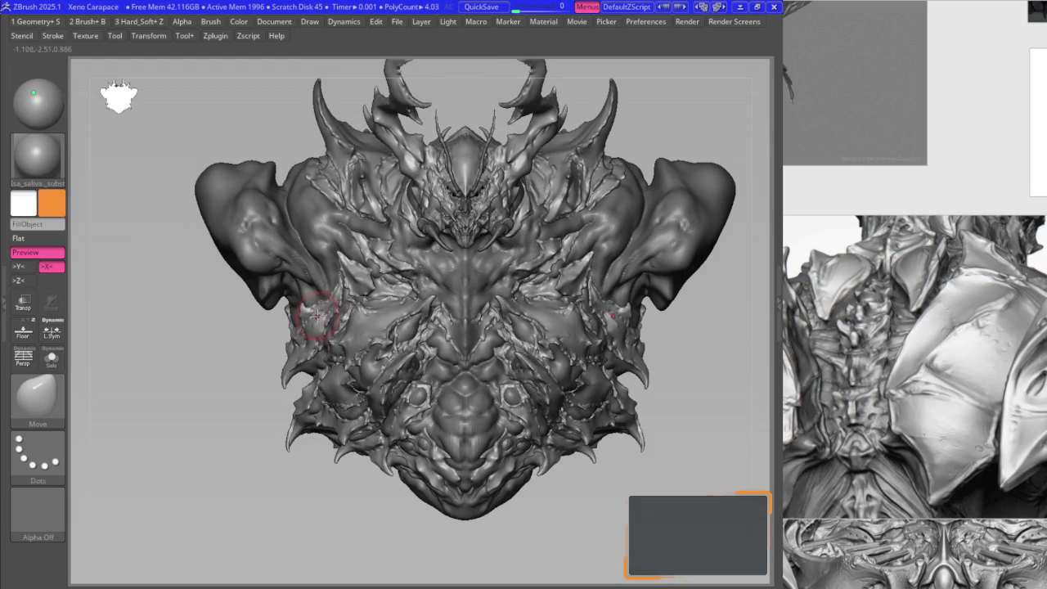
pyautogui.press('F1')
pyautogui.click(270, 337)
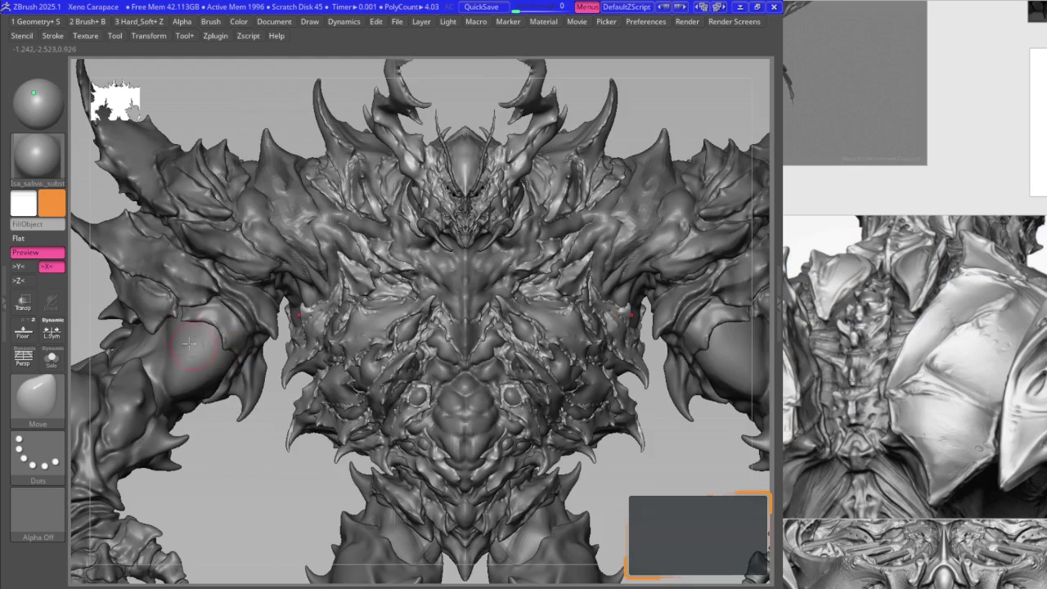
pyautogui.moveTo(360, 246)
pyautogui.mouseDown(button='right')
pyautogui.moveTo(480, 315)
pyautogui.moveTo(432, 276)
pyautogui.mouseUp(button='right')
pyautogui.press('f')
pyautogui.press('f')
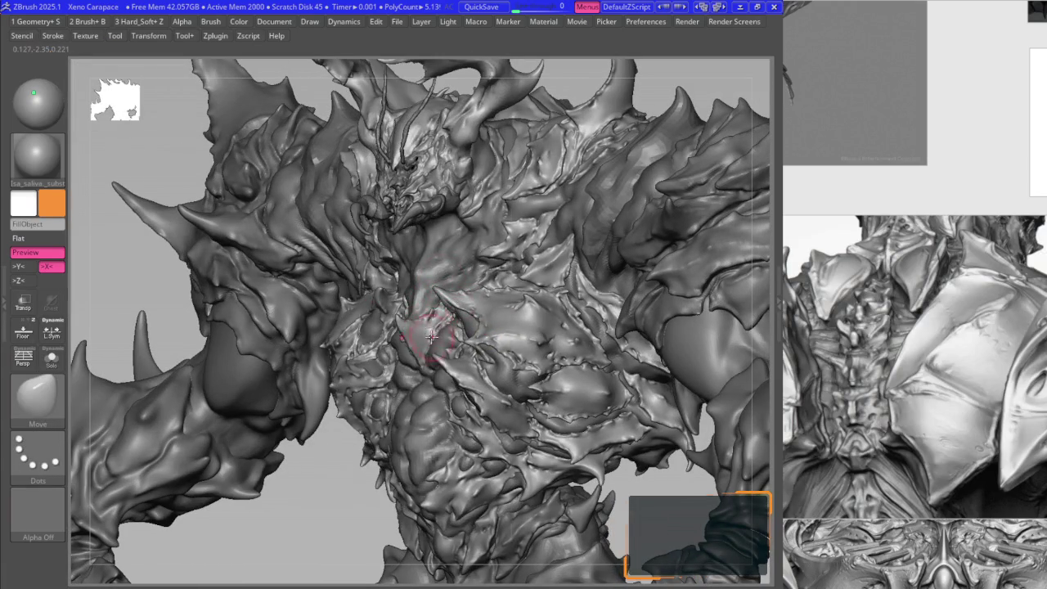
# - Hide the other body parts again and save the Xeno Carapace project
pyautogui.press('space')
pyautogui.click(433, 327)
pyautogui.press('f')
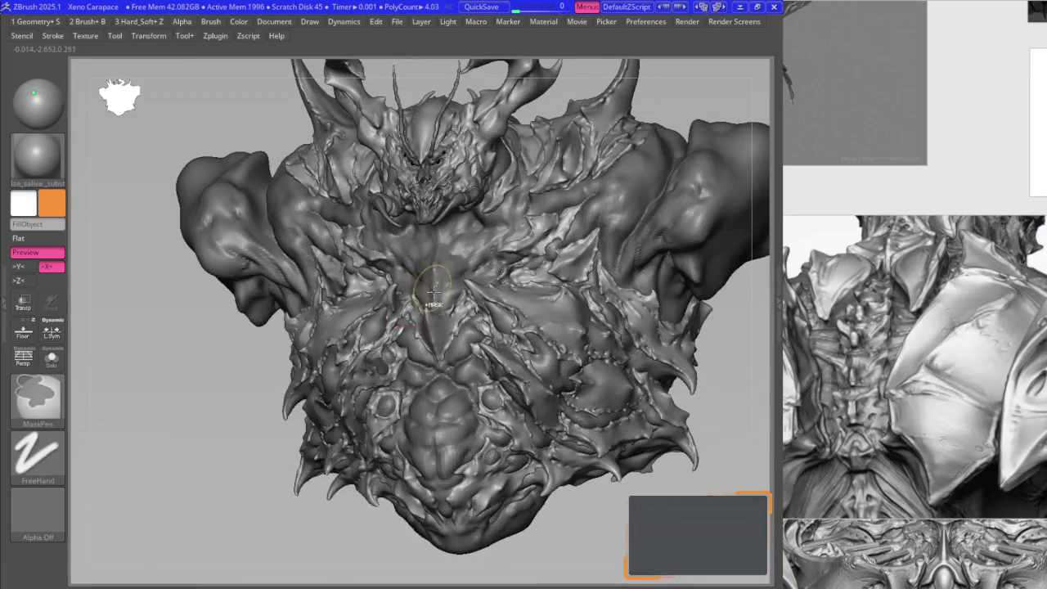
pyautogui.hotkey('ctrl', 's')
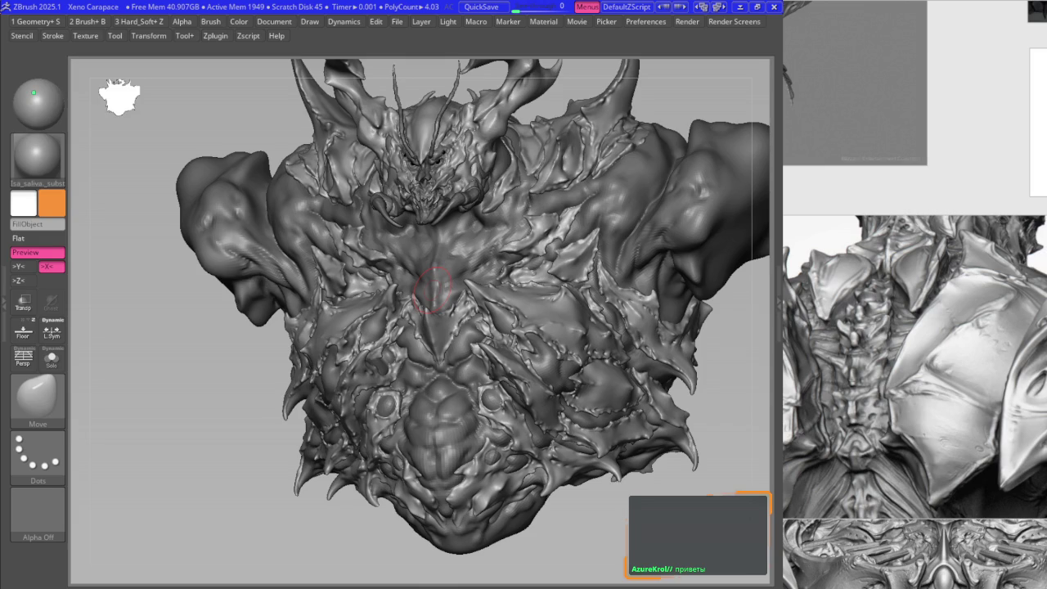
# - Rotate to the carapace's left side and zoom in and out to review it
pyautogui.moveTo(479, 303)
pyautogui.mouseDown(button='right')
pyautogui.moveTo(544, 317)
pyautogui.moveTo(442, 290)
pyautogui.moveTo(479, 315)
pyautogui.moveTo(474, 292)
pyautogui.moveTo(503, 299)
pyautogui.moveTo(464, 263)
pyautogui.mouseUp(button='right')
pyautogui.scroll(5, 479, 327)
pyautogui.scroll(3, 498, 292)
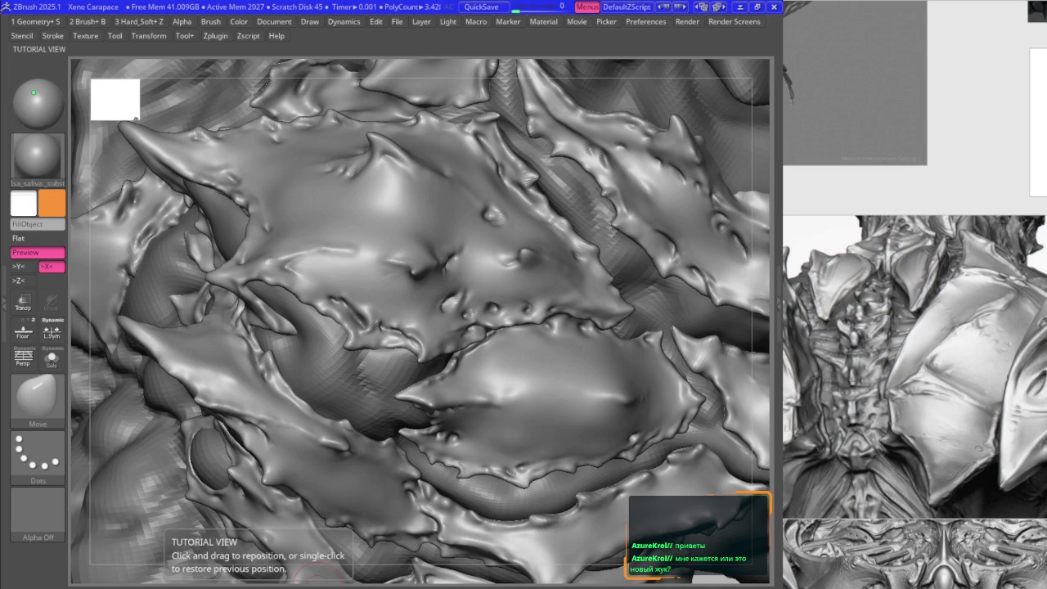
pyautogui.scroll(-5, 431, 270)
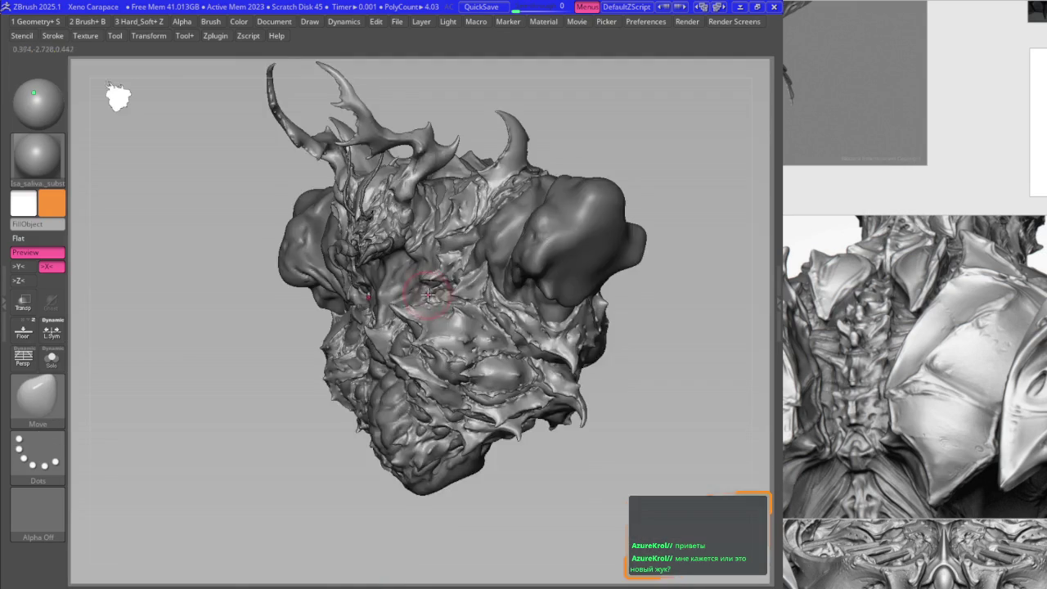
pyautogui.keyDown('shift'); pyautogui.moveTo(431, 263); pyautogui.dragTo(414, 246, button='right'); pyautogui.keyUp('shift')
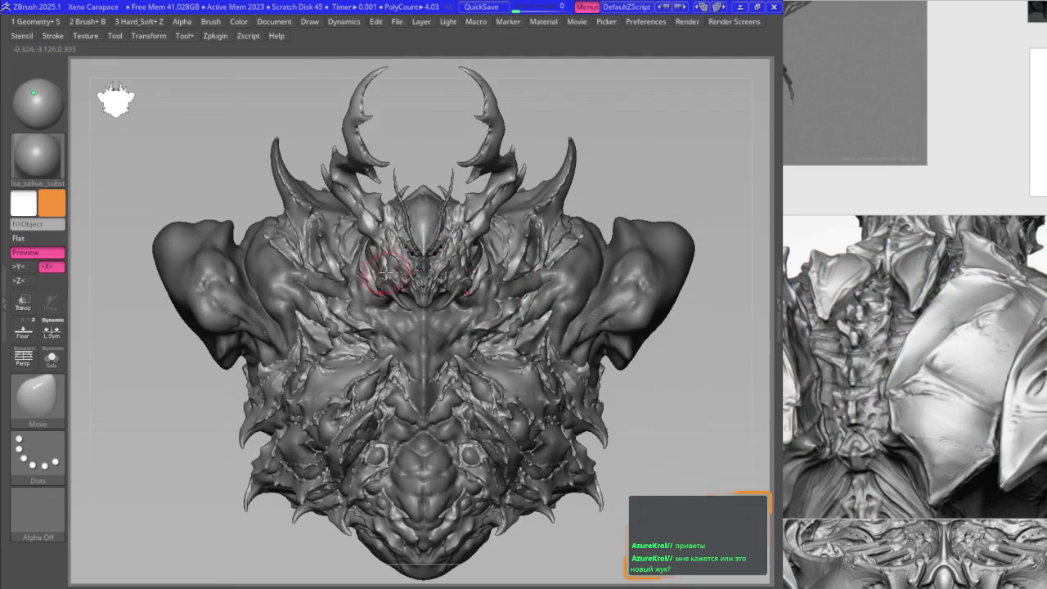
pyautogui.press('F1')
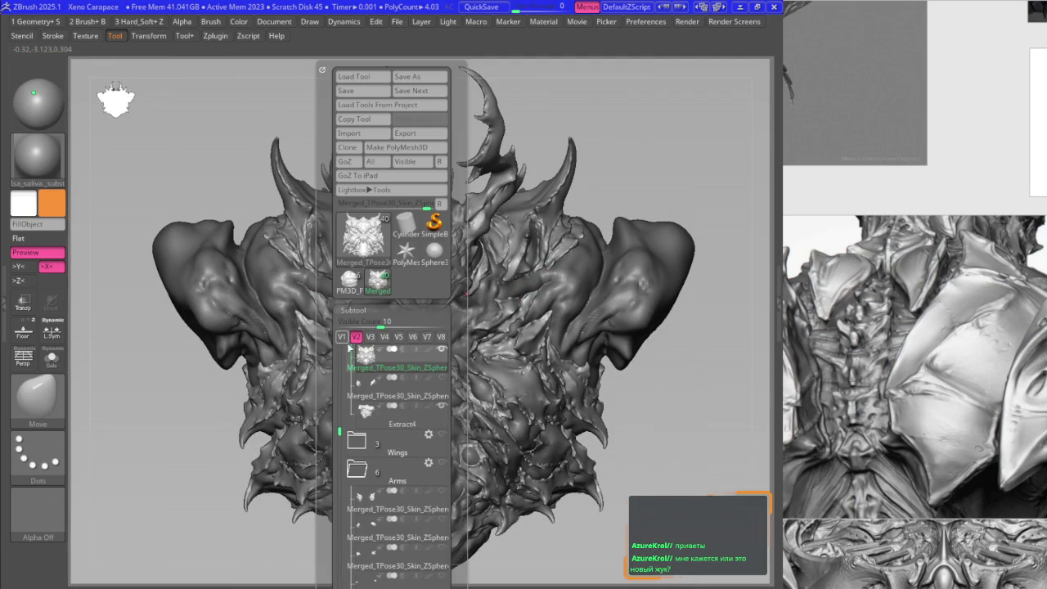
pyautogui.scroll(-2, 299, 299)
pyautogui.scroll(-2, 327, 303)
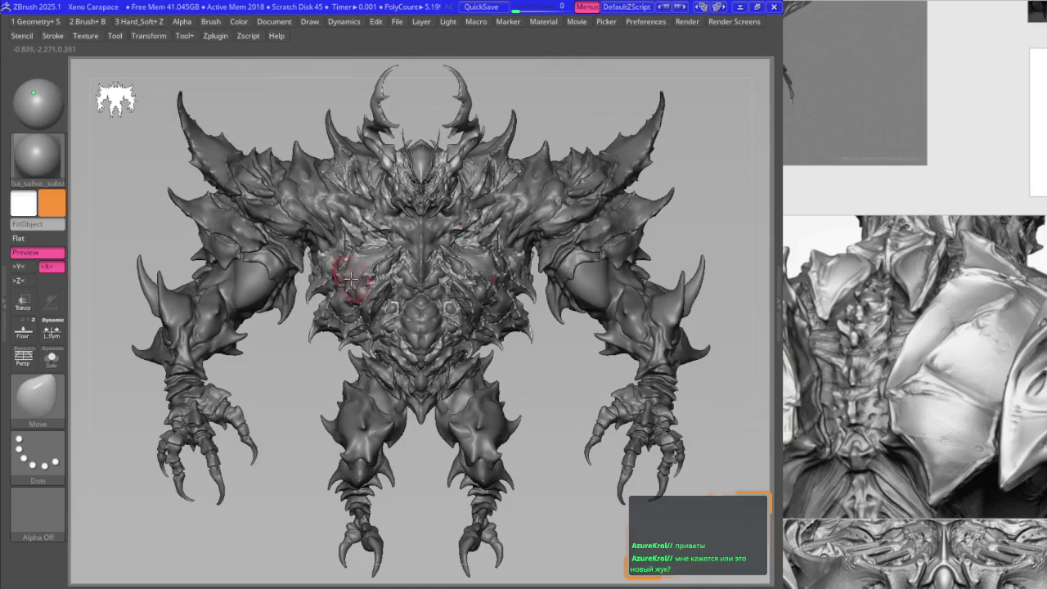
pyautogui.moveTo(305, 234)
pyautogui.mouseDown(button='right')
pyautogui.moveTo(391, 233)
pyautogui.moveTo(367, 246)
pyautogui.moveTo(344, 237)
pyautogui.moveTo(416, 229)
pyautogui.moveTo(393, 245)
pyautogui.moveTo(397, 234)
pyautogui.moveTo(351, 247)
pyautogui.moveTo(483, 242)
pyautogui.moveTo(444, 263)
pyautogui.moveTo(539, 429)
pyautogui.moveTo(491, 303)
pyautogui.moveTo(487, 325)
pyautogui.moveTo(517, 336)
pyautogui.mouseUp(button='right')
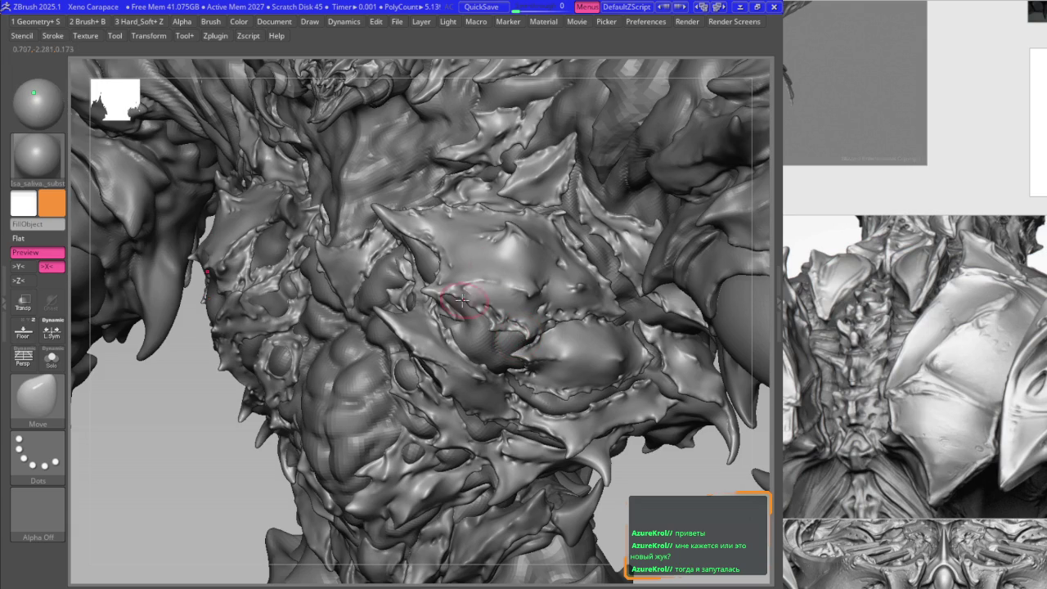
pyautogui.moveTo(478, 301)
pyautogui.keyDown('ctrl'); pyautogui.mouseDown(button='right')
pyautogui.moveTo(494, 354)
pyautogui.moveTo(245, 251)
pyautogui.mouseUp(button='right'); pyautogui.keyUp('ctrl')
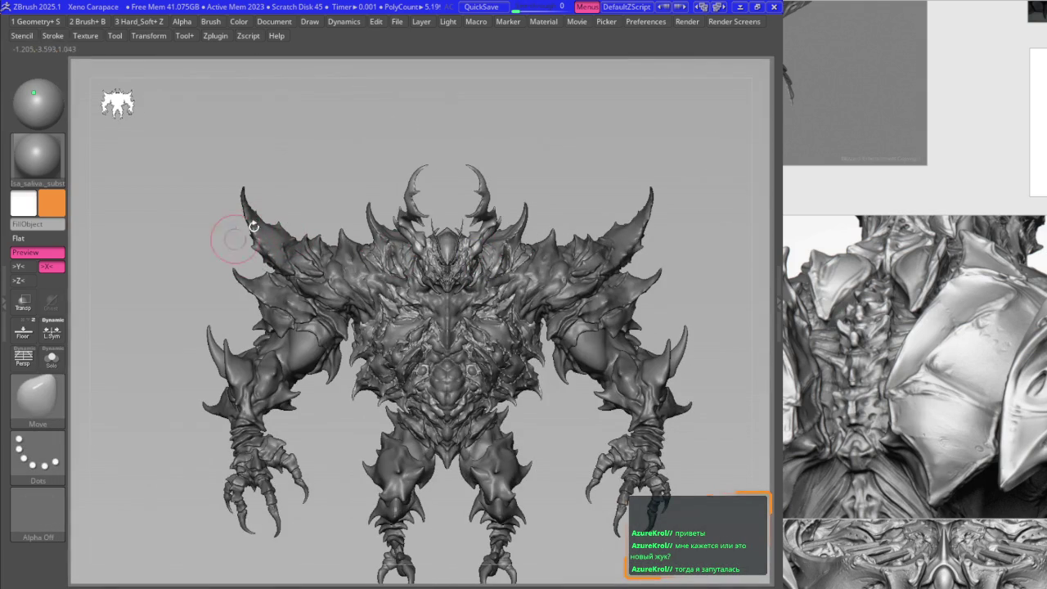
pyautogui.moveTo(421, 211)
pyautogui.mouseDown(button='right')
pyautogui.moveTo(450, 365)
pyautogui.moveTo(471, 247)
pyautogui.mouseUp(button='right')
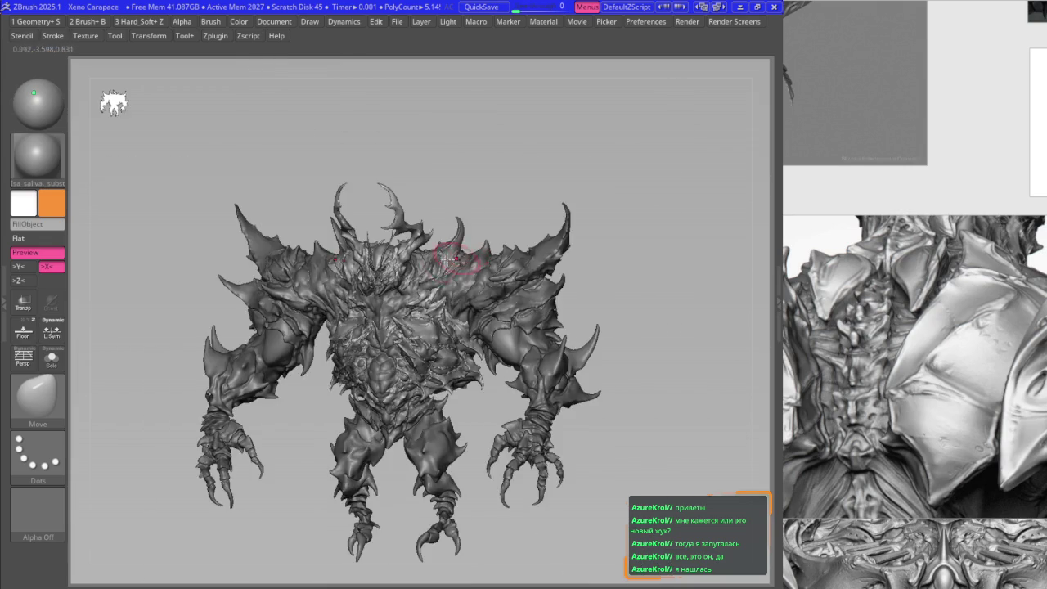
pyautogui.moveTo(112, 98); pyautogui.dragTo(436, 364)
pyautogui.press('F1')
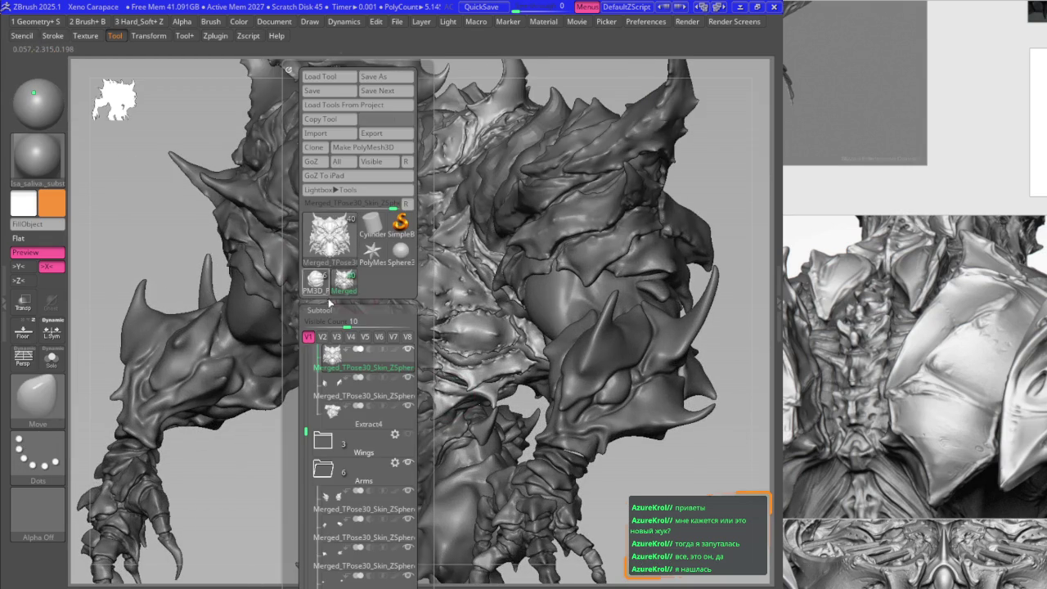
pyautogui.click(323, 338)
pyautogui.moveTo(491, 409); pyautogui.dragTo(584, 274)
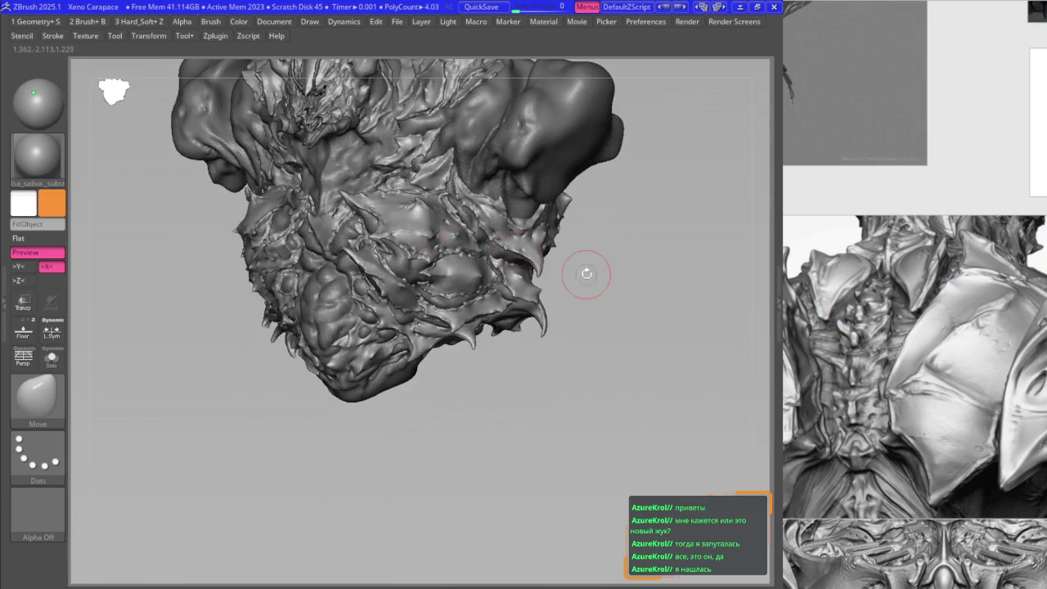
pyautogui.scroll(1, 929, 381)
# - Zoom onto the chest plates and soften a notch in the plate ridge
pyautogui.scroll(3, 943, 394)
pyautogui.scroll(2, 923, 390)
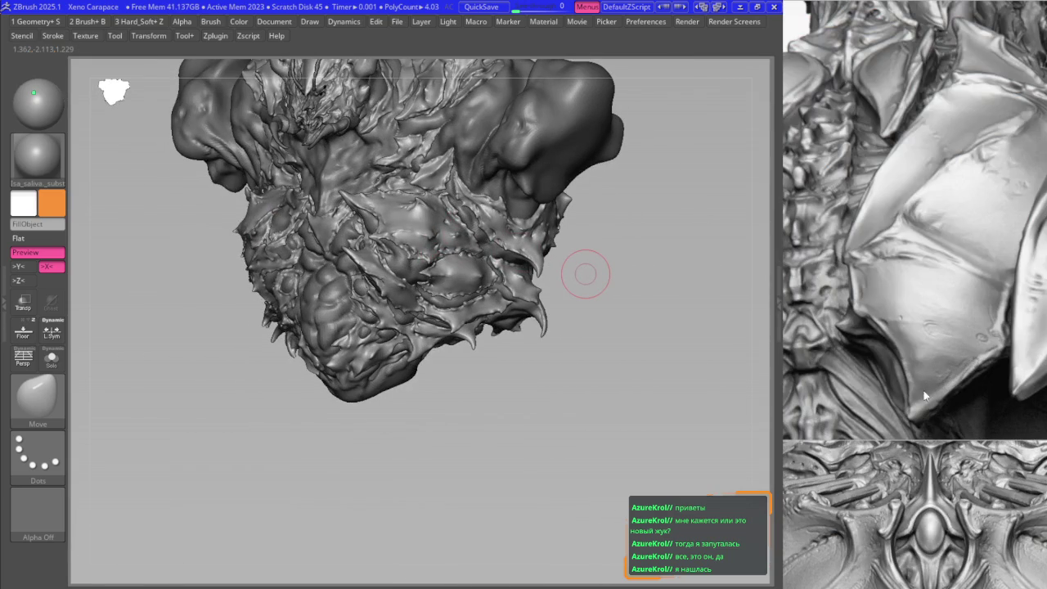
pyautogui.moveTo(585, 274)
pyautogui.keyDown('ctrl'); pyautogui.mouseDown(button='right')
pyautogui.moveTo(500, 323)
pyautogui.moveTo(483, 304)
pyautogui.mouseUp(button='right'); pyautogui.keyUp('ctrl')
pyautogui.press('b')
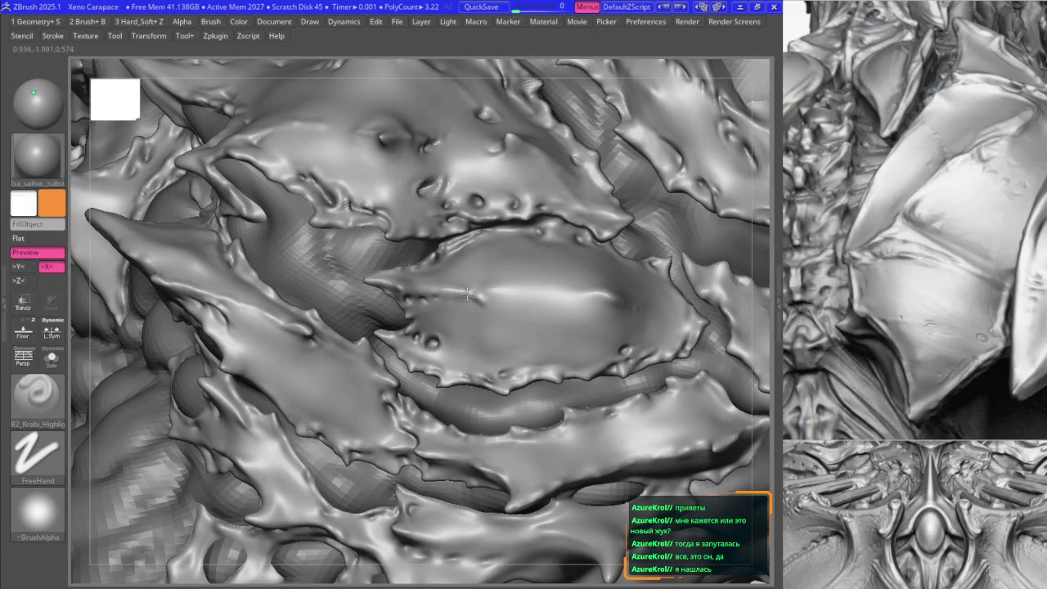
pyautogui.press('f')
pyautogui.keyDown('ctrl'); pyautogui.moveTo(475, 307); pyautogui.dragTo(409, 298, button='right'); pyautogui.keyUp('ctrl')
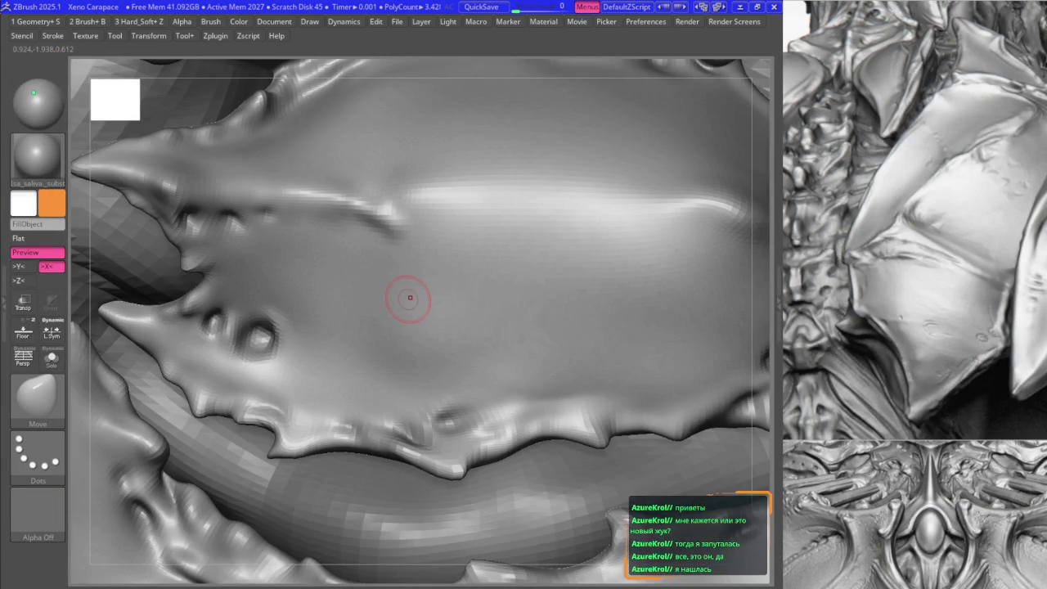
pyautogui.keyDown('shift'); pyautogui.moveTo(384, 241); pyautogui.dragTo(361, 260); pyautogui.keyUp('shift')
pyautogui.keyDown('ctrl'); pyautogui.moveTo(360, 259); pyautogui.dragTo(372, 238, button='right'); pyautogui.keyUp('ctrl')
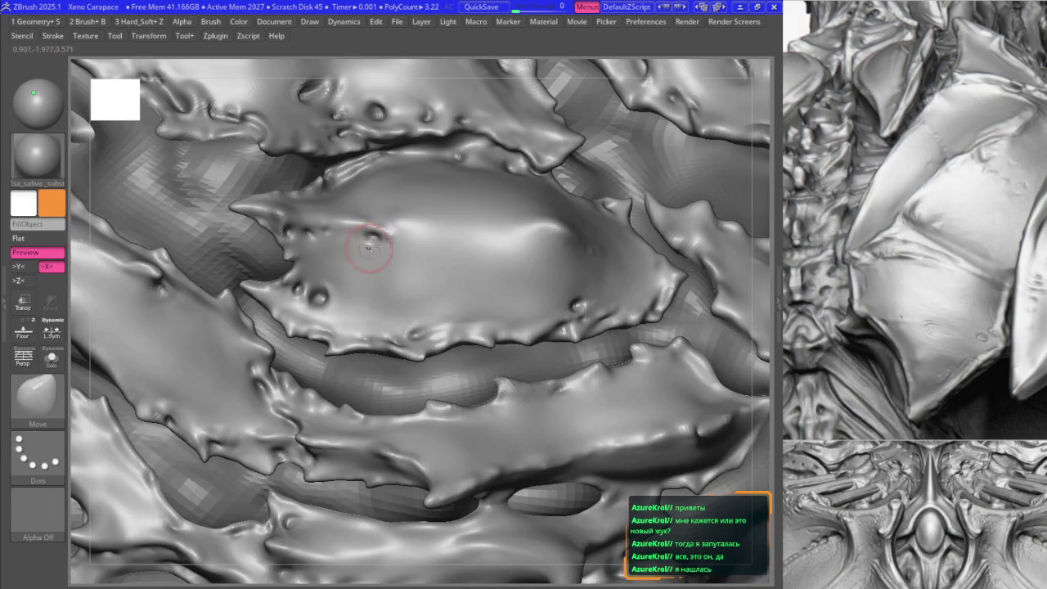
# - Smooth the ridge on the central carapace plate
pyautogui.keyDown('ctrl'); pyautogui.moveTo(367, 243); pyautogui.dragTo(386, 273, button='right'); pyautogui.keyUp('ctrl')
pyautogui.press('space')
pyautogui.keyDown('shift'); pyautogui.moveTo(374, 264); pyautogui.dragTo(367, 239); pyautogui.keyUp('shift')
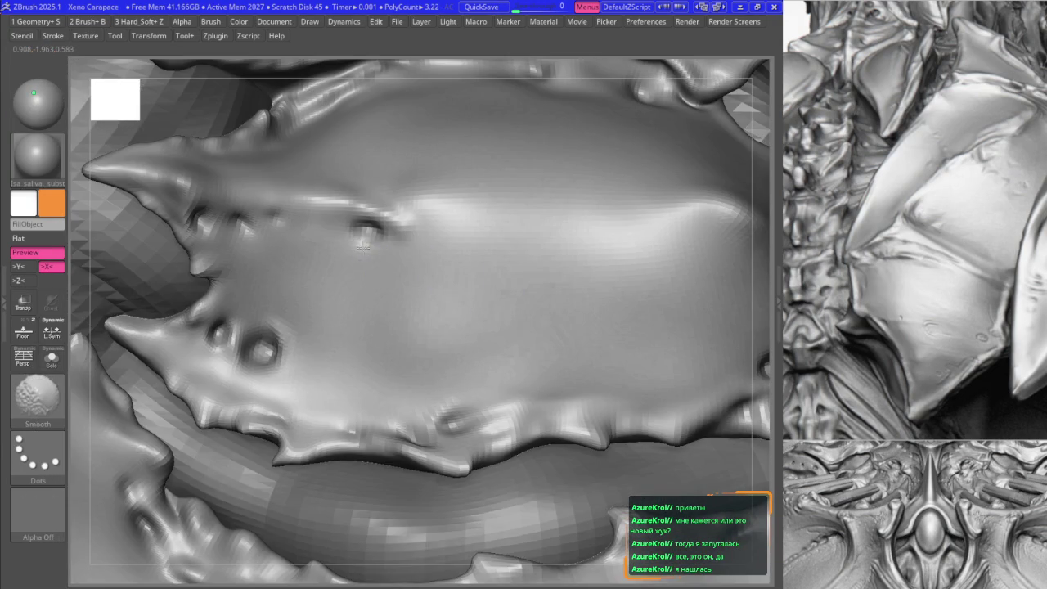
pyautogui.press('space')
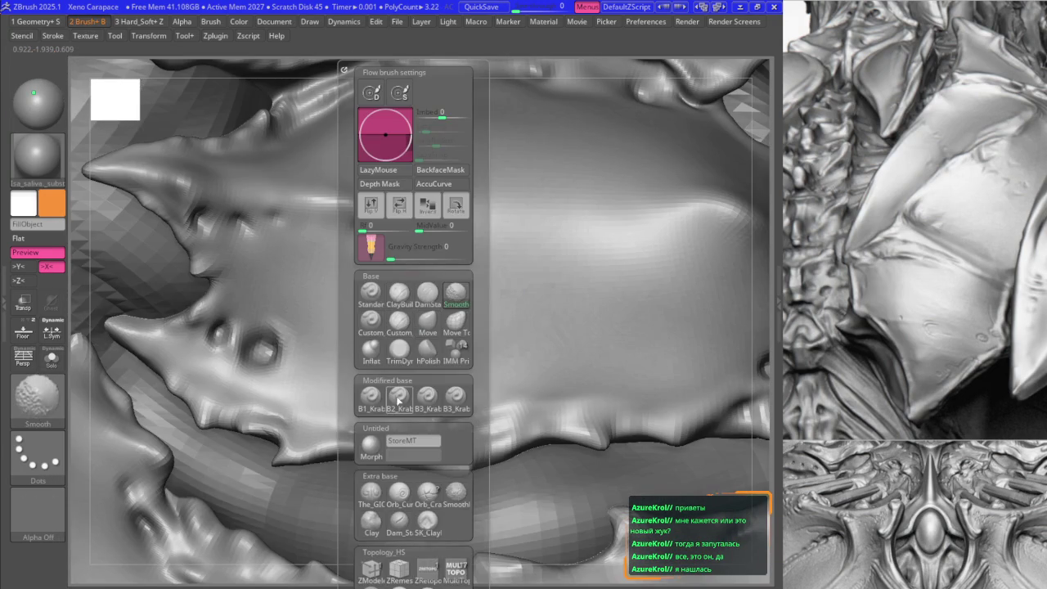
# - Reshape the central plate with the Move brush, zooming out and panning the reference photo
pyautogui.press('b')
pyautogui.press('m')
pyautogui.press('v')
pyautogui.moveTo(399, 238); pyautogui.dragTo(402, 300, button='right')
pyautogui.press('f')
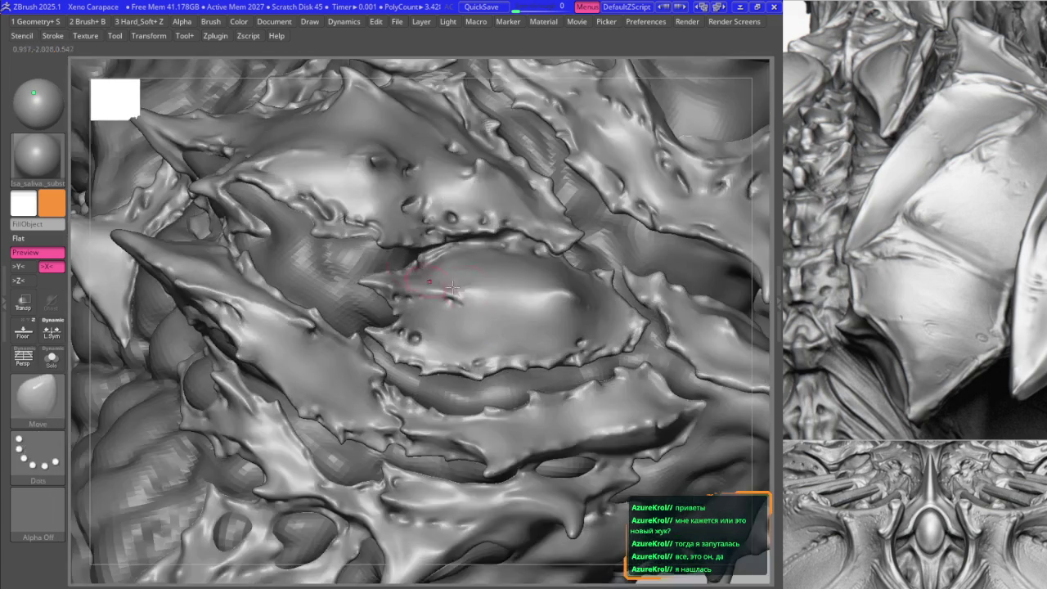
pyautogui.moveTo(1018, 496); pyautogui.dragTo(1018, 325, button='right')
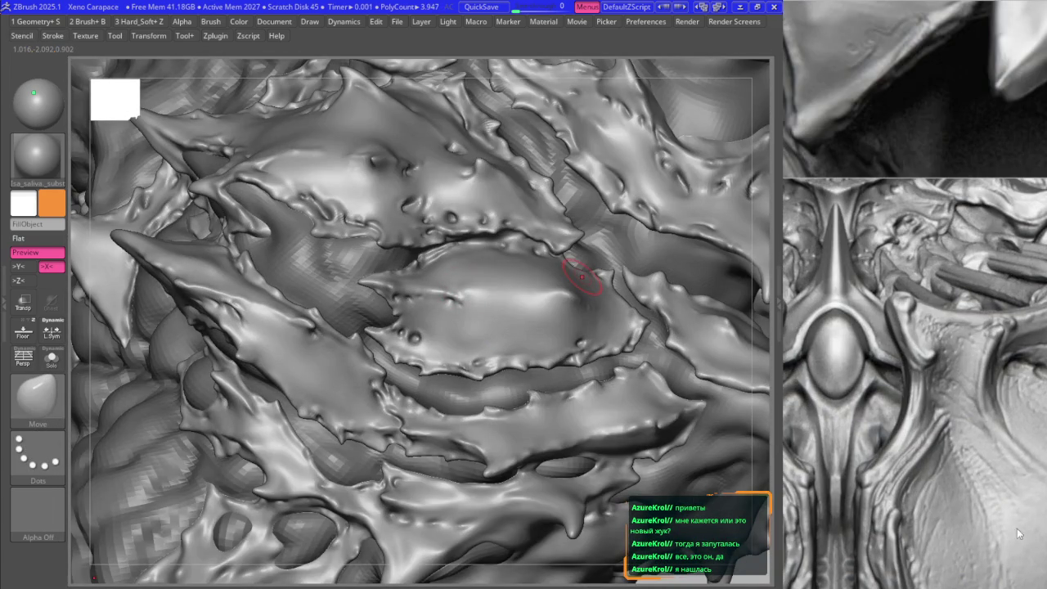
pyautogui.moveTo(1016, 523); pyautogui.dragTo(1002, 585, button='right')
# - Check the whole creature from new angles and keep pushing the plate with Move
pyautogui.moveTo(431, 245)
pyautogui.keyDown('ctrl'); pyautogui.mouseDown(button='right')
pyautogui.moveTo(491, 316)
pyautogui.moveTo(529, 292)
pyautogui.moveTo(485, 280)
pyautogui.moveTo(487, 312)
pyautogui.moveTo(546, 357)
pyautogui.mouseUp(button='right'); pyautogui.keyUp('ctrl')
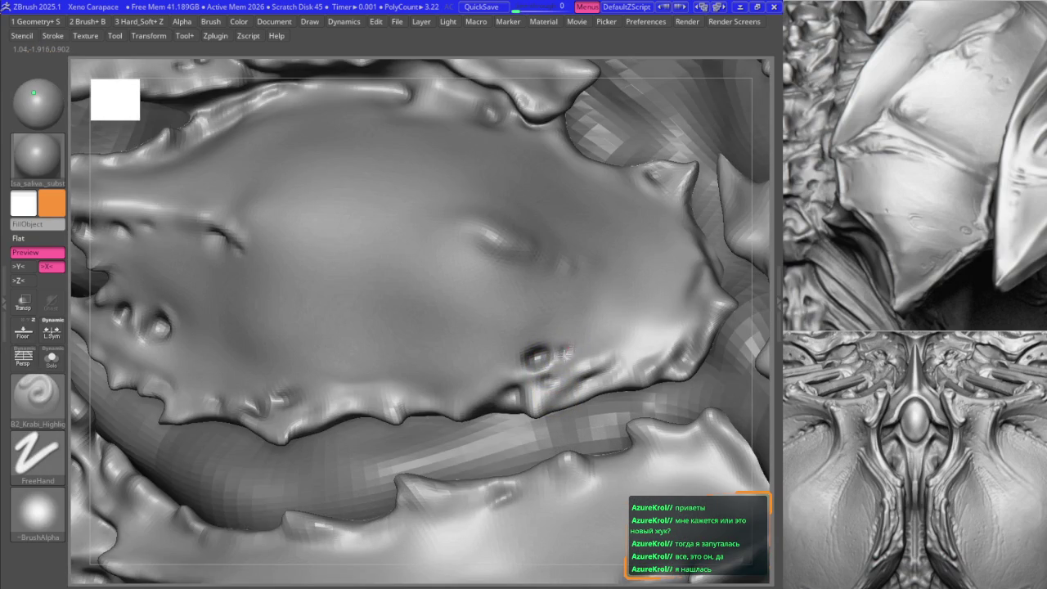
pyautogui.moveTo(578, 350)
pyautogui.keyDown('ctrl'); pyautogui.mouseDown(button='right')
pyautogui.moveTo(589, 352)
pyautogui.moveTo(501, 436)
pyautogui.moveTo(445, 346)
pyautogui.moveTo(479, 350)
pyautogui.moveTo(441, 340)
pyautogui.mouseUp(button='right'); pyautogui.keyUp('ctrl')
pyautogui.press('f')
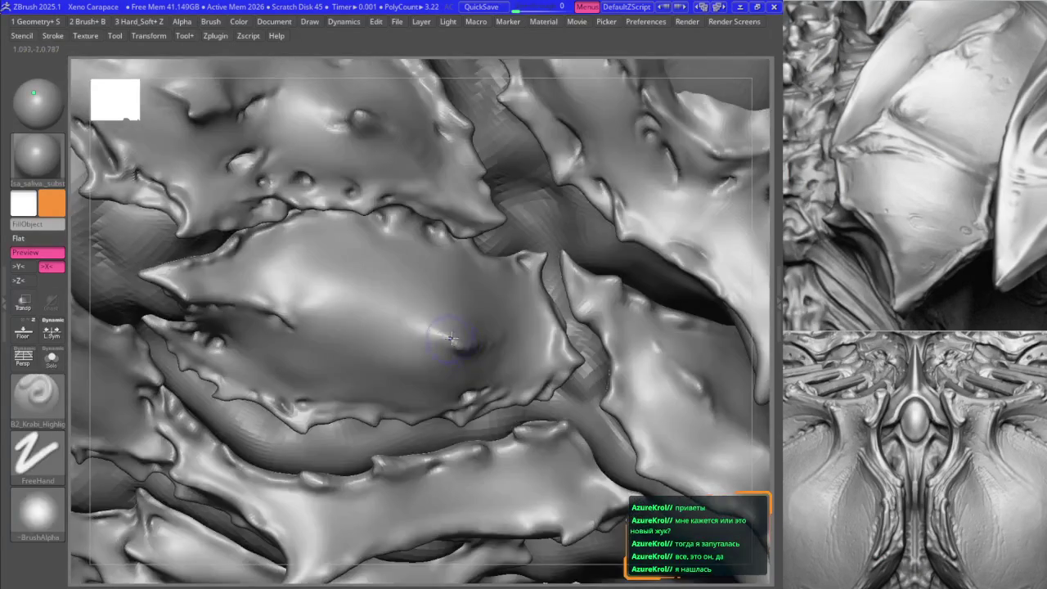
pyautogui.press('b')
pyautogui.press('m')
pyautogui.press('v')
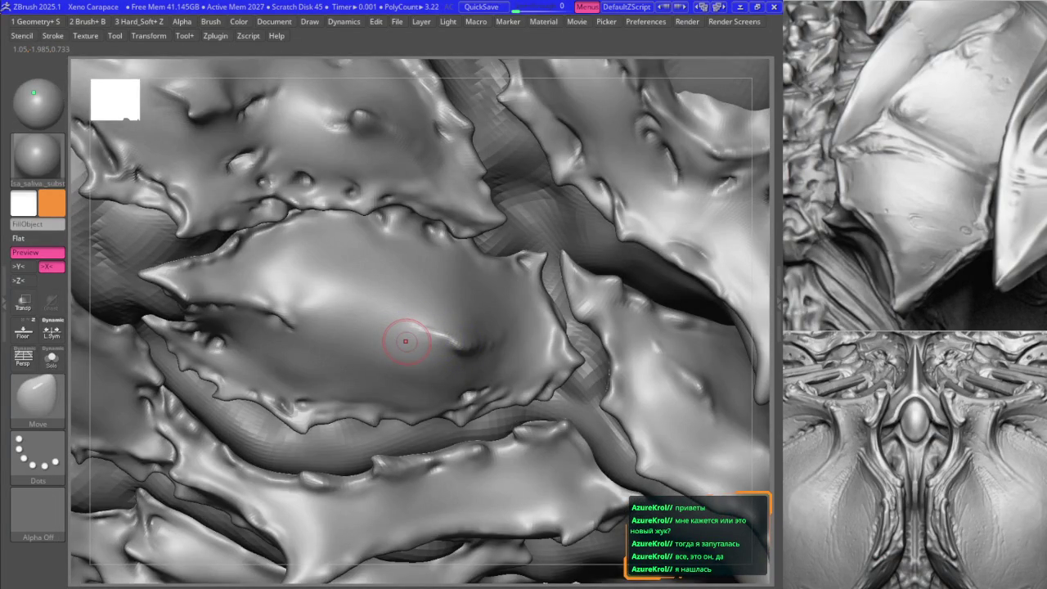
pyautogui.moveTo(428, 247); pyautogui.dragTo(429, 228, button='right')
# - Push the central chest plate with the Move brush and frame the creature head
pyautogui.press('b')
pyautogui.press('b')
pyautogui.press('k')
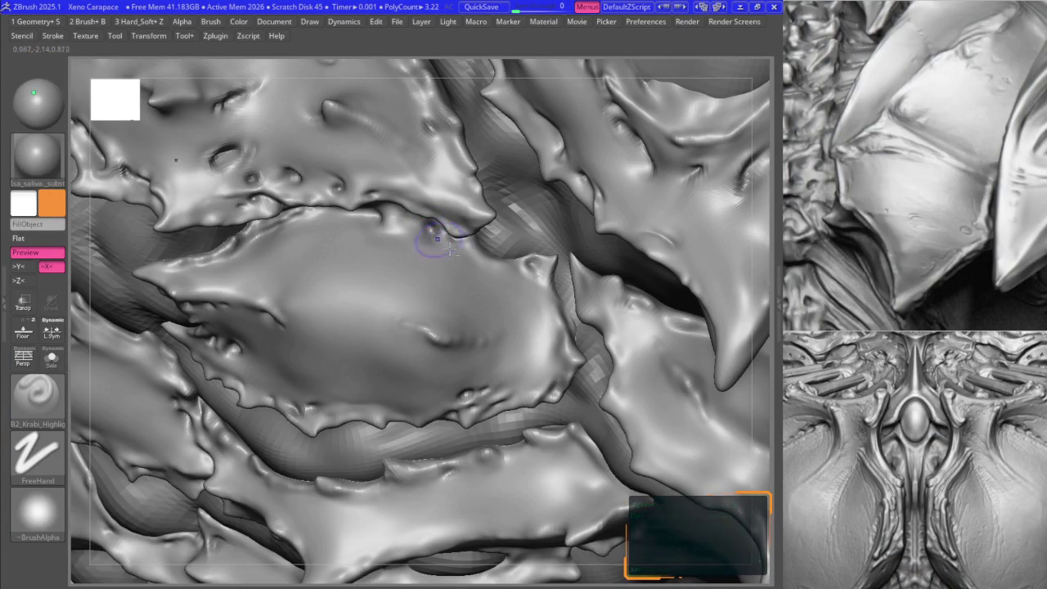
pyautogui.press('b')
pyautogui.press('m')
pyautogui.press('v')
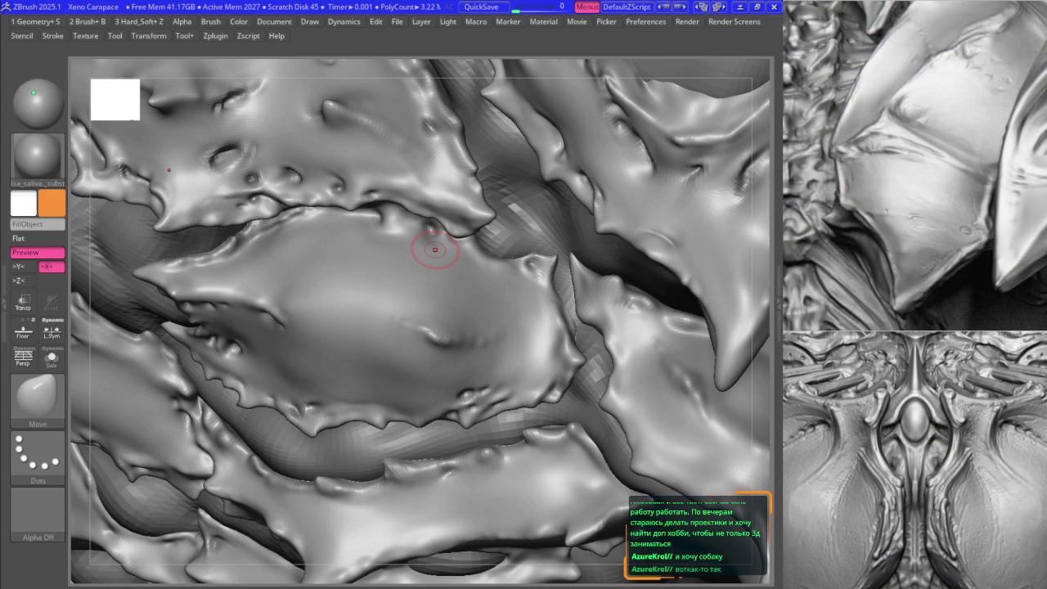
pyautogui.press('f')
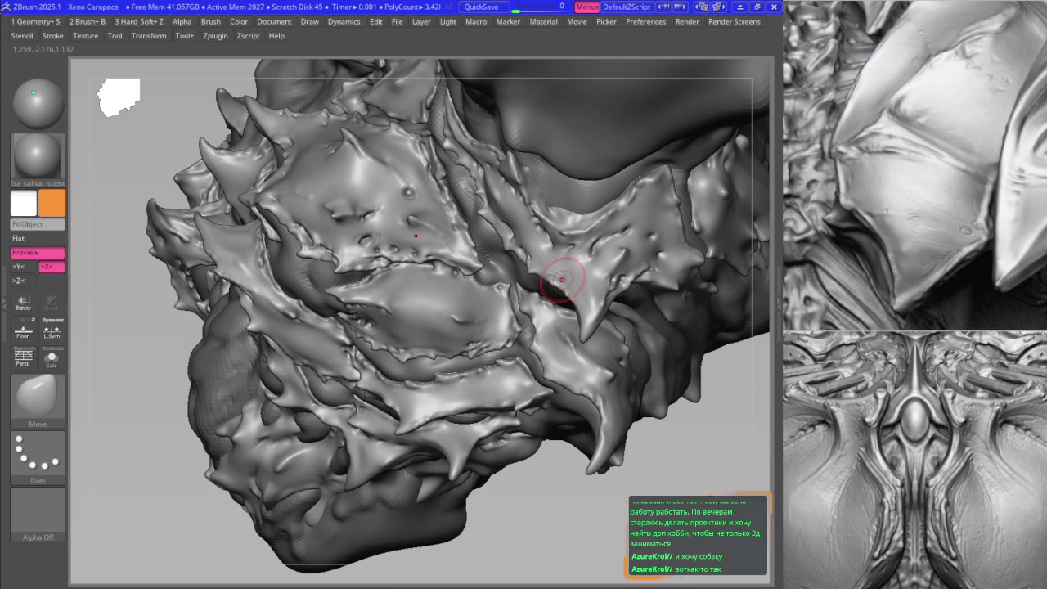
# - Zoom in and Shift-smooth the central plate before returning to Move
pyautogui.keyDown('ctrl'); pyautogui.moveTo(463, 317); pyautogui.dragTo(467, 320, button='right'); pyautogui.keyUp('ctrl')
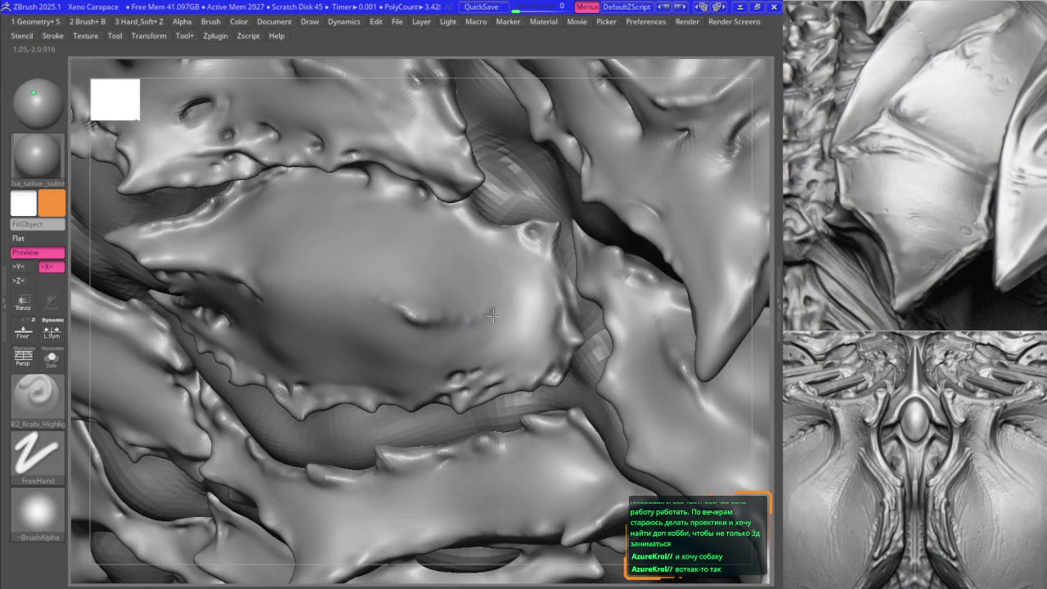
pyautogui.press('space')
pyautogui.press('shift')
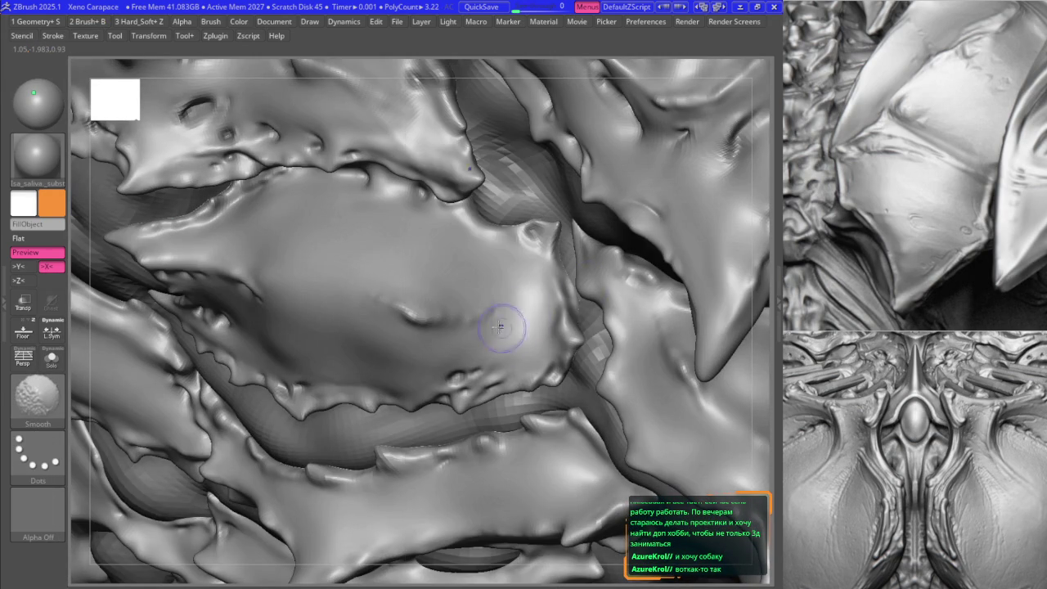
pyautogui.press('space')
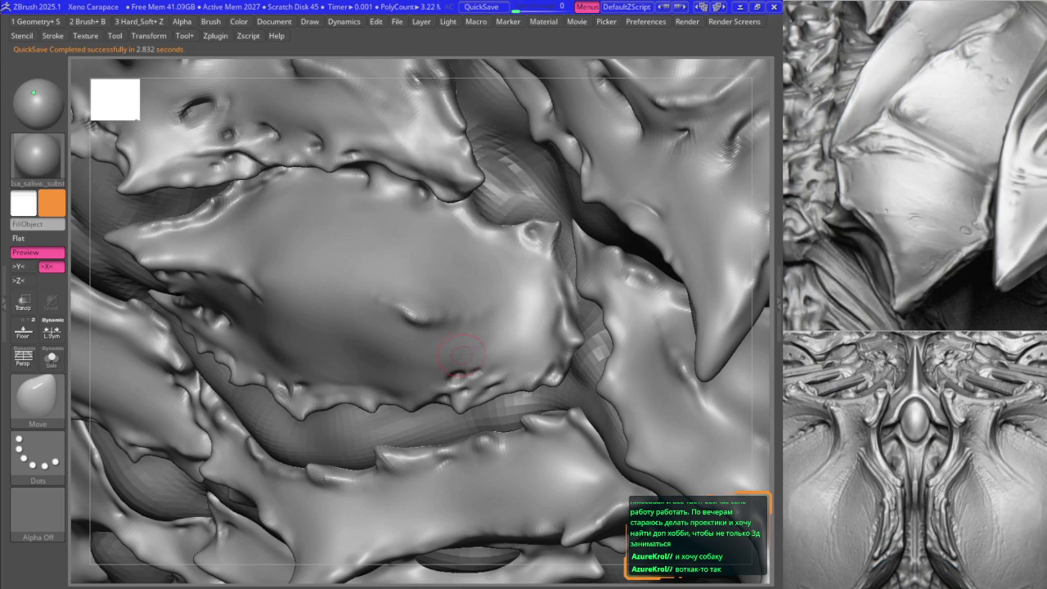
# - Zoom out to look over the sculpt, then close in on another plate area
pyautogui.moveTo(458, 350); pyautogui.dragTo(393, 294, button='right')
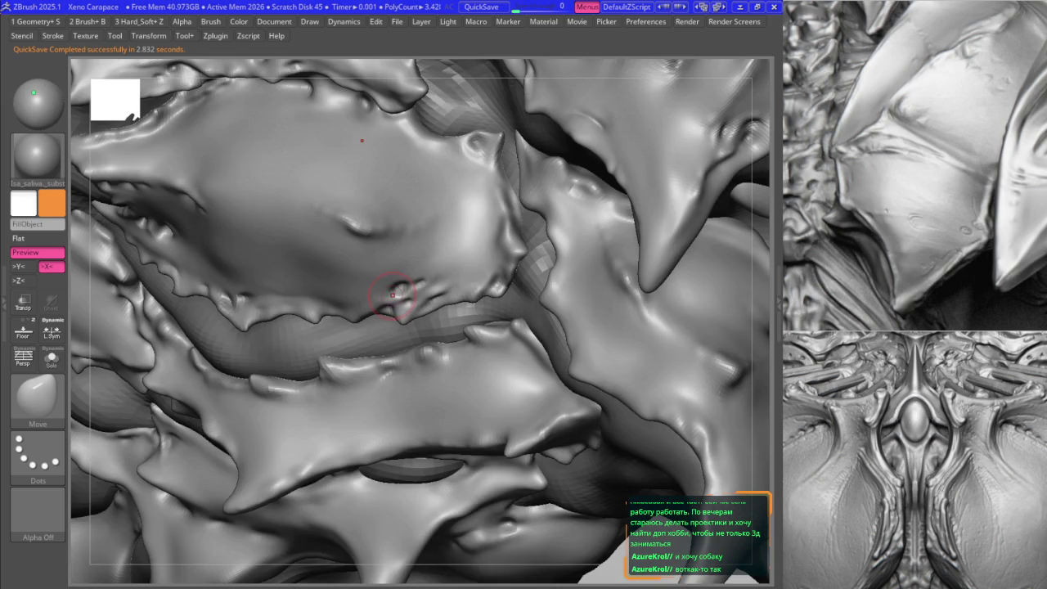
pyautogui.moveTo(393, 294)
pyautogui.keyDown('ctrl'); pyautogui.mouseDown(button='right')
pyautogui.moveTo(449, 395)
pyautogui.moveTo(427, 315)
pyautogui.moveTo(426, 391)
pyautogui.mouseUp(button='right'); pyautogui.keyUp('ctrl')
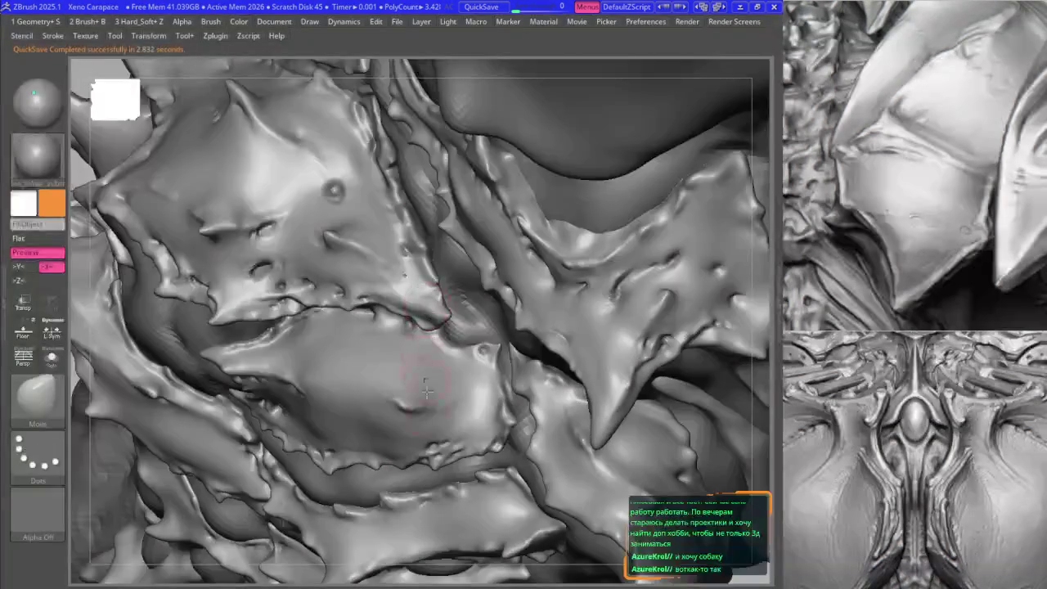
pyautogui.keyDown('ctrl'); pyautogui.moveTo(425, 432); pyautogui.dragTo(420, 292, button='right'); pyautogui.keyUp('ctrl')
pyautogui.press('space')
pyautogui.moveTo(556, 292)
pyautogui.keyDown('ctrl'); pyautogui.mouseDown(button='right')
pyautogui.moveTo(431, 451)
pyautogui.moveTo(492, 377)
pyautogui.moveTo(434, 376)
pyautogui.moveTo(444, 374)
pyautogui.moveTo(444, 304)
pyautogui.mouseUp(button='right'); pyautogui.keyUp('ctrl')
pyautogui.press('b')
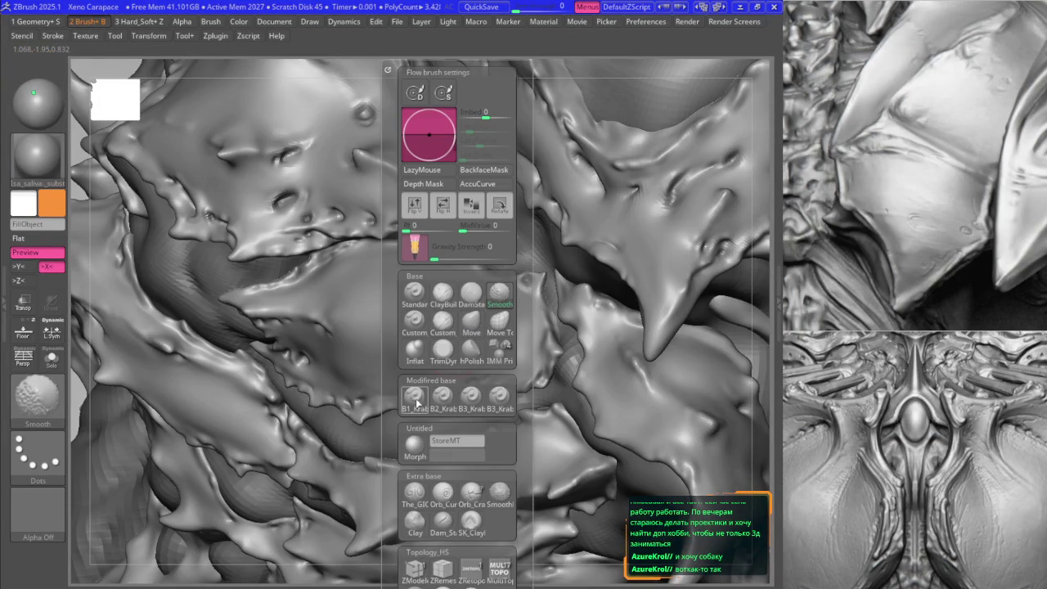
pyautogui.click(446, 397)
pyautogui.press('b')
pyautogui.press('m')
pyautogui.press('v')
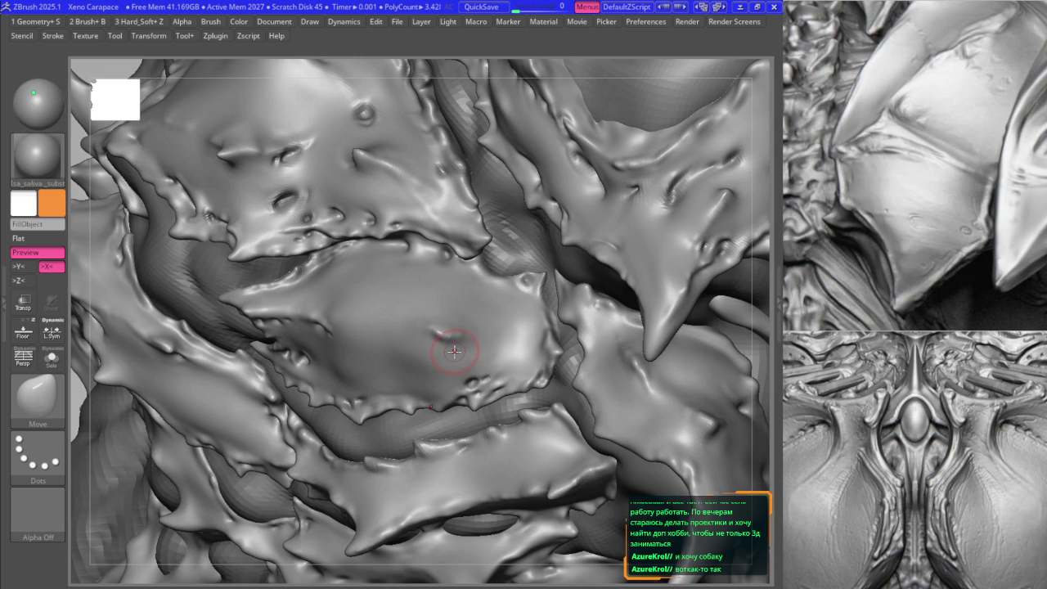
pyautogui.moveTo(557, 350); pyautogui.dragTo(482, 318, button='right')
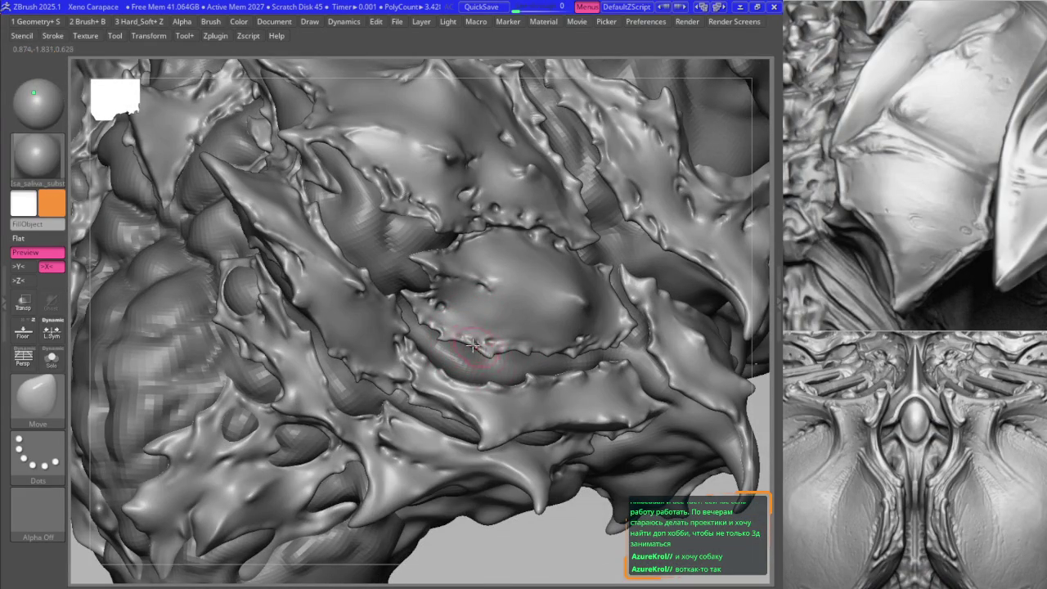
# - Zoom out over the carapace and toggle lower and higher subdivision levels on the rib ridges
pyautogui.press('ctrl')
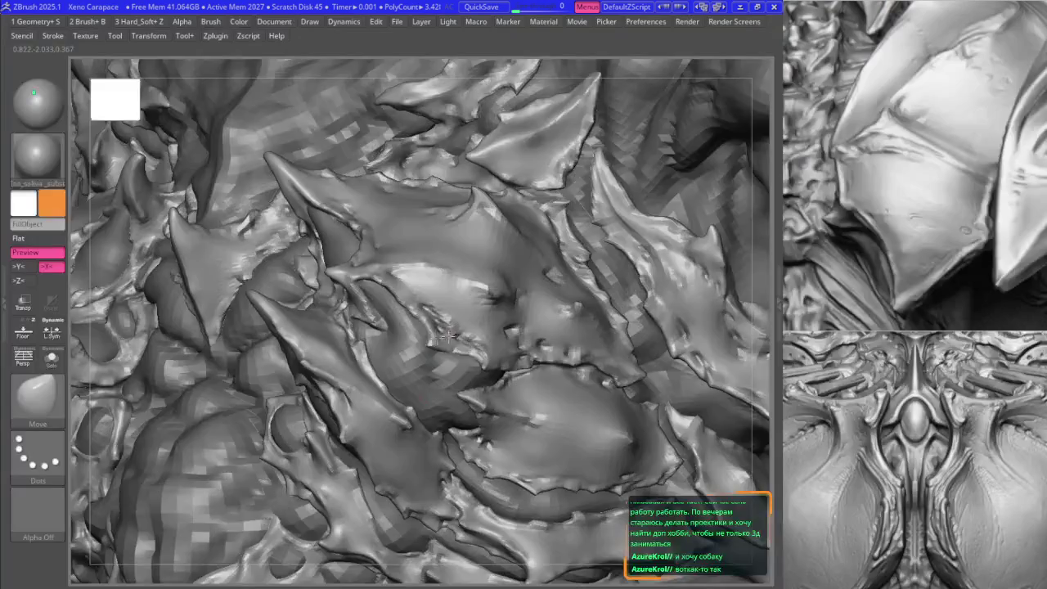
pyautogui.moveTo(432, 376)
pyautogui.keyDown('ctrl'); pyautogui.mouseDown(button='right')
pyautogui.moveTo(450, 315)
pyautogui.moveTo(417, 233)
pyautogui.mouseUp(button='right'); pyautogui.keyUp('ctrl')
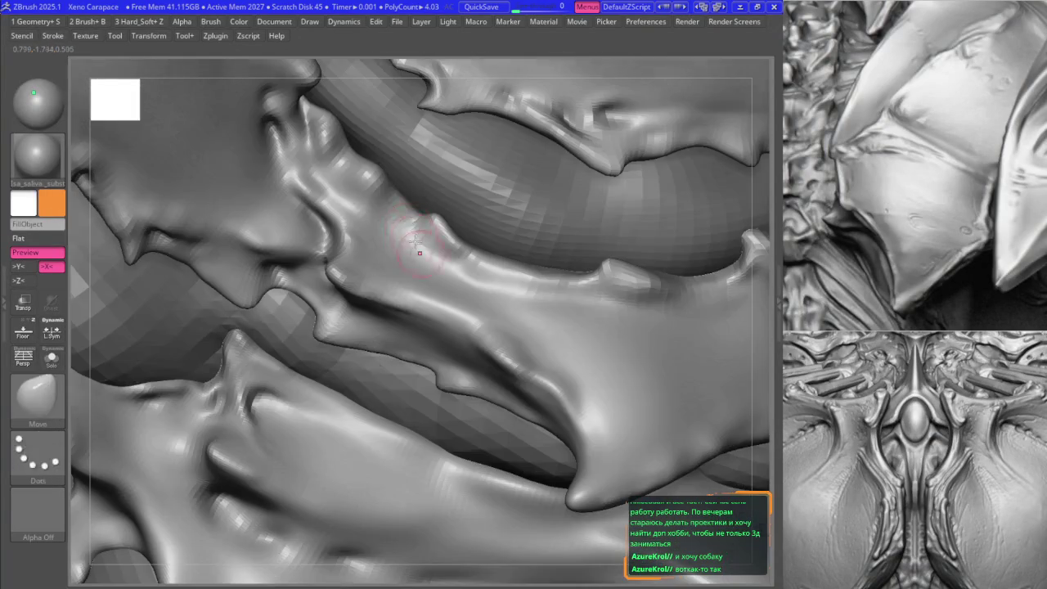
pyautogui.hotkey('ctrl', 'z')
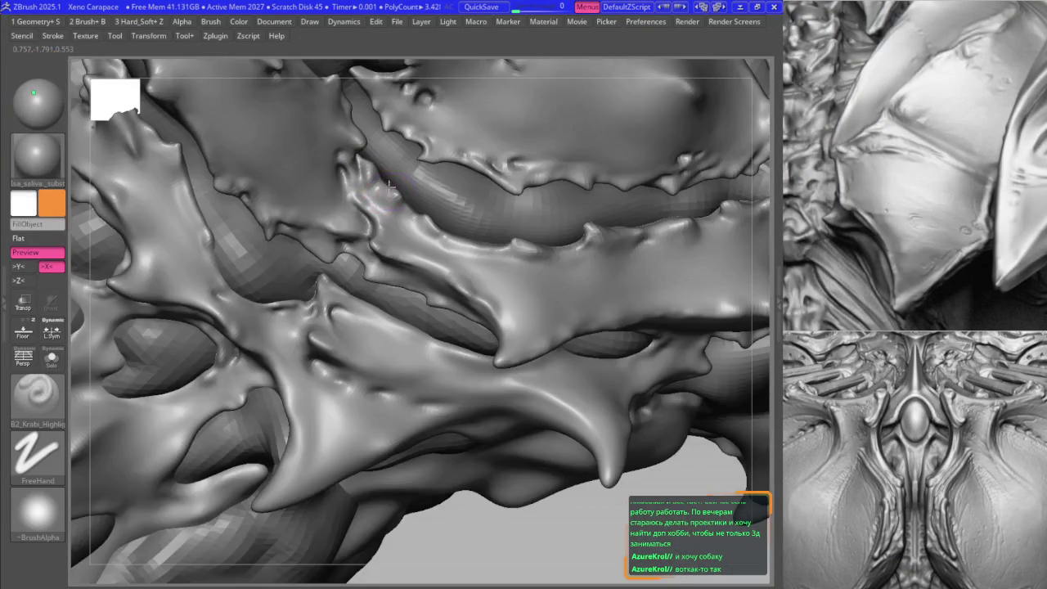
pyautogui.hotkey('ctrl', 'shift', 'z')
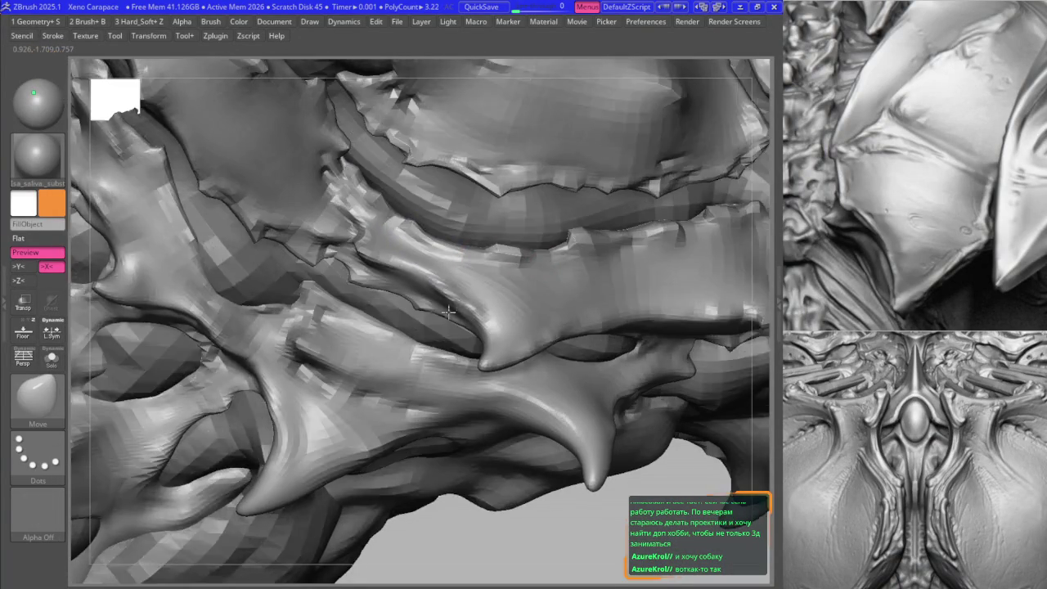
pyautogui.hotkey('ctrl', 'shift', 'z')
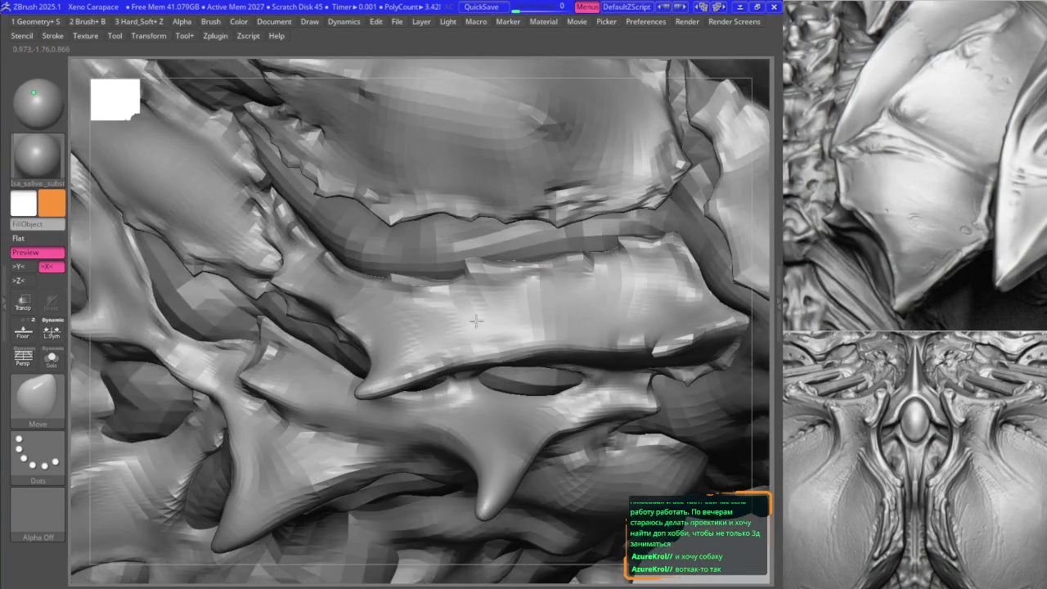
pyautogui.moveTo(552, 293); pyautogui.dragTo(474, 193, button='right')
# - Step down through subdivision levels to review the curved rib ridges with the Move brush
pyautogui.hotkey('ctrl', 'z')
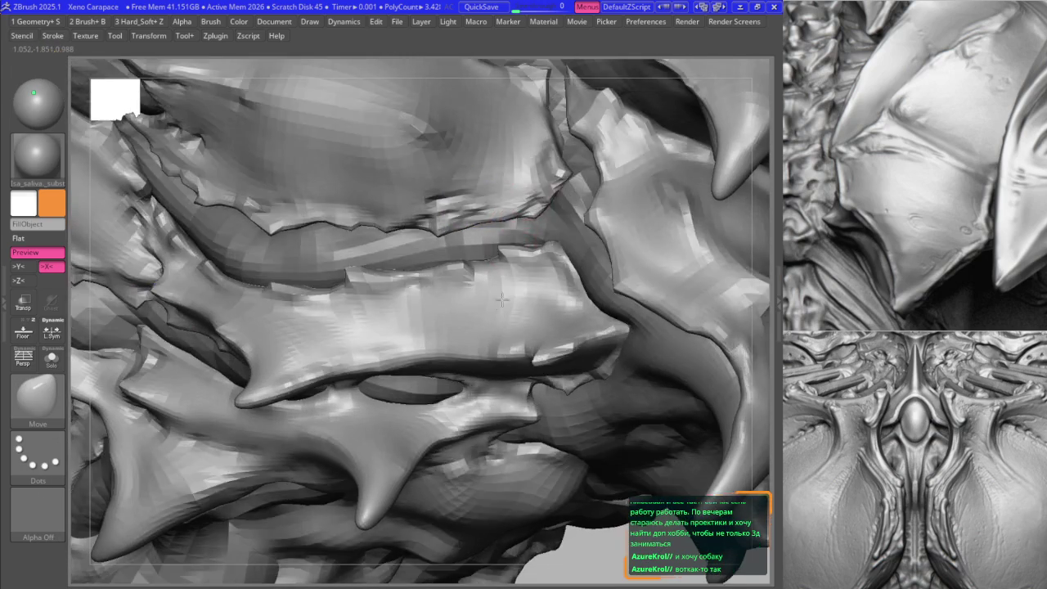
pyautogui.hotkey('ctrl', 'z')
pyautogui.hotkey('ctrl', 'z')
pyautogui.hotkey('ctrl', 'z')
pyautogui.hotkey('ctrl', 'z')
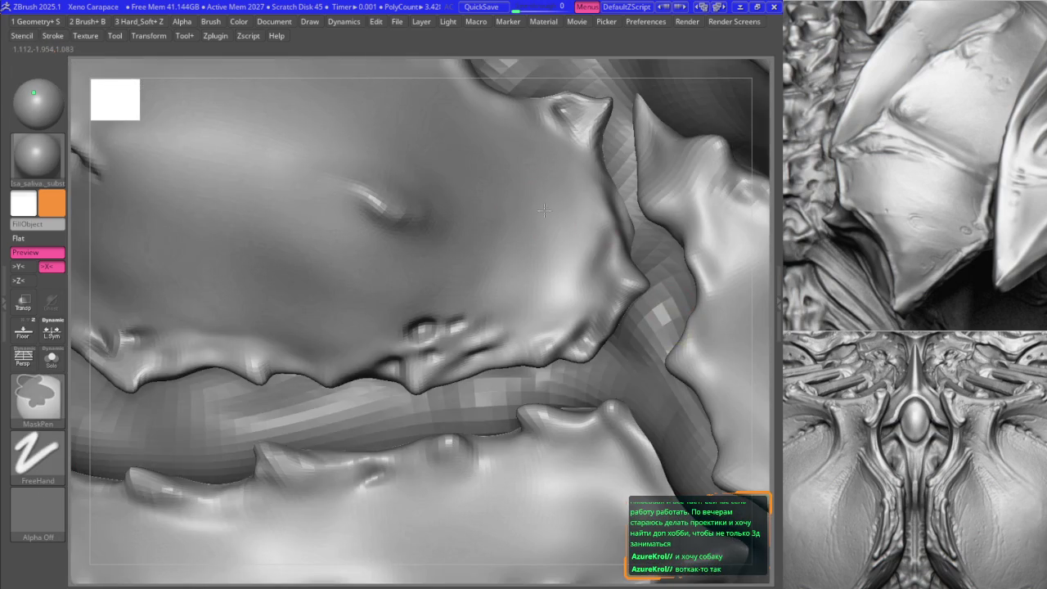
pyautogui.hotkey('ctrl', 'z')
pyautogui.hotkey('ctrl', 'z')
pyautogui.hotkey('ctrl', 'z')
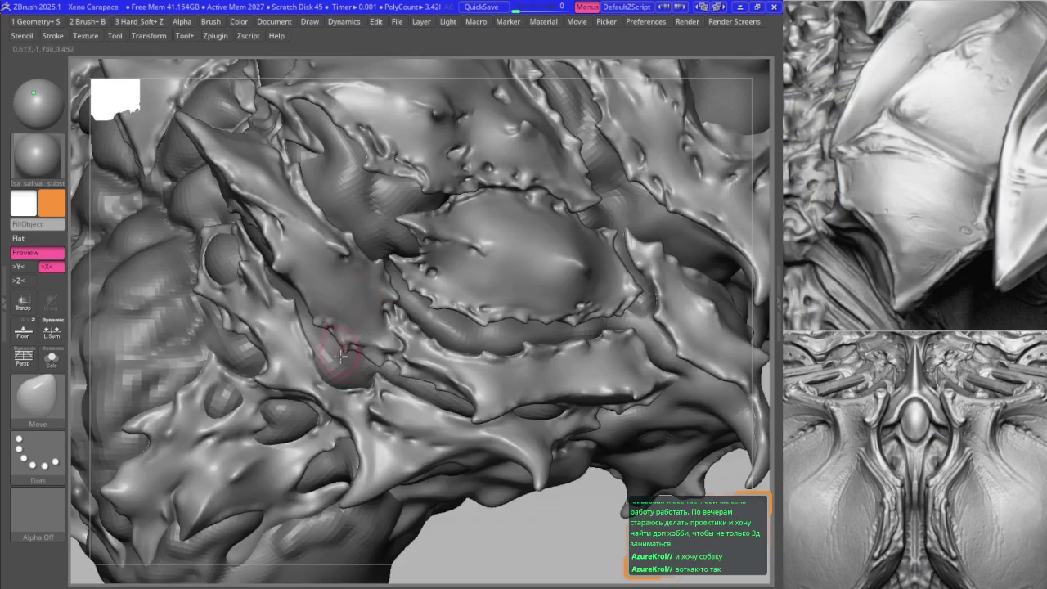
pyautogui.hotkey('ctrl', 'z')
pyautogui.hotkey('ctrl', 'z')
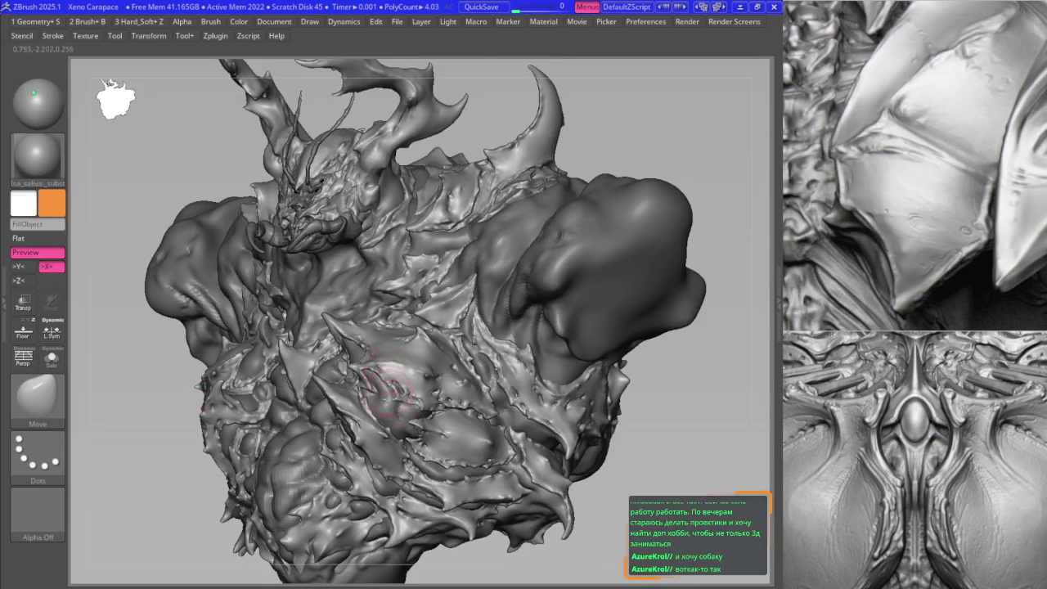
pyautogui.hotkey('ctrl', 'z')
pyautogui.hotkey('ctrl', 'z')
pyautogui.hotkey('ctrl', 'z')
pyautogui.hotkey('ctrl', 'z')
pyautogui.press('b')
pyautogui.press('m')
pyautogui.press('v')
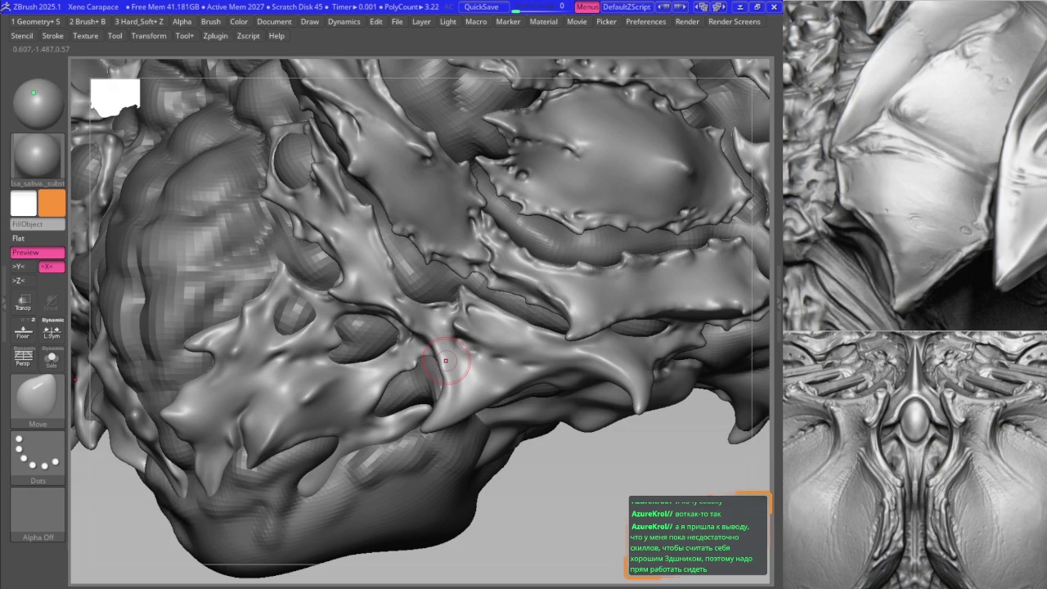
# - Orbit to the cavity between ribbed plates and Shift-smooth the crease beside it
pyautogui.press('ctrl')
pyautogui.moveTo(409, 332)
pyautogui.mouseDown(button='right')
pyautogui.moveTo(388, 351)
pyautogui.moveTo(408, 283)
pyautogui.moveTo(407, 302)
pyautogui.moveTo(387, 266)
pyautogui.moveTo(360, 259)
pyautogui.moveTo(350, 275)
pyautogui.mouseUp(button='right')
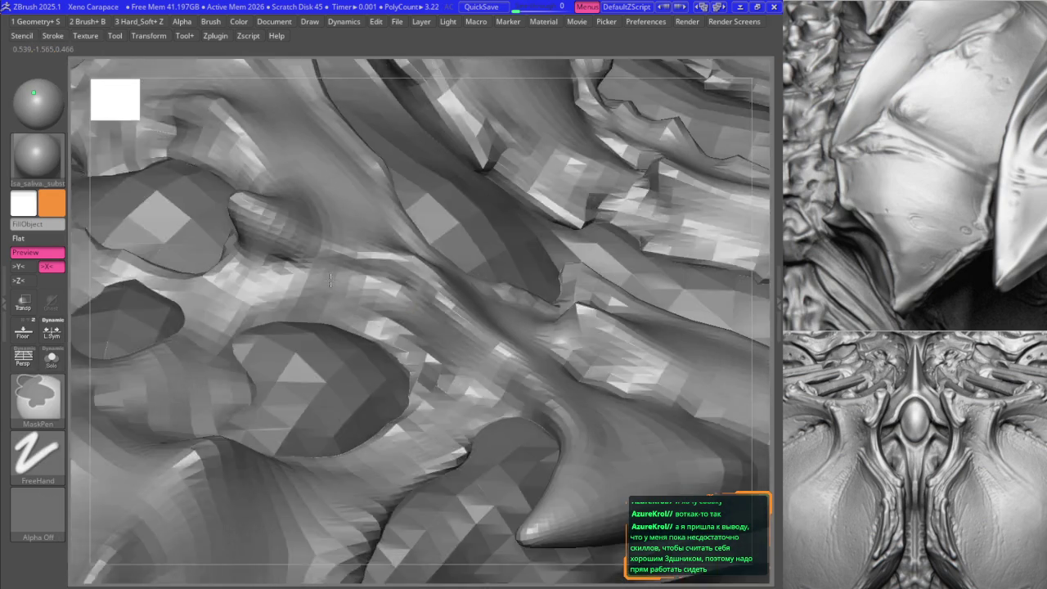
pyautogui.moveTo(434, 341)
pyautogui.mouseDown(button='right')
pyautogui.moveTo(261, 258)
pyautogui.moveTo(374, 315)
pyautogui.moveTo(326, 307)
pyautogui.mouseUp(button='right')
pyautogui.press('space')
pyautogui.press('shift')
pyautogui.keyDown('shift'); pyautogui.moveTo(304, 296); pyautogui.dragTo(353, 329); pyautogui.keyUp('shift')
pyautogui.moveTo(364, 374); pyautogui.dragTo(338, 363, button='right')
# - Refine the ridges around the cavity with the B2_Krabi_Highlight and Move brushes
pyautogui.press('b')
pyautogui.scroll(1, 327, 327)
pyautogui.scroll(1, 360, 335)
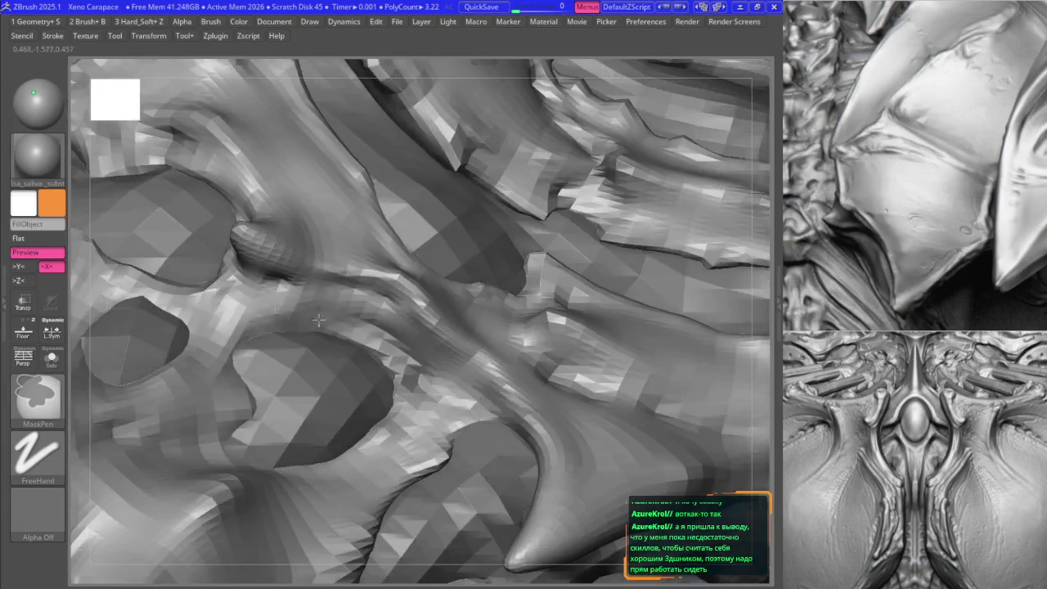
pyautogui.moveTo(366, 340)
pyautogui.keyDown('ctrl'); pyautogui.mouseDown(button='right')
pyautogui.moveTo(394, 428)
pyautogui.moveTo(377, 414)
pyautogui.mouseUp(button='right'); pyautogui.keyUp('ctrl')
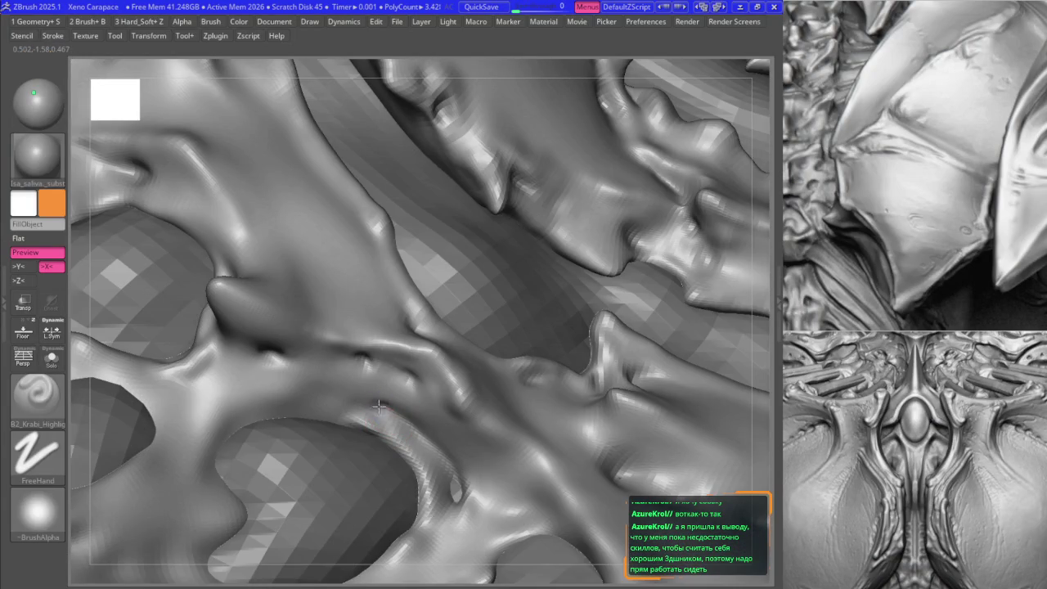
pyautogui.press('b')
pyautogui.press('m')
pyautogui.press('v')
pyautogui.moveTo(372, 402)
pyautogui.mouseDown(button='right')
pyautogui.moveTo(286, 348)
pyautogui.moveTo(292, 368)
pyautogui.moveTo(257, 275)
pyautogui.moveTo(275, 322)
pyautogui.mouseUp(button='right')
# - Continue with B2_Krabi_Highlight, framing the model and zooming into its left side
pyautogui.press('b')
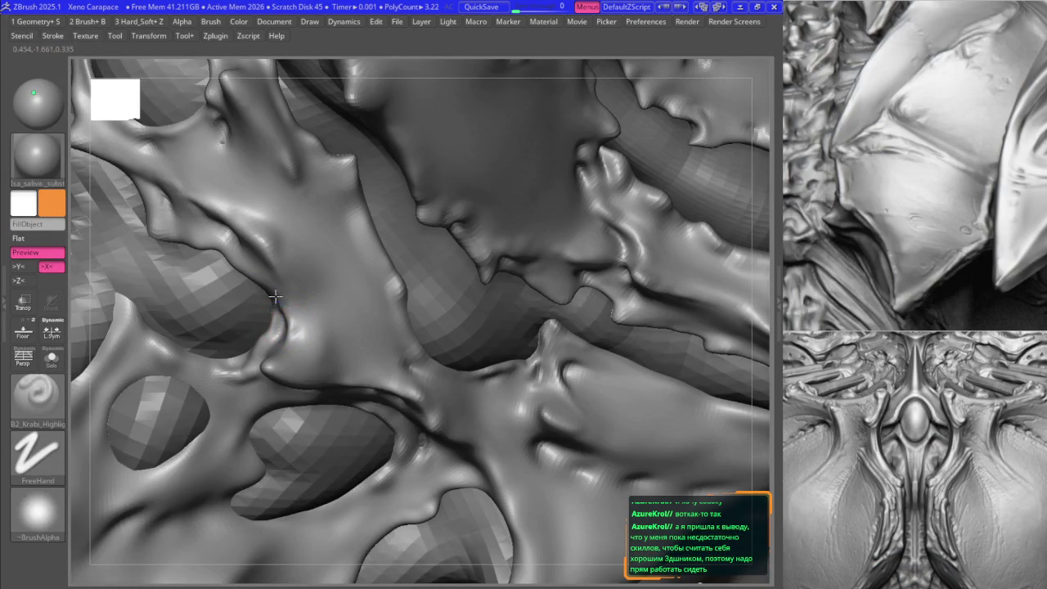
pyautogui.moveTo(287, 321)
pyautogui.keyDown('ctrl'); pyautogui.mouseDown(button='right')
pyautogui.moveTo(262, 252)
pyautogui.moveTo(385, 303)
pyautogui.moveTo(444, 347)
pyautogui.moveTo(397, 327)
pyautogui.mouseUp(button='right'); pyautogui.keyUp('ctrl')
pyautogui.press('f')
pyautogui.moveTo(259, 364)
pyautogui.keyDown('alt'); pyautogui.mouseDown(button='right')
pyautogui.moveTo(315, 375)
pyautogui.moveTo(375, 306)
pyautogui.moveTo(336, 282)
pyautogui.mouseUp(button='right'); pyautogui.keyUp('alt')
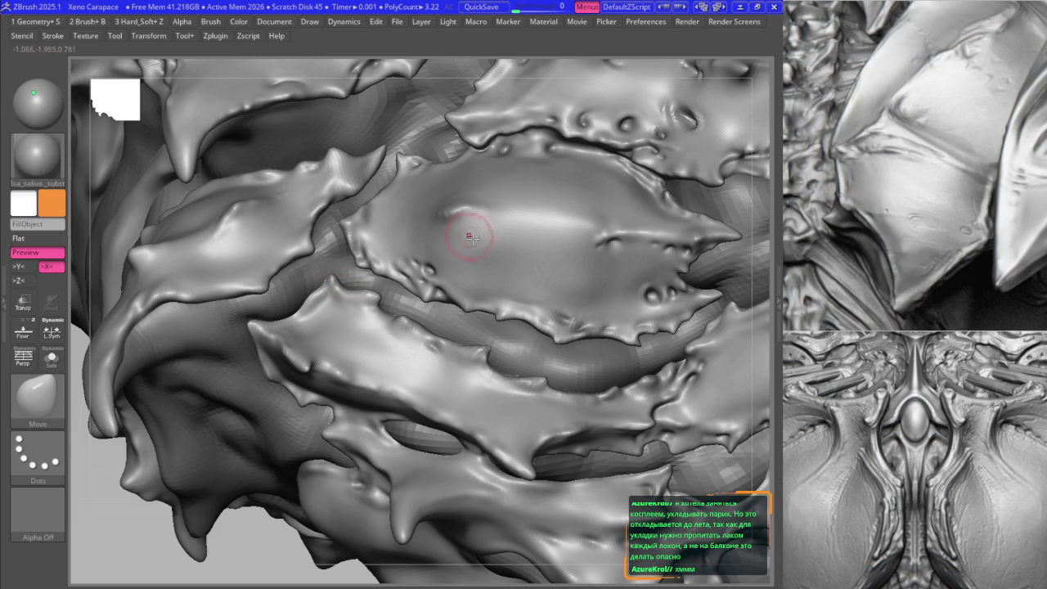
# - Zoom in on the plate seams and switch to the B2_Krabi_Highlight brush
pyautogui.scroll(3, 420, 241)
pyautogui.scroll(3, 425, 270)
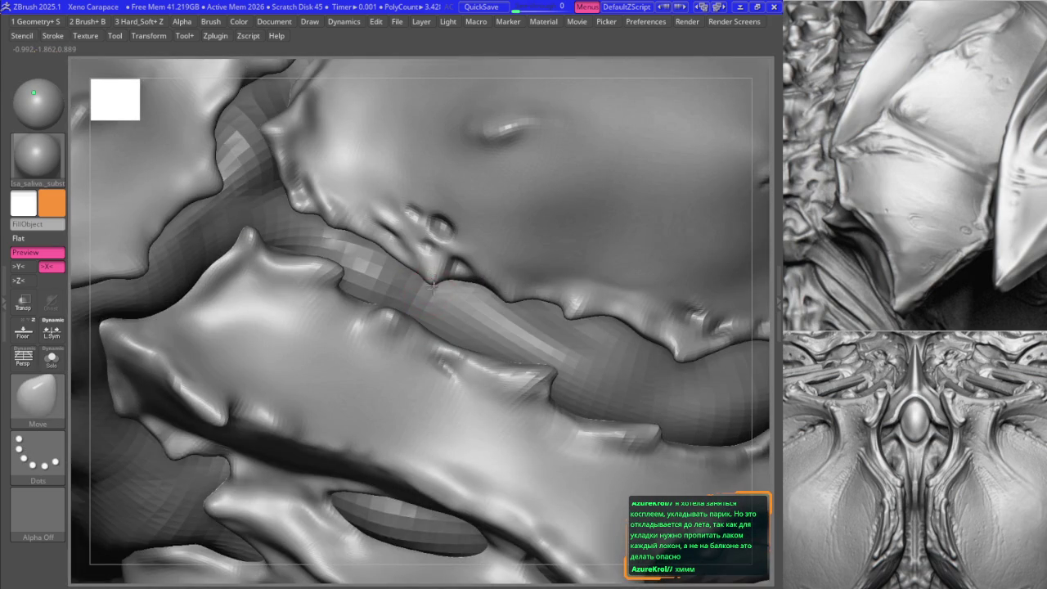
pyautogui.scroll(-2, 432, 286)
pyautogui.scroll(-2, 433, 282)
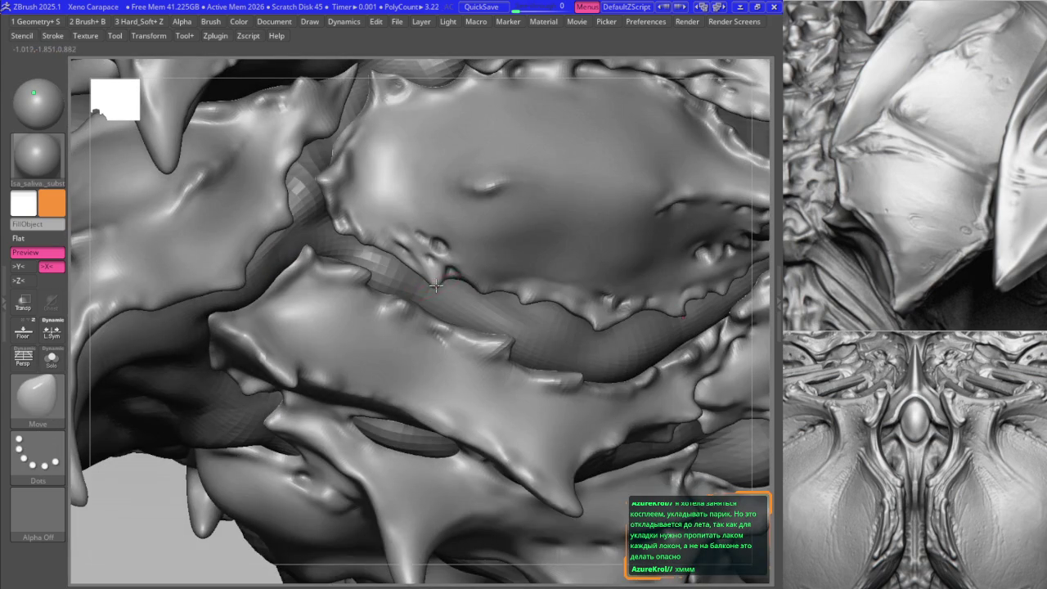
pyautogui.scroll(2, 433, 281)
pyautogui.scroll(1, 431, 268)
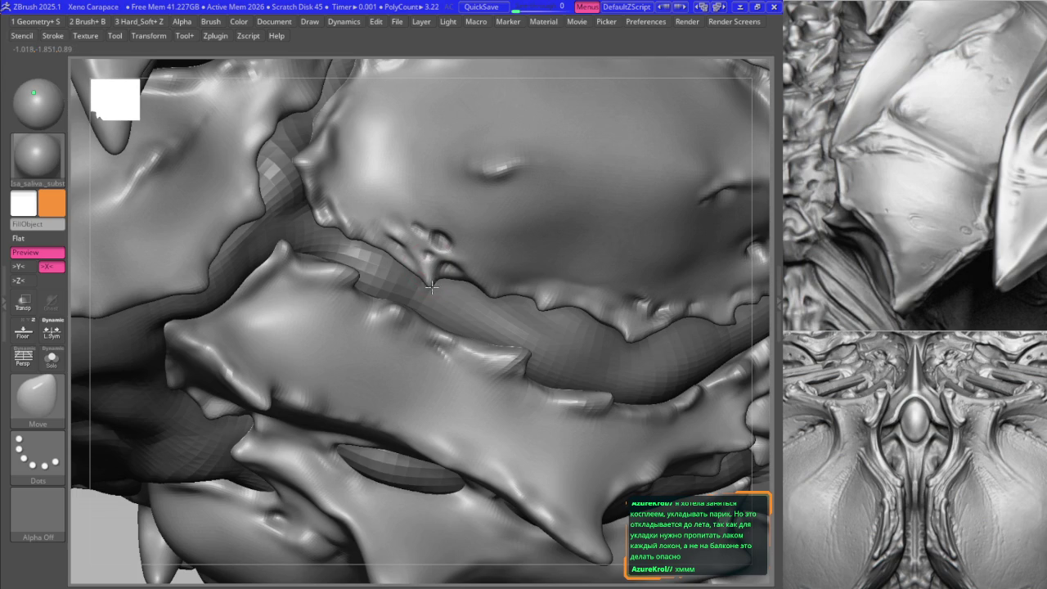
pyautogui.press('1')
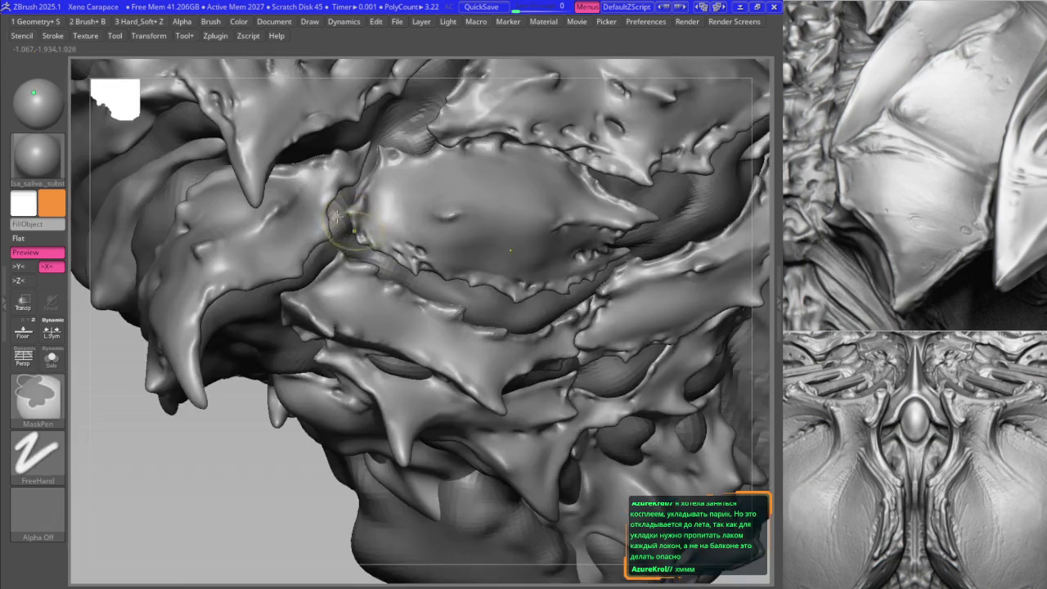
pyautogui.moveTo(406, 262)
pyautogui.keyDown('ctrl'); pyautogui.mouseDown(button='right')
pyautogui.moveTo(361, 309)
pyautogui.moveTo(350, 240)
pyautogui.moveTo(432, 264)
pyautogui.moveTo(524, 315)
pyautogui.moveTo(524, 301)
pyautogui.moveTo(513, 310)
pyautogui.moveTo(535, 288)
pyautogui.moveTo(539, 300)
pyautogui.moveTo(521, 316)
pyautogui.mouseUp(button='right'); pyautogui.keyUp('ctrl')
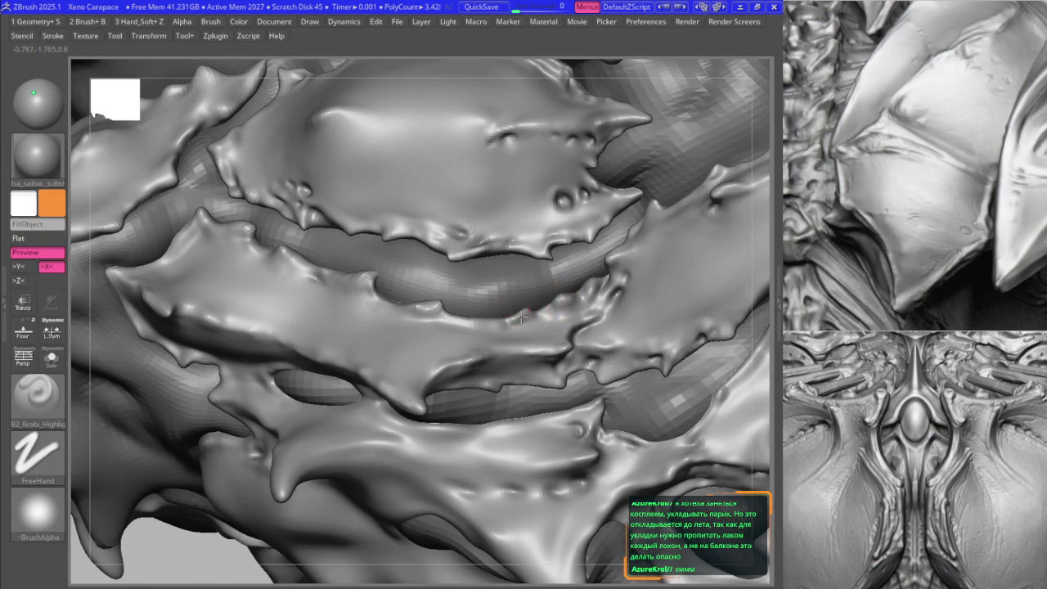
# - With the Move brush, orbit onto the spiky plate seams and ready a Ctrl mask
pyautogui.press('b')
pyautogui.press('m')
pyautogui.press('v')
pyautogui.moveTo(508, 311)
pyautogui.mouseDown(button='right')
pyautogui.moveTo(413, 303)
pyautogui.moveTo(309, 276)
pyautogui.moveTo(389, 272)
pyautogui.moveTo(429, 356)
pyautogui.moveTo(419, 346)
pyautogui.moveTo(415, 393)
pyautogui.moveTo(392, 361)
pyautogui.mouseUp(button='right')
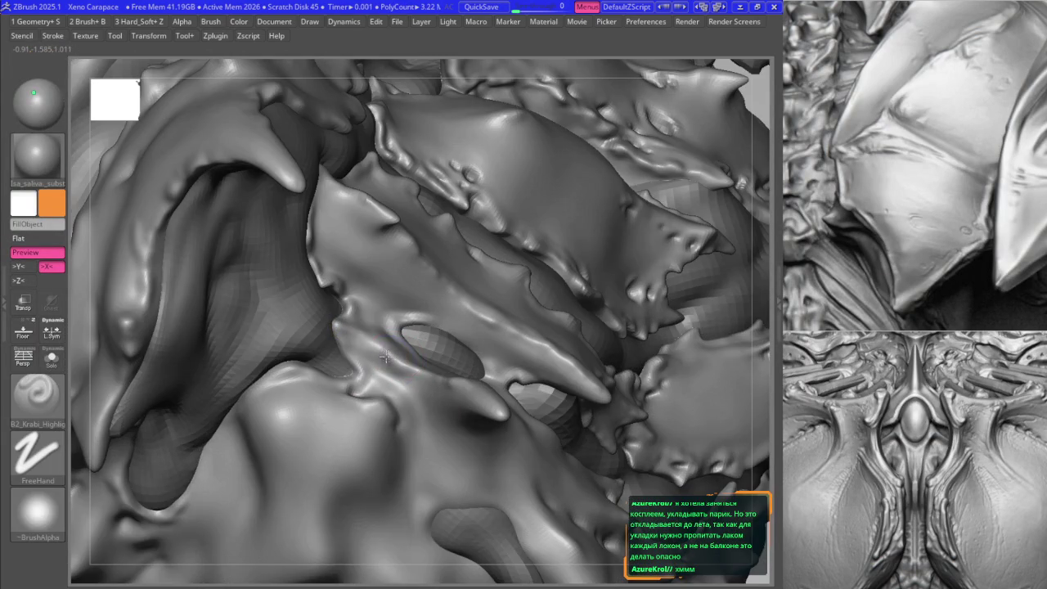
pyautogui.moveTo(366, 342)
pyautogui.mouseDown(button='right')
pyautogui.moveTo(343, 327)
pyautogui.moveTo(380, 331)
pyautogui.mouseUp(button='right')
pyautogui.press('ctrl')
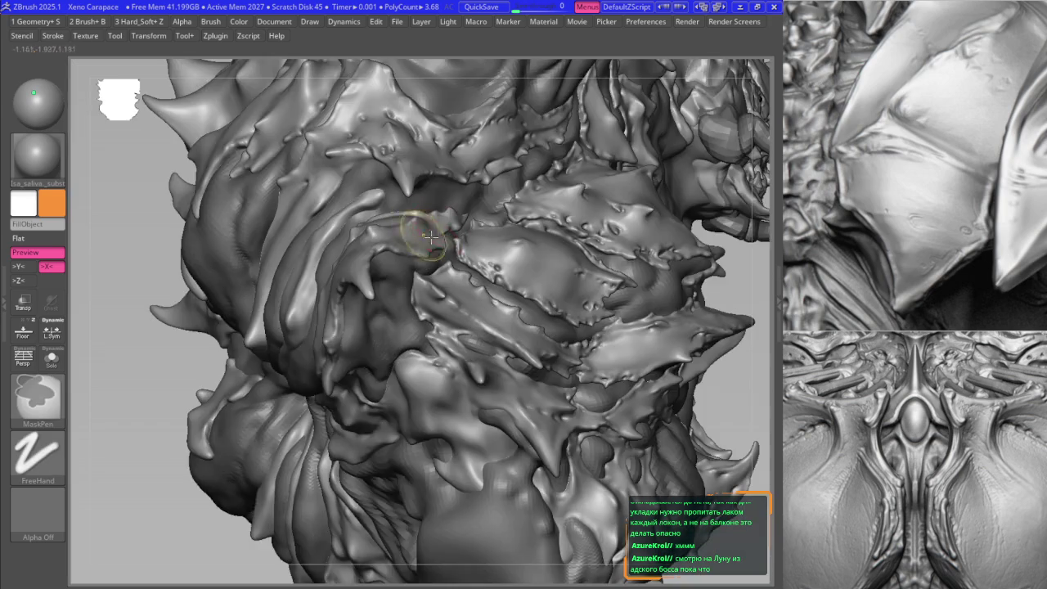
pyautogui.keyDown('ctrl'); pyautogui.moveTo(381, 331); pyautogui.dragTo(451, 285, button='right'); pyautogui.keyUp('ctrl')
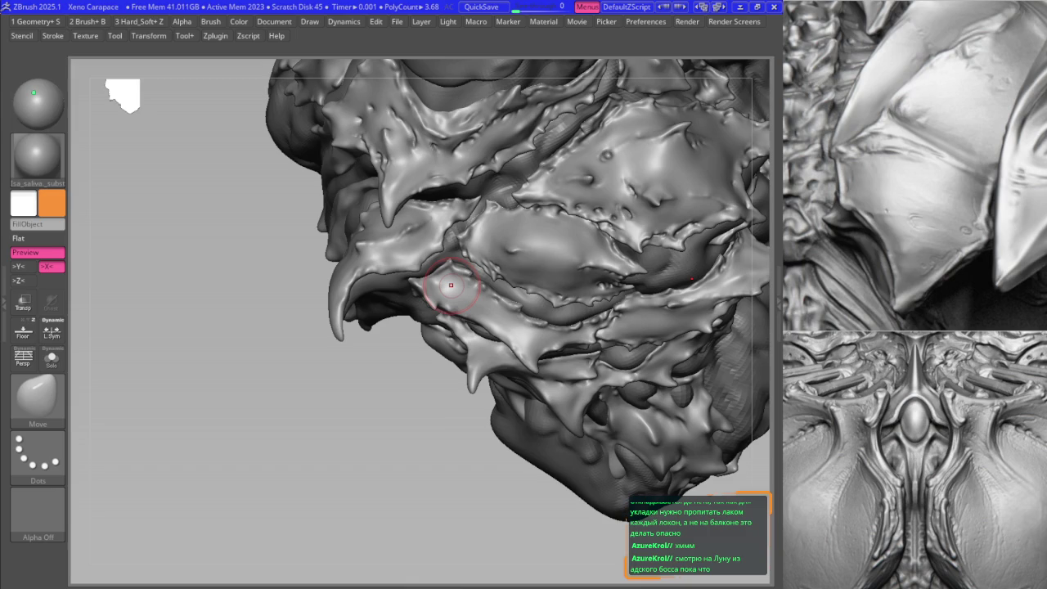
# - Rotate to a symmetric front view of the plates and select the Move brush (BMV)
pyautogui.moveTo(451, 284); pyautogui.dragTo(394, 242, button='right')
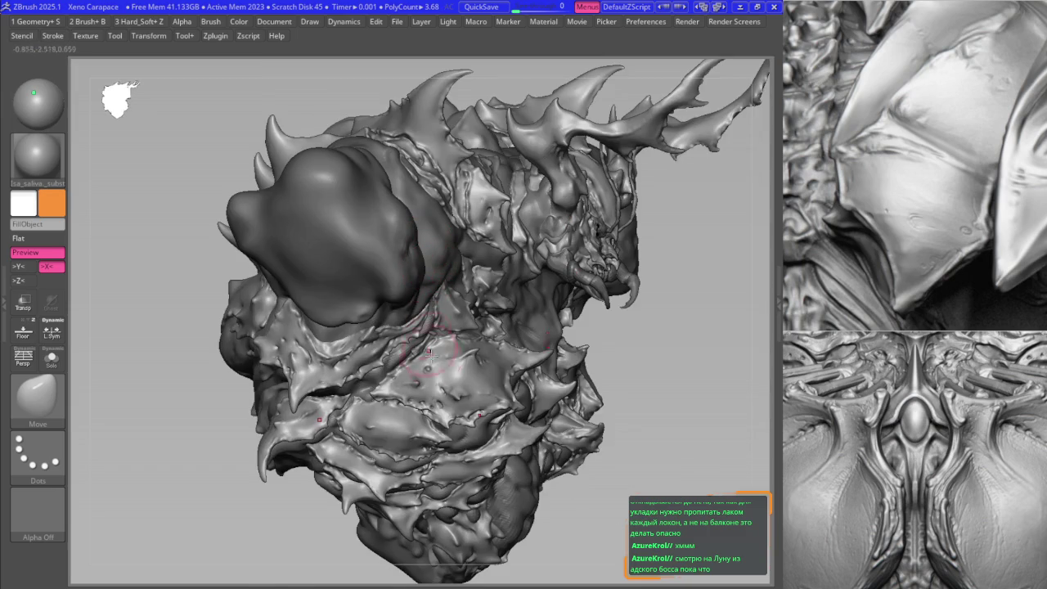
pyautogui.keyDown('shift'); pyautogui.moveTo(446, 324); pyautogui.dragTo(295, 373, button='right'); pyautogui.keyUp('shift')
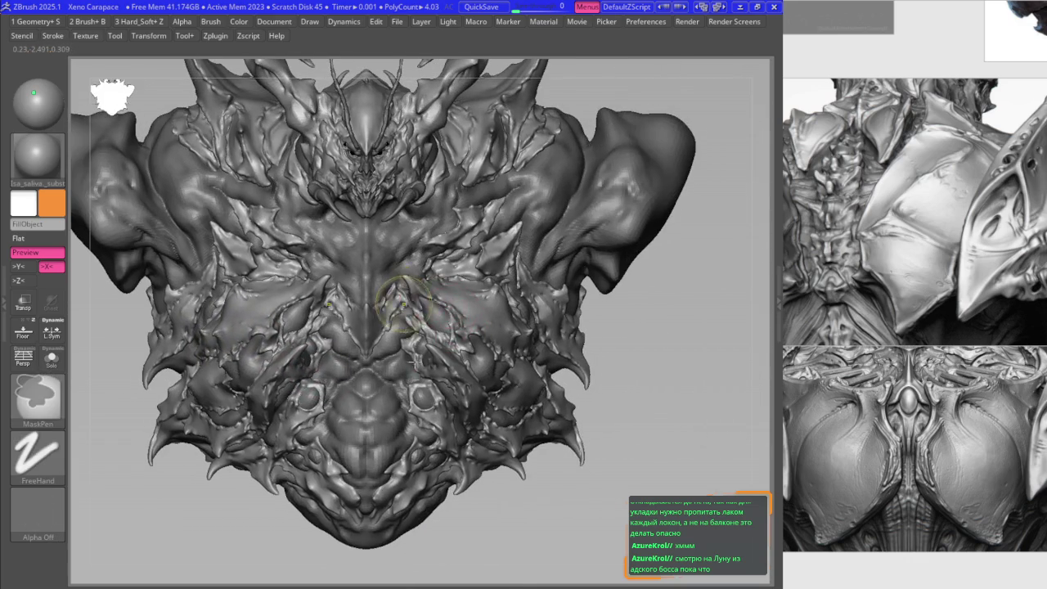
pyautogui.moveTo(416, 299)
pyautogui.keyDown('ctrl'); pyautogui.mouseDown(button='right')
pyautogui.moveTo(426, 357)
pyautogui.moveTo(415, 292)
pyautogui.moveTo(434, 309)
pyautogui.moveTo(432, 321)
pyautogui.moveTo(384, 314)
pyautogui.moveTo(363, 246)
pyautogui.moveTo(378, 300)
pyautogui.moveTo(374, 269)
pyautogui.moveTo(320, 297)
pyautogui.moveTo(360, 350)
pyautogui.moveTo(316, 388)
pyautogui.moveTo(327, 362)
pyautogui.moveTo(311, 373)
pyautogui.moveTo(339, 350)
pyautogui.moveTo(328, 372)
pyautogui.moveTo(292, 369)
pyautogui.moveTo(362, 325)
pyautogui.moveTo(355, 428)
pyautogui.moveTo(315, 351)
pyautogui.moveTo(311, 373)
pyautogui.moveTo(318, 383)
pyautogui.moveTo(313, 353)
pyautogui.mouseUp(button='right'); pyautogui.keyUp('ctrl')
pyautogui.press('b')
pyautogui.press('m')
pyautogui.press('v')
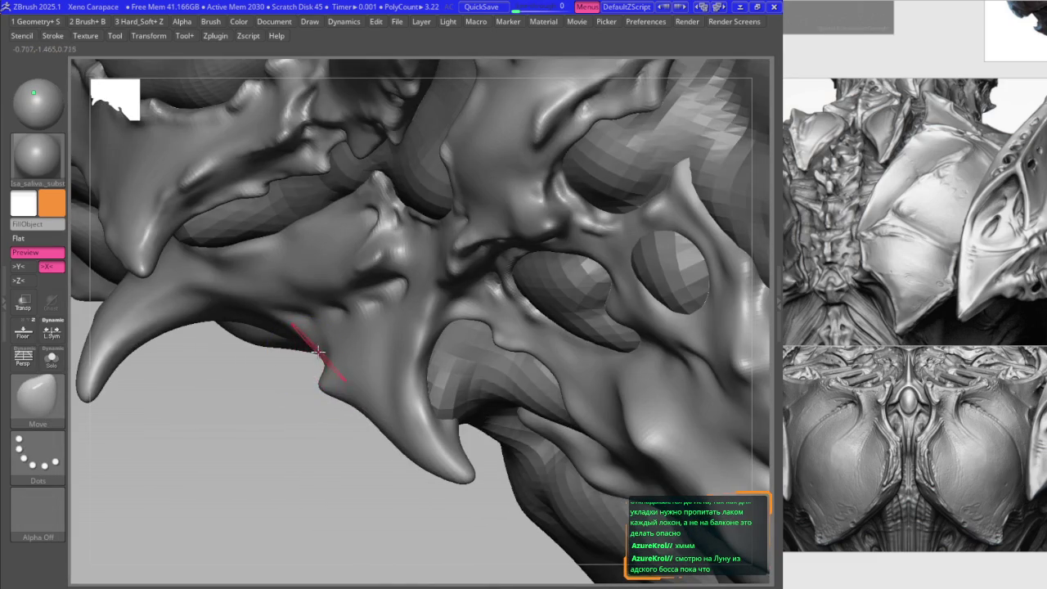
# - Pull in the lump on the plate's lower edge with the Move brush
pyautogui.rightClick(342, 398)
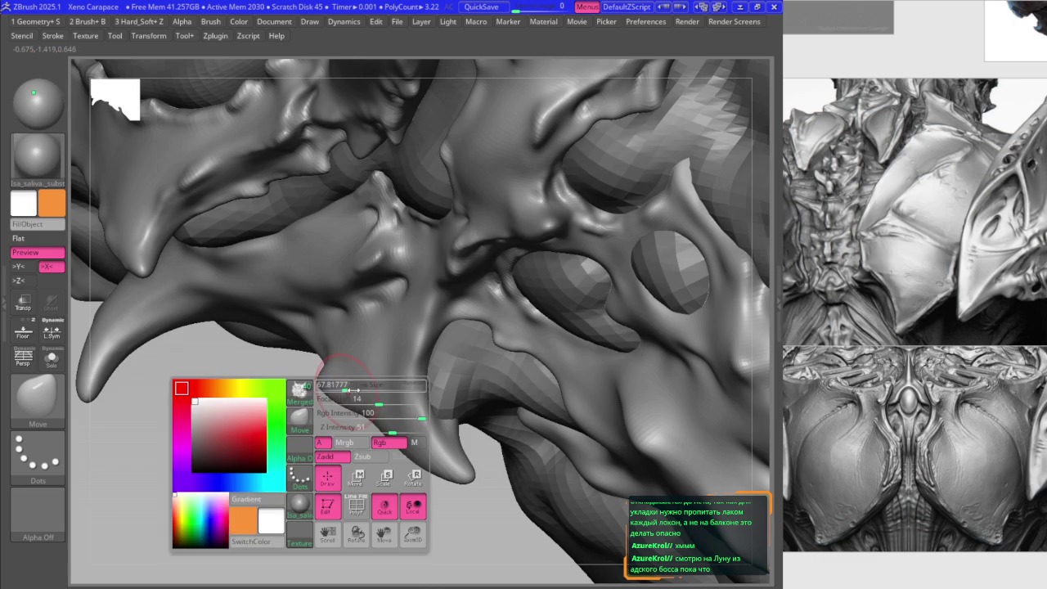
pyautogui.moveTo(342, 403); pyautogui.dragTo(316, 380)
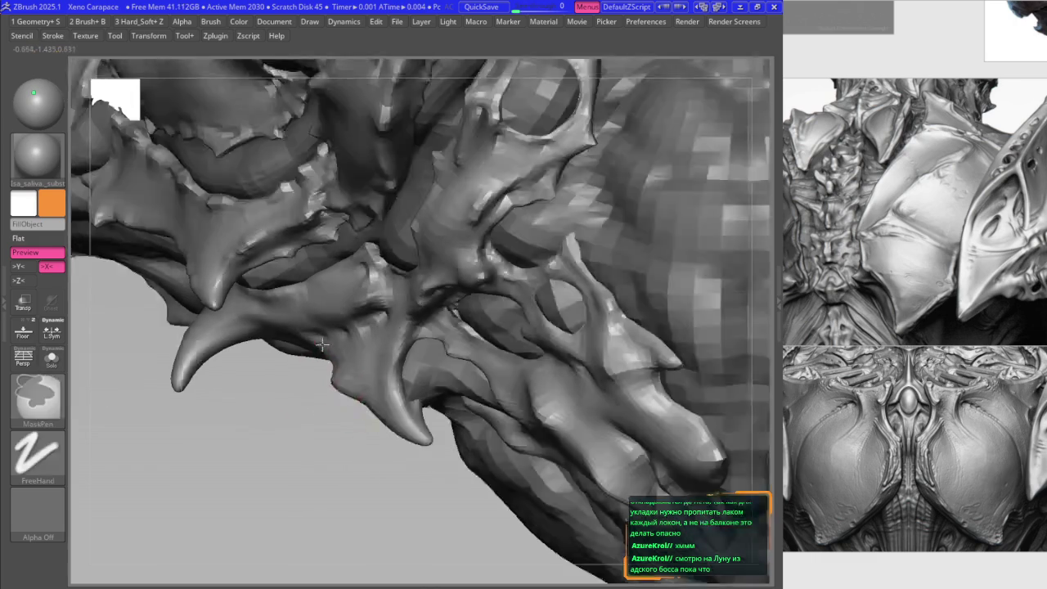
pyautogui.moveTo(323, 381)
pyautogui.mouseDown(button='right')
pyautogui.moveTo(320, 367)
pyautogui.moveTo(395, 343)
pyautogui.moveTo(338, 355)
pyautogui.moveTo(344, 372)
pyautogui.moveTo(347, 360)
pyautogui.mouseUp(button='right')
pyautogui.press('1')
pyautogui.rightClick(338, 369)
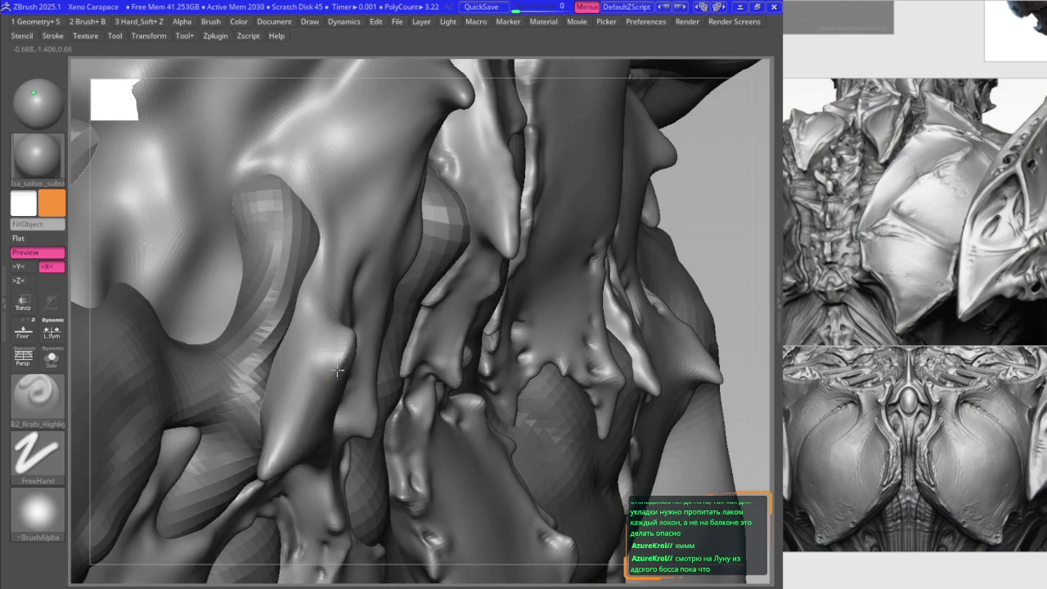
# - Pick the Smooth brush from the B palette and restore the full model view
pyautogui.press('b')
pyautogui.click(393, 296)
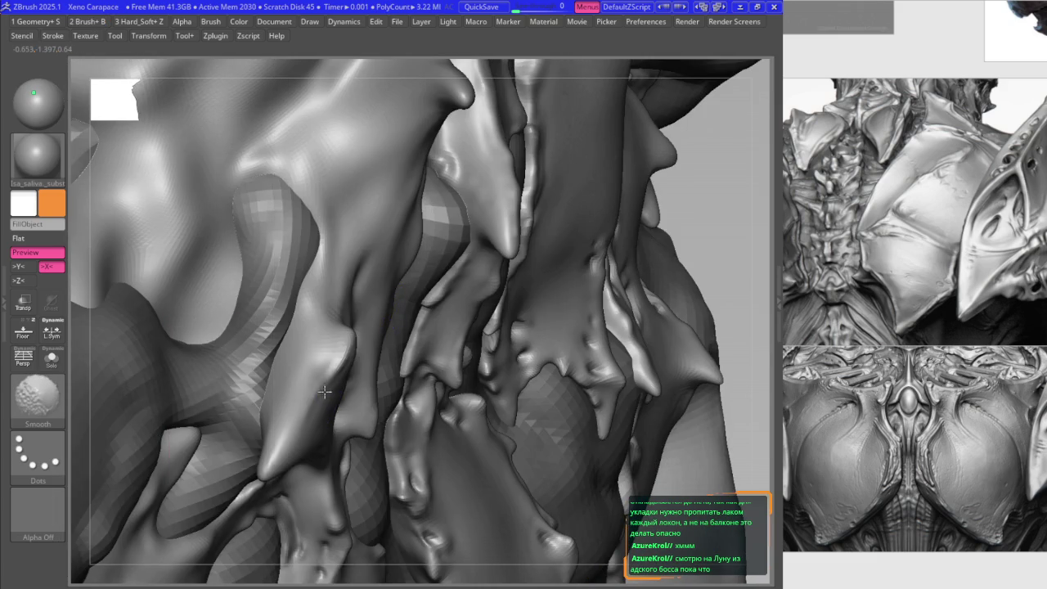
pyautogui.hotkey('ctrl', 'shift', 't')
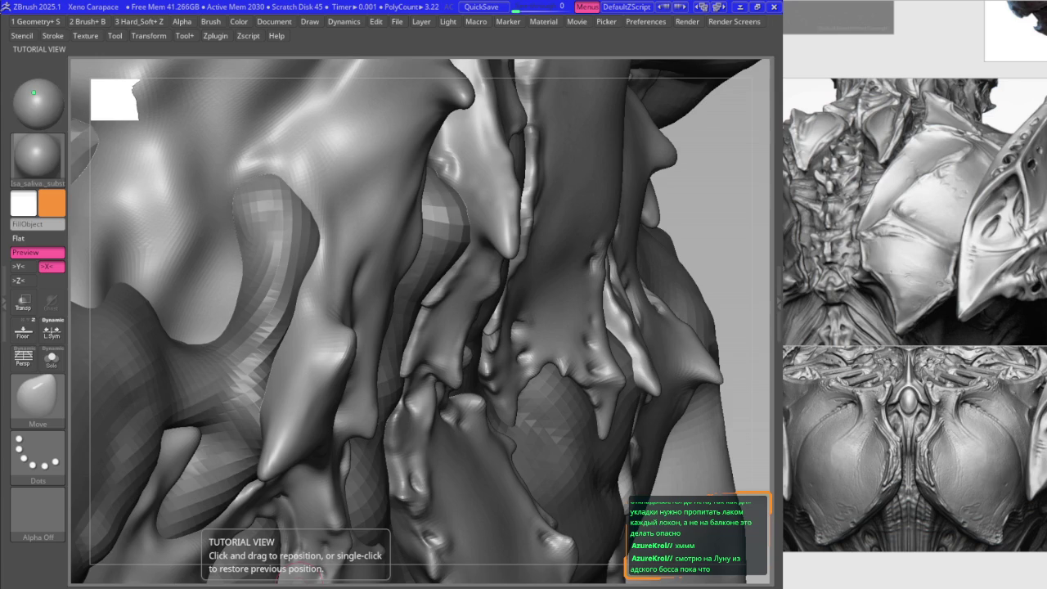
pyautogui.click(416, 374)
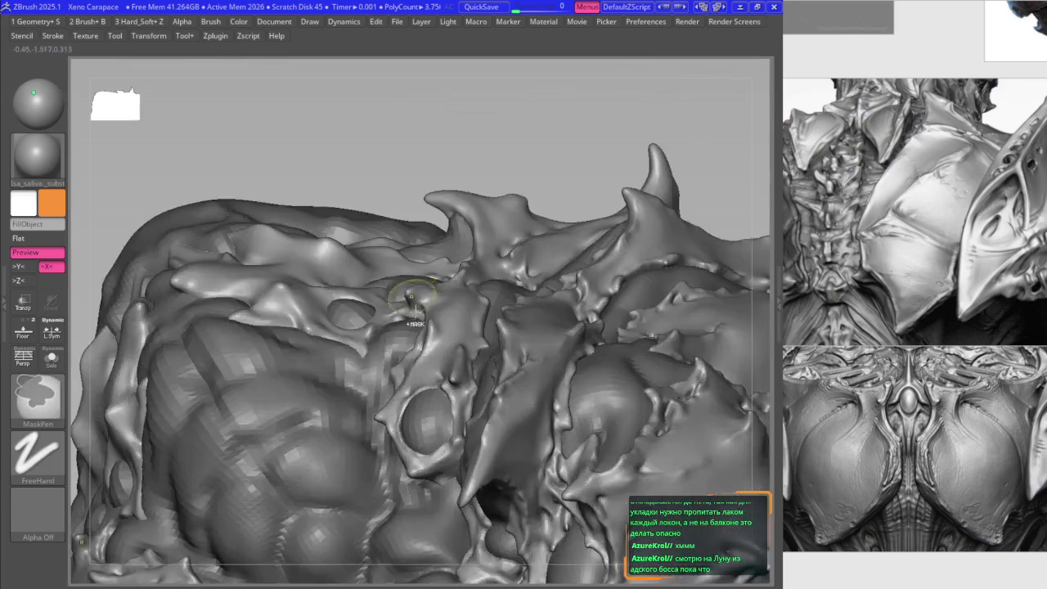
pyautogui.scroll(5, 396, 308)
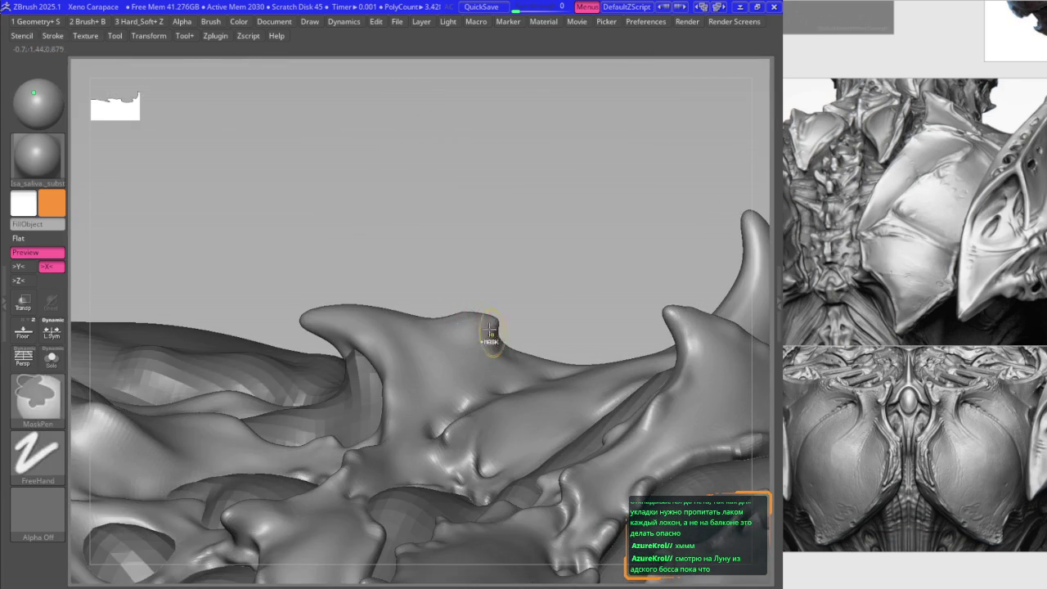
# - Rotate around the top-edge horn, swapping Smooth and Move brushes to tidy its spines
pyautogui.scroll(-2, 487, 323)
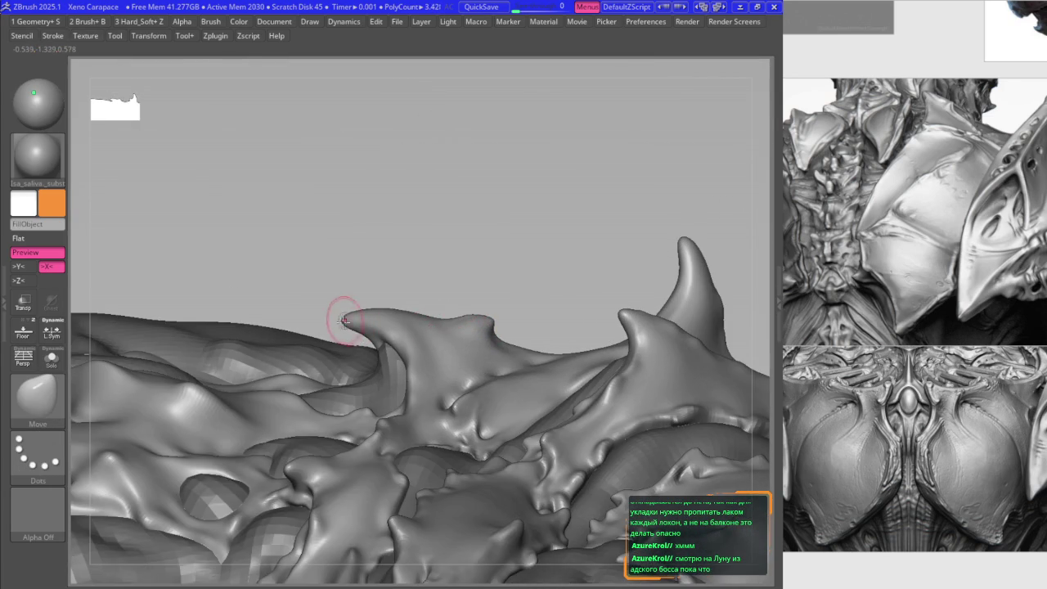
pyautogui.moveTo(343, 325); pyautogui.dragTo(341, 327, button='right')
pyautogui.press('space')
pyautogui.press('shift')
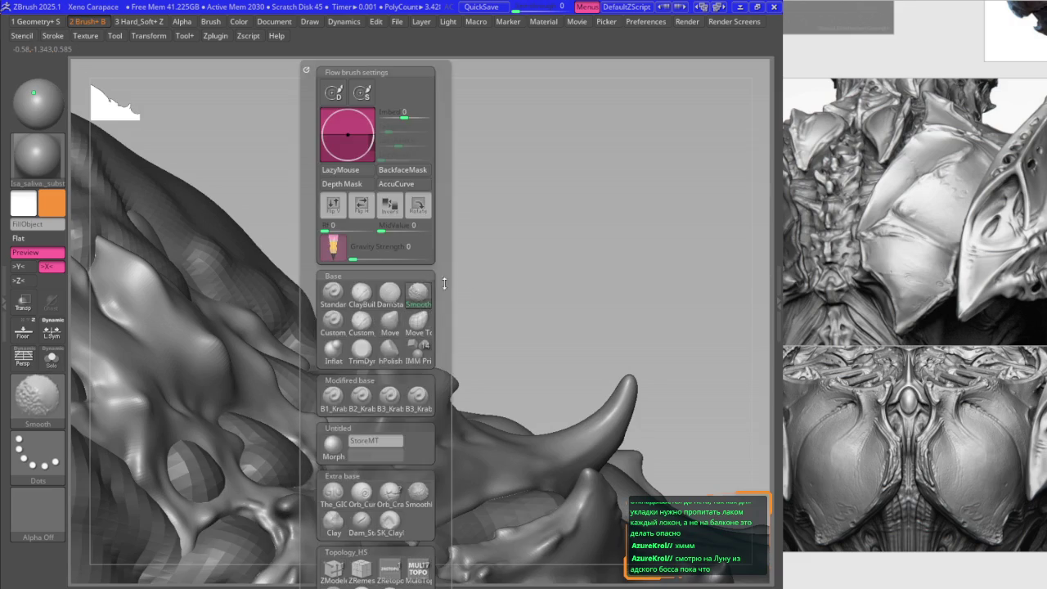
pyautogui.press('b')
pyautogui.press('space')
pyautogui.moveTo(422, 322)
pyautogui.mouseDown(button='right')
pyautogui.moveTo(393, 287)
pyautogui.moveTo(420, 343)
pyautogui.moveTo(327, 328)
pyautogui.mouseUp(button='right')
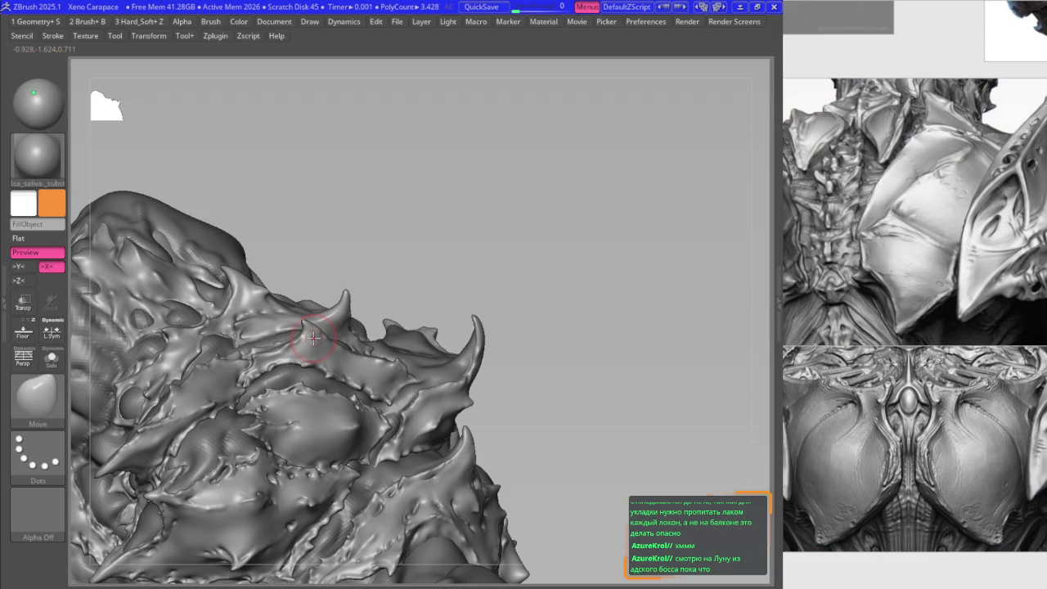
pyautogui.moveTo(512, 333)
pyautogui.mouseDown(button='right')
pyautogui.moveTo(491, 327)
pyautogui.moveTo(471, 355)
pyautogui.moveTo(409, 276)
pyautogui.moveTo(484, 234)
pyautogui.moveTo(434, 327)
pyautogui.moveTo(409, 300)
pyautogui.moveTo(368, 360)
pyautogui.mouseUp(button='right')
# - Switch to a soft-alpha brush and browse the subtool list
pyautogui.press('space')
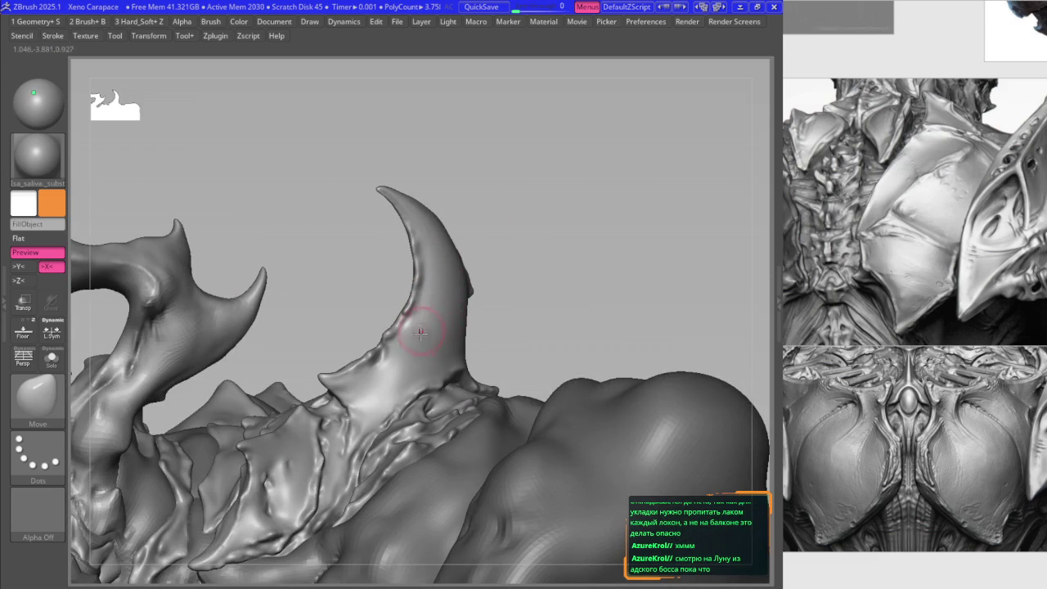
pyautogui.press('space')
pyautogui.moveTo(421, 333); pyautogui.dragTo(417, 296)
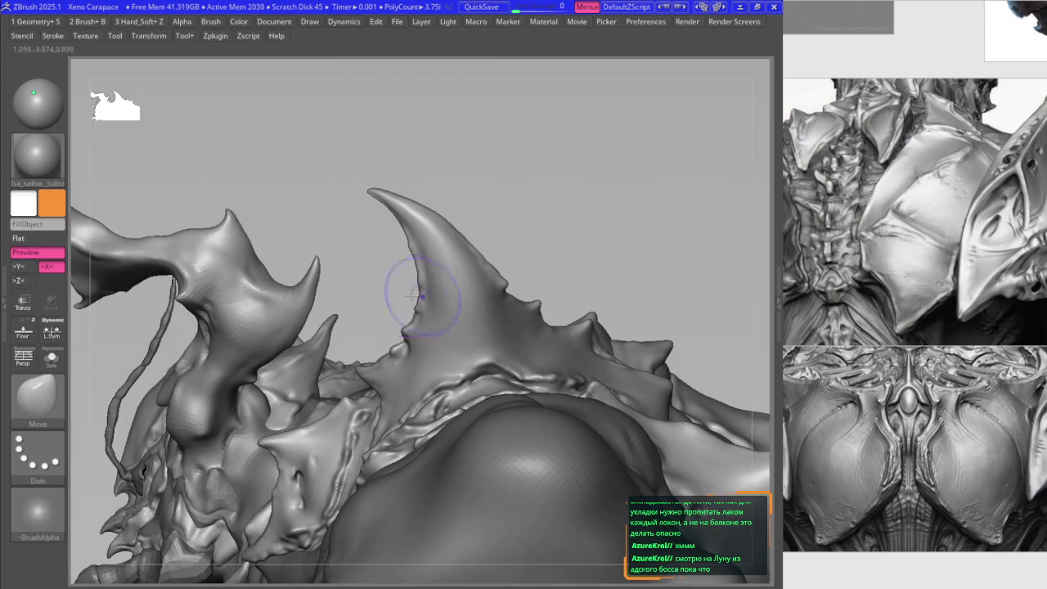
pyautogui.hotkey('ctrl', 'z')
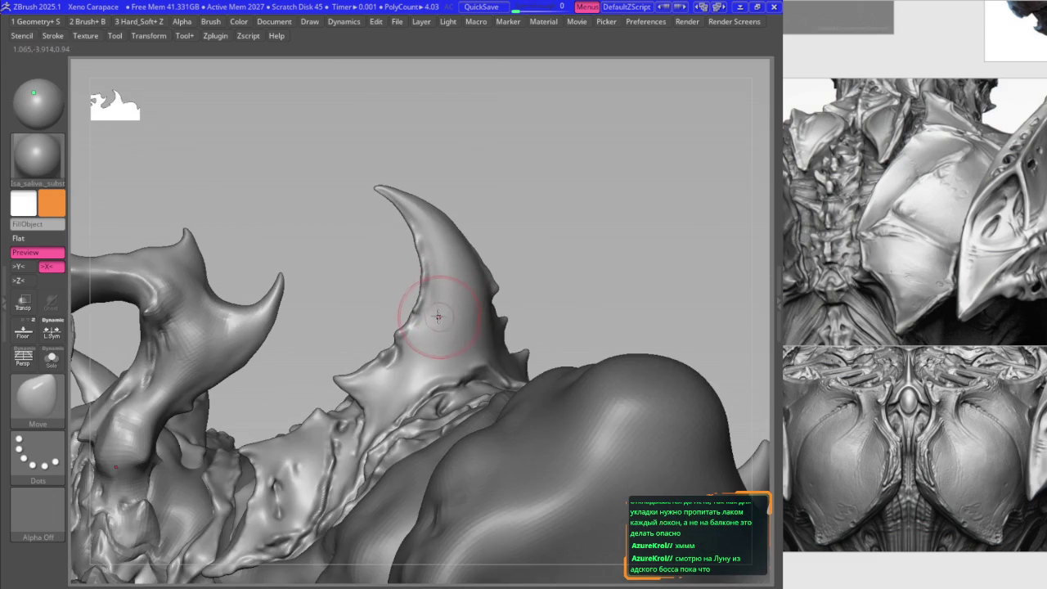
pyautogui.press('F1')
pyautogui.scroll(-3, 360, 344)
pyautogui.scroll(-3, 361, 311)
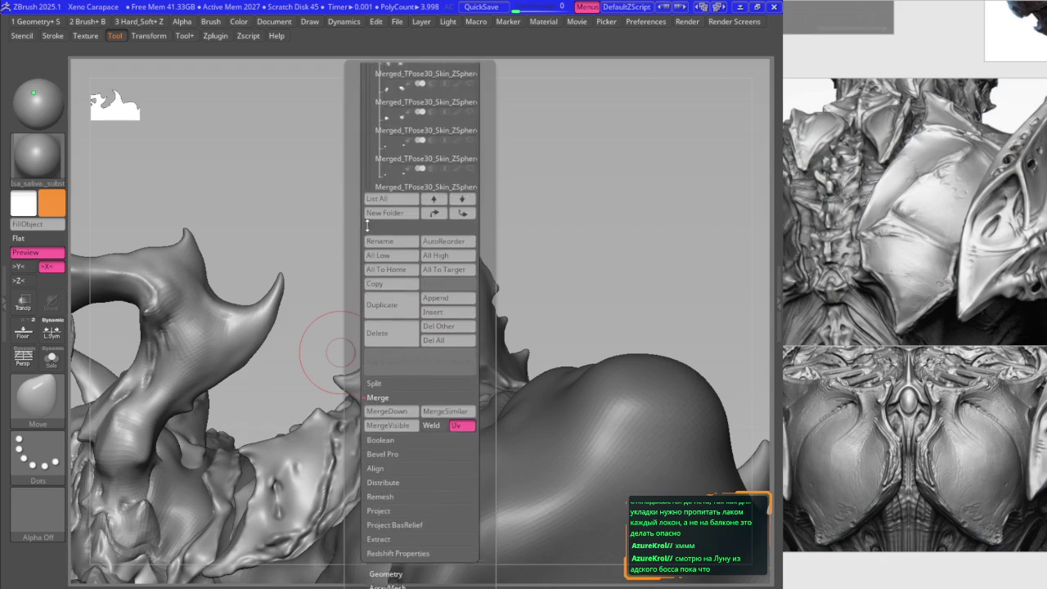
pyautogui.scroll(-3, 364, 262)
pyautogui.scroll(-2, 366, 208)
pyautogui.scroll(8, 367, 208)
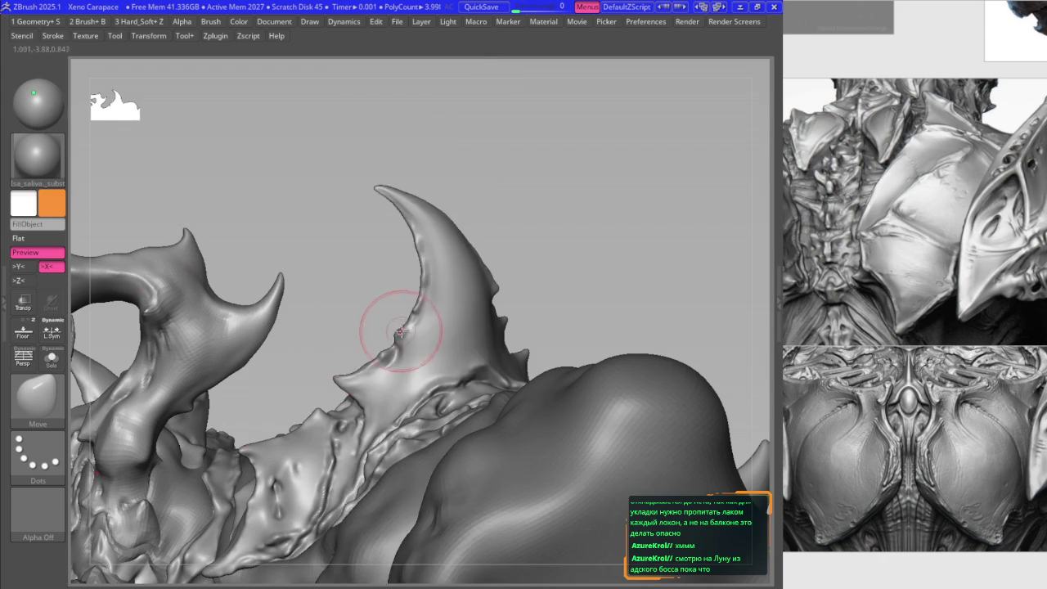
# - Shape the curved horn with the Move and B2_Krabi_Highlight brushes
pyautogui.press('b')
pyautogui.click(396, 396)
pyautogui.moveTo(395, 397)
pyautogui.mouseDown(button='right')
pyautogui.moveTo(415, 303)
pyautogui.moveTo(425, 311)
pyautogui.mouseUp(button='right')
pyautogui.press('1')
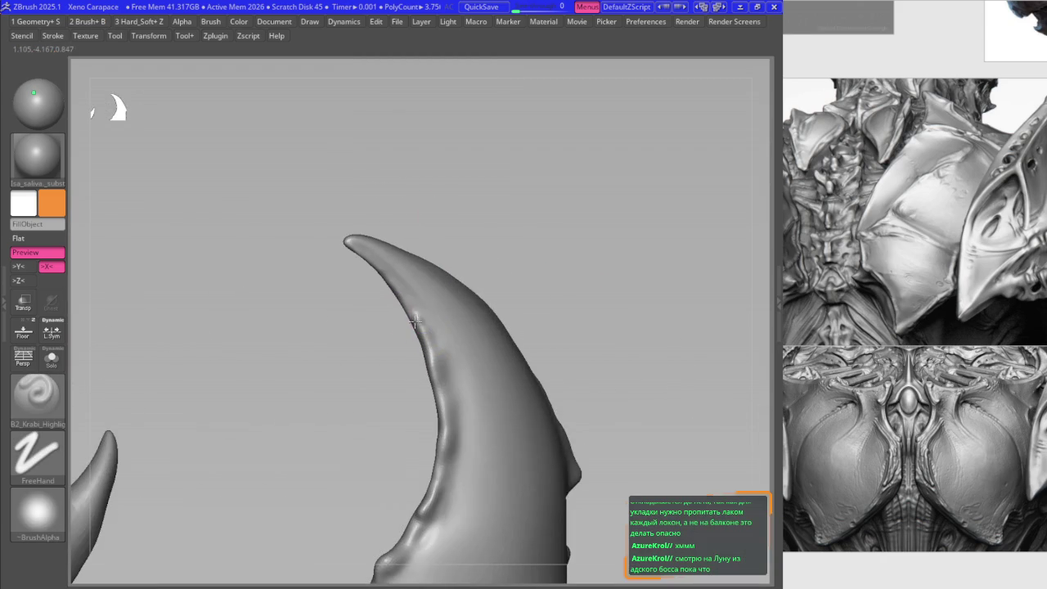
pyautogui.moveTo(379, 271); pyautogui.dragTo(433, 328, button='right')
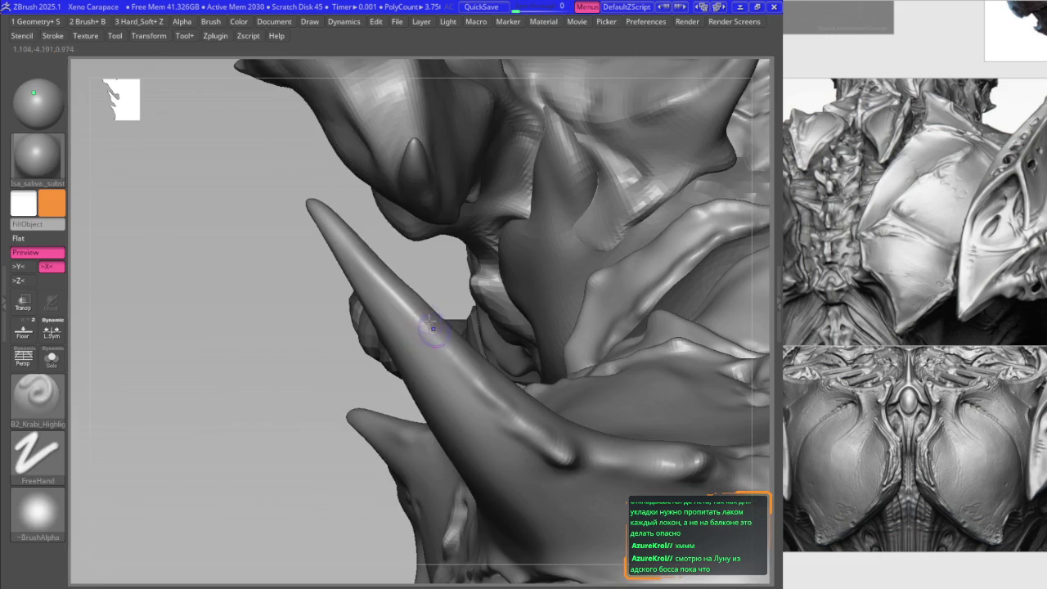
pyautogui.rightClick(432, 328)
pyautogui.press('v')
pyautogui.moveTo(374, 256); pyautogui.dragTo(350, 249, button='right')
# - Isolate the horn with Ctrl+Shift-click, sculpt it with Move, then unhide the rest of the mesh
pyautogui.hotkey('shift', 'ctrl', 's')
pyautogui.press('b')
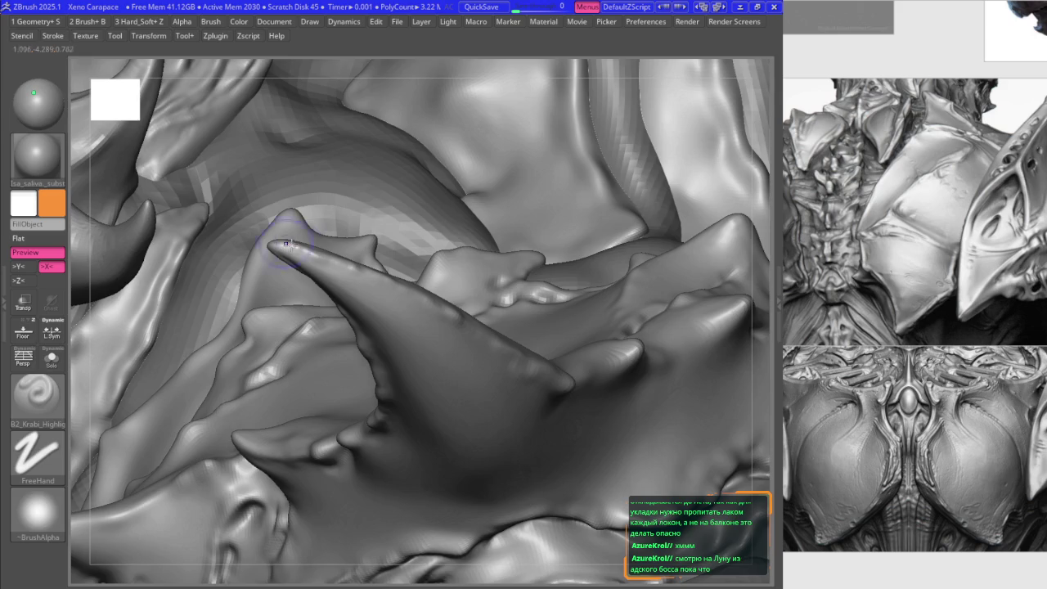
pyautogui.keyDown('ctrl'); pyautogui.keyDown('shift'); pyautogui.click(327, 257); pyautogui.keyUp('shift'); pyautogui.keyUp('ctrl')
pyautogui.press('v')
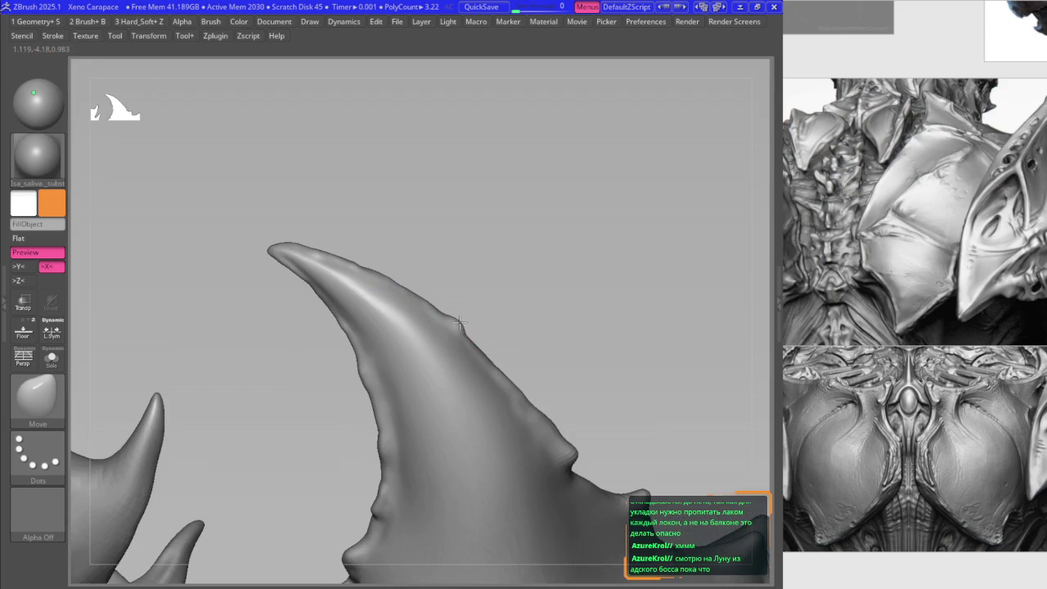
pyautogui.keyDown('ctrl'); pyautogui.moveTo(460, 323); pyautogui.dragTo(434, 269, button='right'); pyautogui.keyUp('ctrl')
pyautogui.hotkey('shift', 'ctrl', 's')
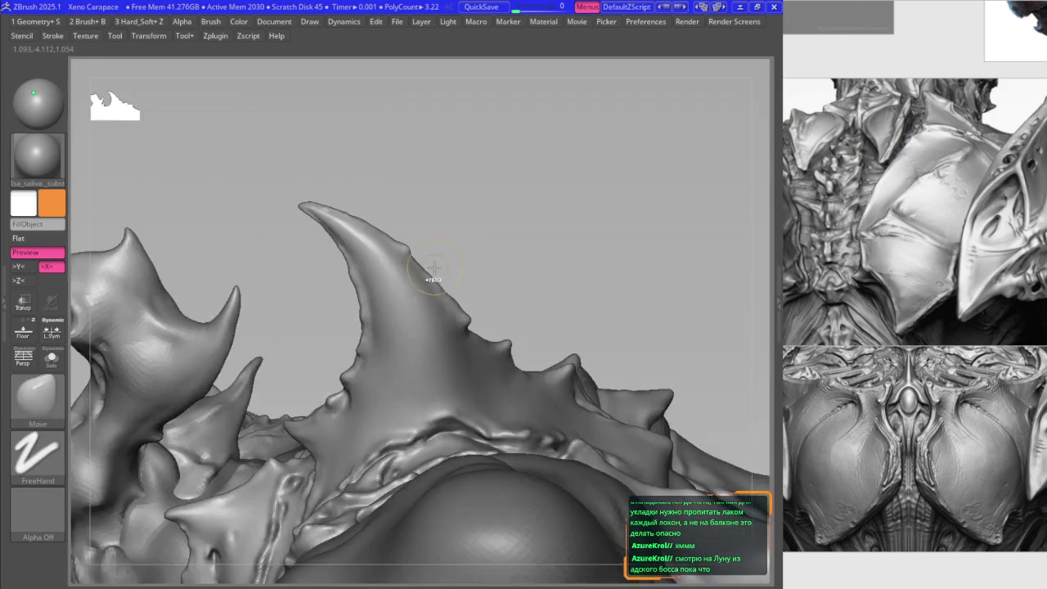
pyautogui.moveTo(490, 350)
pyautogui.keyDown('ctrl'); pyautogui.mouseDown(button='right')
pyautogui.moveTo(492, 360)
pyautogui.moveTo(497, 346)
pyautogui.mouseUp(button='right'); pyautogui.keyUp('ctrl')
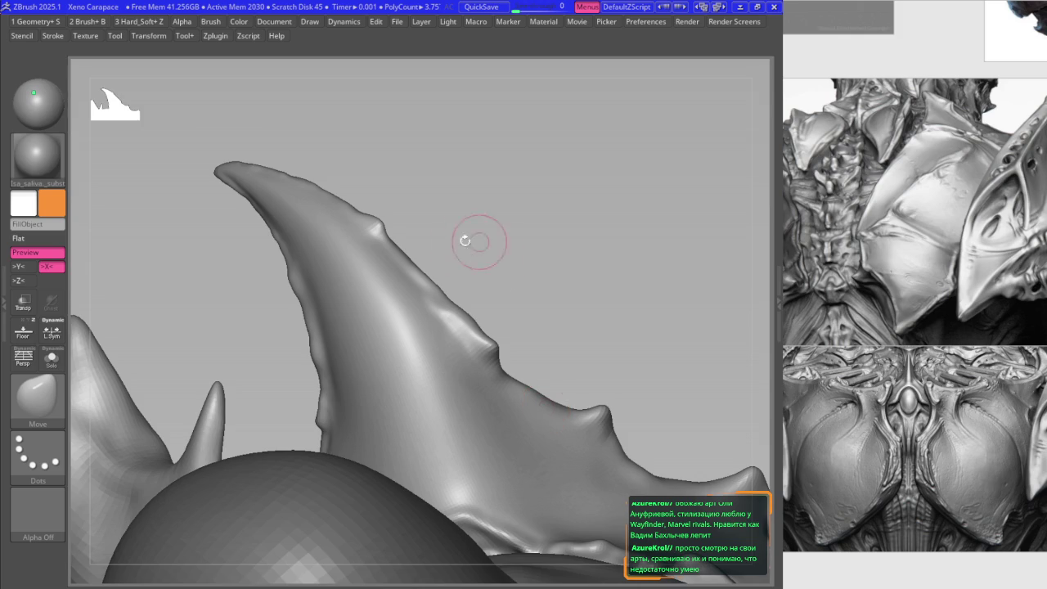
# - Frame the model, zoom to the horn base and drag the crease below it with Move
pyautogui.moveTo(458, 402)
pyautogui.mouseDown(button='right')
pyautogui.moveTo(434, 300)
pyautogui.moveTo(458, 356)
pyautogui.moveTo(467, 467)
pyautogui.moveTo(416, 264)
pyautogui.moveTo(395, 261)
pyautogui.moveTo(456, 299)
pyautogui.moveTo(425, 123)
pyautogui.moveTo(411, 285)
pyautogui.moveTo(483, 502)
pyautogui.moveTo(421, 339)
pyautogui.moveTo(409, 370)
pyautogui.moveTo(412, 308)
pyautogui.moveTo(402, 317)
pyautogui.mouseUp(button='right')
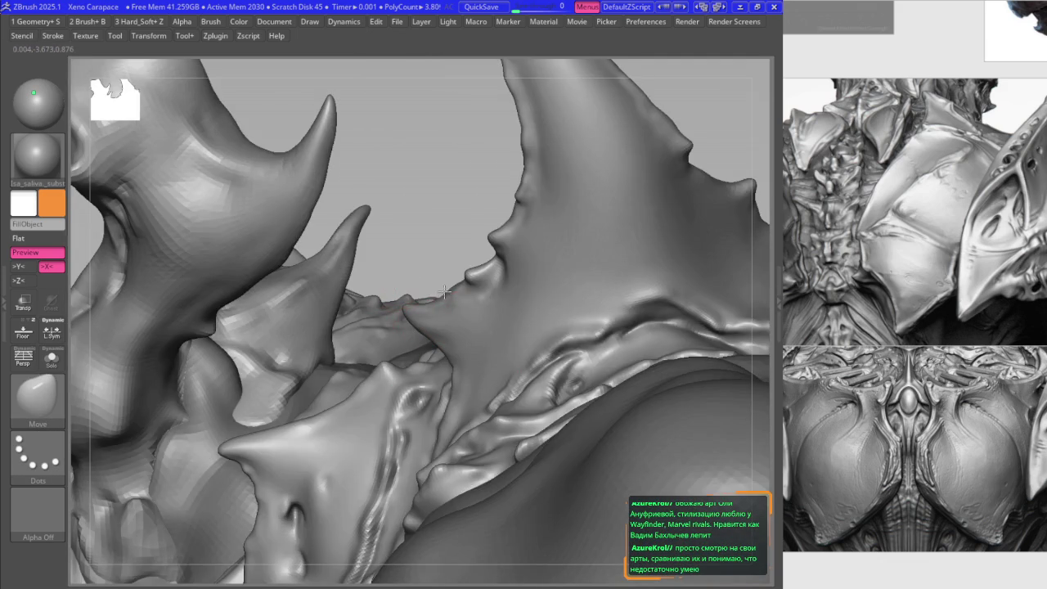
pyautogui.press('f')
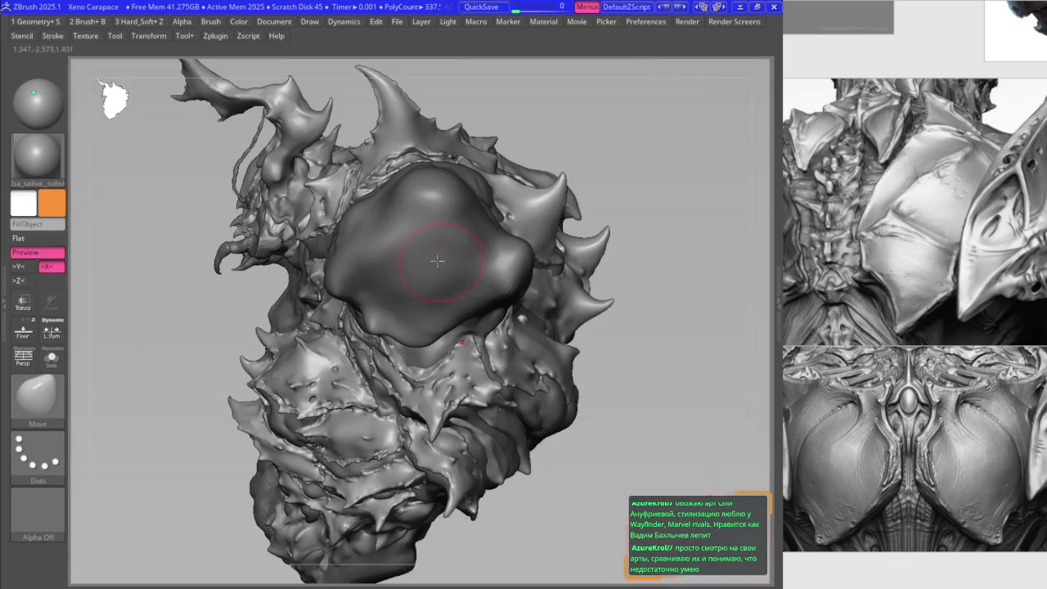
pyautogui.moveTo(406, 218)
pyautogui.mouseDown(button='right')
pyautogui.moveTo(467, 428)
pyautogui.moveTo(433, 234)
pyautogui.moveTo(455, 234)
pyautogui.moveTo(444, 275)
pyautogui.moveTo(494, 317)
pyautogui.moveTo(462, 274)
pyautogui.moveTo(460, 257)
pyautogui.moveTo(479, 240)
pyautogui.moveTo(429, 317)
pyautogui.moveTo(385, 269)
pyautogui.moveTo(385, 327)
pyautogui.moveTo(351, 303)
pyautogui.moveTo(353, 335)
pyautogui.mouseUp(button='right')
pyautogui.moveTo(350, 328); pyautogui.dragTo(388, 343)
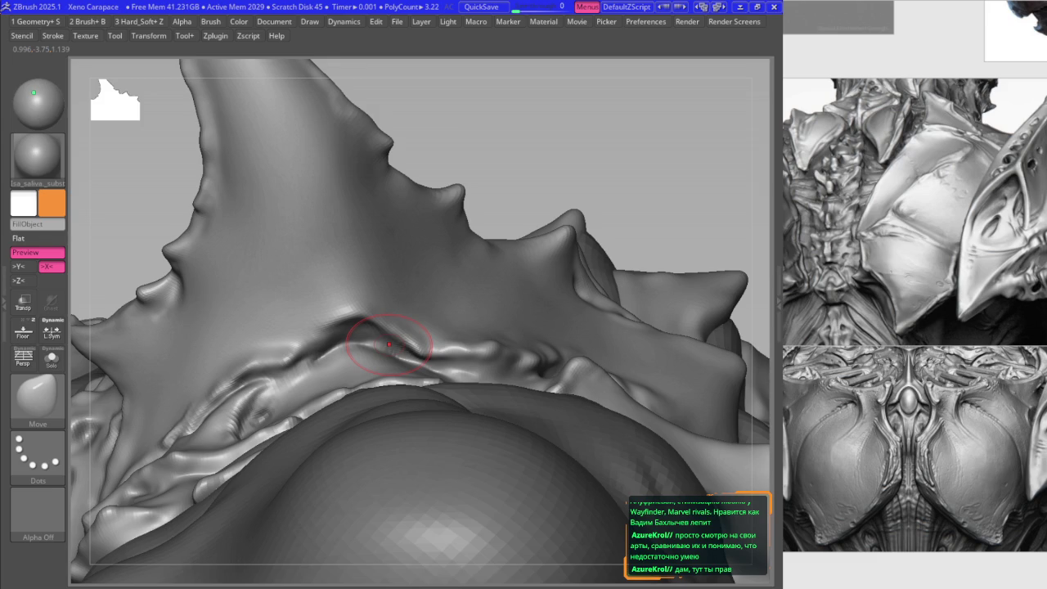
pyautogui.moveTo(383, 313); pyautogui.dragTo(367, 325)
# - Deepen the crease into a dark pocket, alternating B2_Krabi_Highlight and Move brushes
pyautogui.press('2')
pyautogui.keyDown('ctrl'); pyautogui.moveTo(379, 290); pyautogui.dragTo(357, 320, button='right'); pyautogui.keyUp('ctrl')
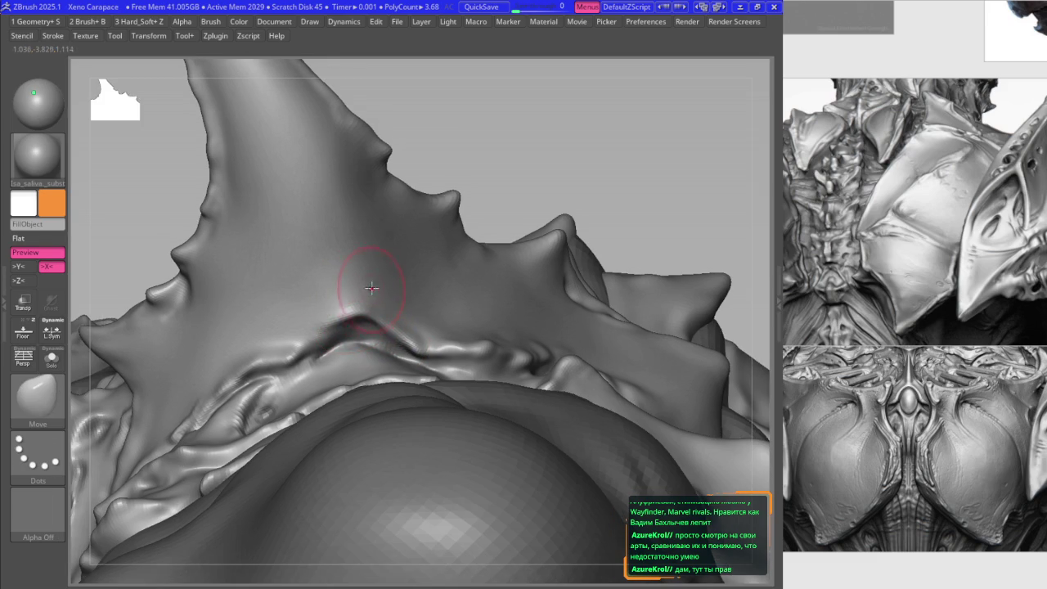
pyautogui.press('1')
pyautogui.moveTo(342, 331); pyautogui.dragTo(305, 350)
pyautogui.moveTo(400, 291)
pyautogui.mouseDown(button='right')
pyautogui.moveTo(477, 405)
pyautogui.moveTo(496, 360)
pyautogui.moveTo(508, 219)
pyautogui.moveTo(421, 217)
pyautogui.moveTo(427, 230)
pyautogui.moveTo(451, 233)
pyautogui.moveTo(446, 221)
pyautogui.moveTo(454, 290)
pyautogui.moveTo(464, 272)
pyautogui.moveTo(442, 273)
pyautogui.mouseUp(button='right')
pyautogui.press('1')
pyautogui.press('1')
pyautogui.press('b')
pyautogui.press('m')
pyautogui.press('v')
pyautogui.press('space')
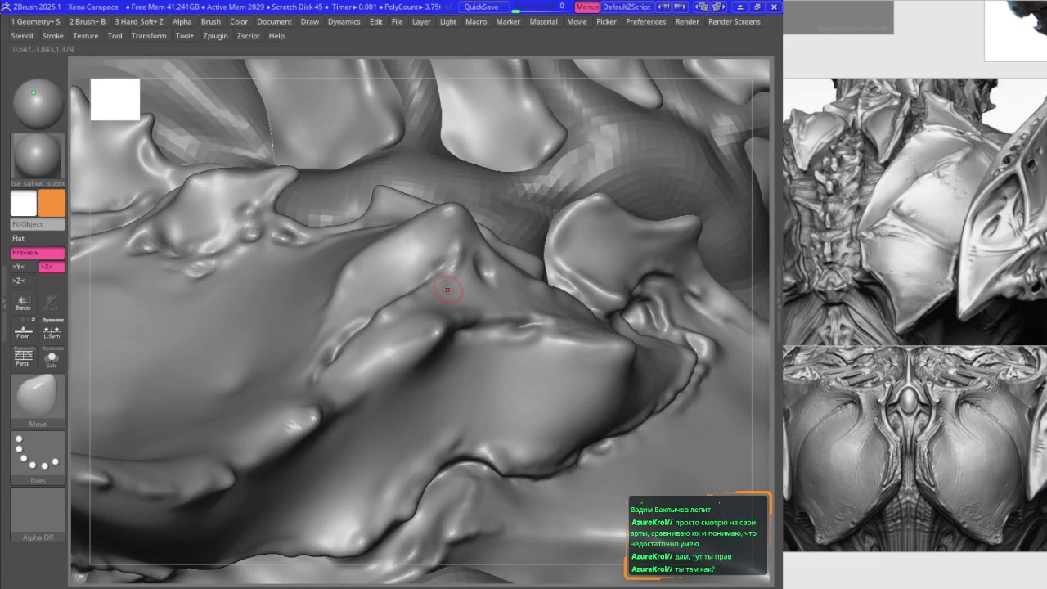
# - Orbit across the underside plate gaps, switching between Move and B2_Krabi_Highlight brushes
pyautogui.moveTo(429, 258); pyautogui.dragTo(442, 267, button='right')
pyautogui.press('b')
pyautogui.press('m')
pyautogui.press('v')
pyautogui.moveTo(461, 303)
pyautogui.keyDown('ctrl'); pyautogui.mouseDown(button='right')
pyautogui.moveTo(397, 205)
pyautogui.moveTo(444, 238)
pyautogui.moveTo(416, 292)
pyautogui.moveTo(404, 426)
pyautogui.moveTo(368, 327)
pyautogui.moveTo(425, 319)
pyautogui.moveTo(530, 367)
pyautogui.mouseUp(button='right'); pyautogui.keyUp('ctrl')
pyautogui.press('b')
pyautogui.press('k')
pyautogui.press('h')
pyautogui.moveTo(521, 332)
pyautogui.mouseDown(button='right')
pyautogui.moveTo(432, 327)
pyautogui.moveTo(465, 297)
pyautogui.moveTo(442, 303)
pyautogui.moveTo(455, 283)
pyautogui.moveTo(441, 239)
pyautogui.moveTo(433, 248)
pyautogui.mouseUp(button='right')
# - Nudge the underside spike tip slightly left with the Move brush, zooming in close
pyautogui.press('b')
pyautogui.press('m')
pyautogui.press('v')
pyautogui.rightClick(433, 252)
pyautogui.moveTo(434, 250)
pyautogui.mouseDown(button='right')
pyautogui.moveTo(420, 245)
pyautogui.moveTo(451, 240)
pyautogui.moveTo(413, 374)
pyautogui.moveTo(418, 344)
pyautogui.moveTo(376, 270)
pyautogui.moveTo(346, 277)
pyautogui.mouseUp(button='right')
pyautogui.moveTo(387, 272); pyautogui.dragTo(380, 267)
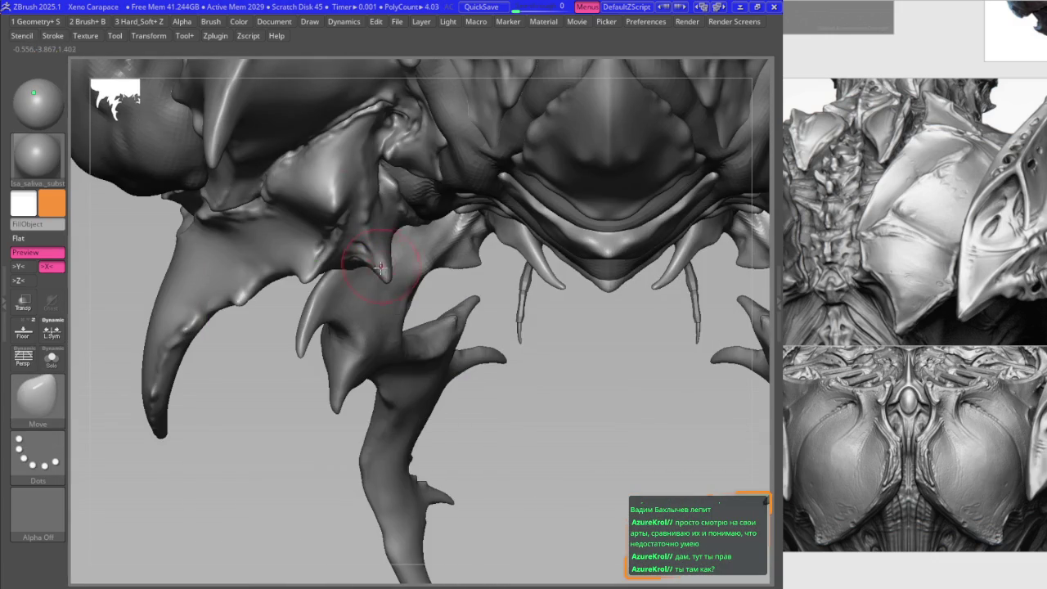
pyautogui.moveTo(400, 214)
pyautogui.mouseDown(button='right')
pyautogui.moveTo(398, 250)
pyautogui.moveTo(407, 254)
pyautogui.moveTo(409, 207)
pyautogui.moveTo(417, 221)
pyautogui.moveTo(409, 199)
pyautogui.moveTo(385, 234)
pyautogui.moveTo(411, 300)
pyautogui.moveTo(405, 274)
pyautogui.moveTo(382, 261)
pyautogui.moveTo(449, 269)
pyautogui.moveTo(518, 297)
pyautogui.moveTo(439, 270)
pyautogui.moveTo(477, 322)
pyautogui.moveTo(439, 292)
pyautogui.moveTo(355, 318)
pyautogui.moveTo(380, 210)
pyautogui.mouseUp(button='right')
pyautogui.press('b')
pyautogui.press('m')
pyautogui.press('v')
pyautogui.moveTo(396, 312)
pyautogui.keyDown('ctrl'); pyautogui.mouseDown(button='right')
pyautogui.moveTo(381, 292)
pyautogui.moveTo(431, 363)
pyautogui.moveTo(420, 369)
pyautogui.moveTo(440, 358)
pyautogui.moveTo(444, 311)
pyautogui.mouseUp(button='right'); pyautogui.keyUp('ctrl')
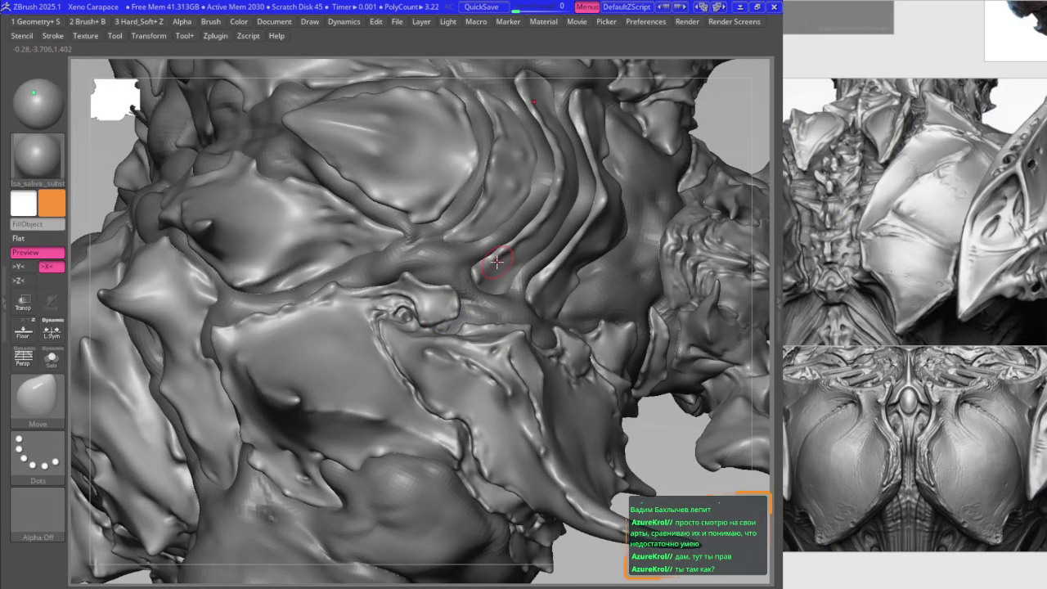
# - Zoom into the plate seam, alternating Move and B2_Krabi_Highlight brushes on its overlapping edge
pyautogui.scroll(2, 397, 325)
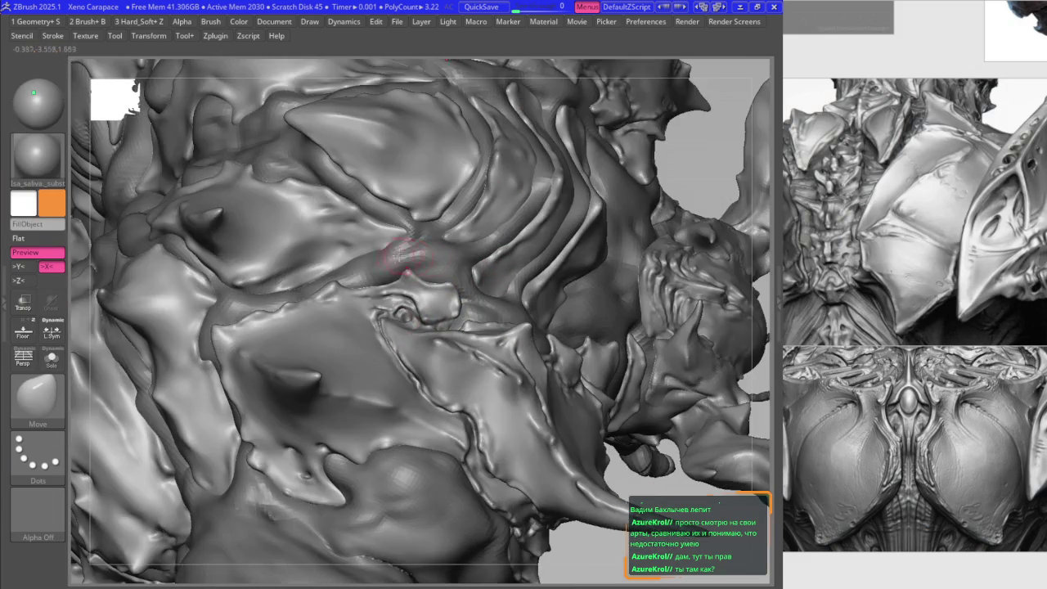
pyautogui.scroll(3, 405, 294)
pyautogui.press('b')
pyautogui.press('m')
pyautogui.press('v')
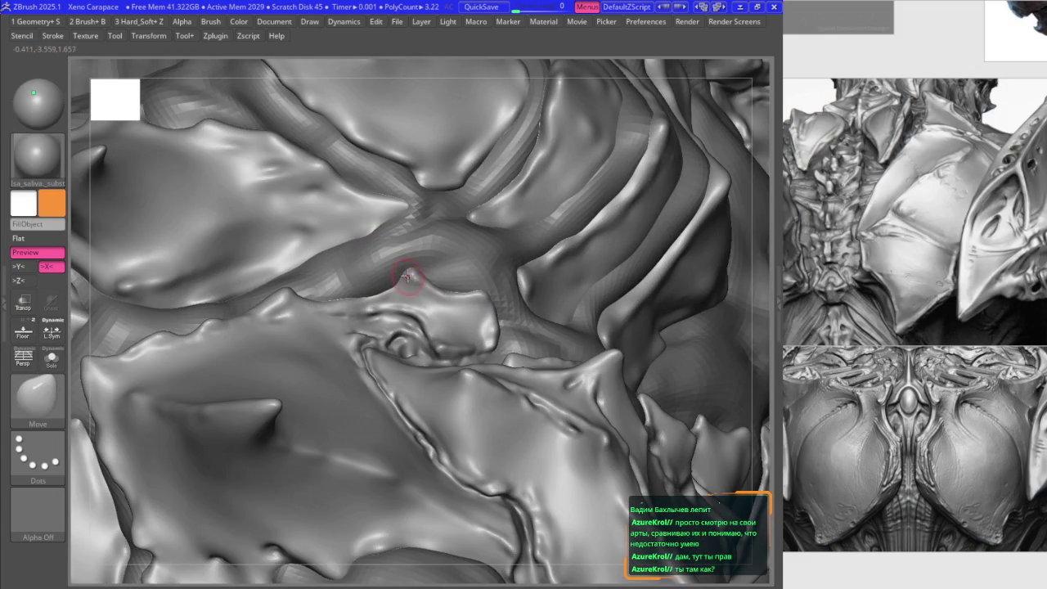
pyautogui.scroll(-1, 409, 266)
pyautogui.scroll(-1, 384, 281)
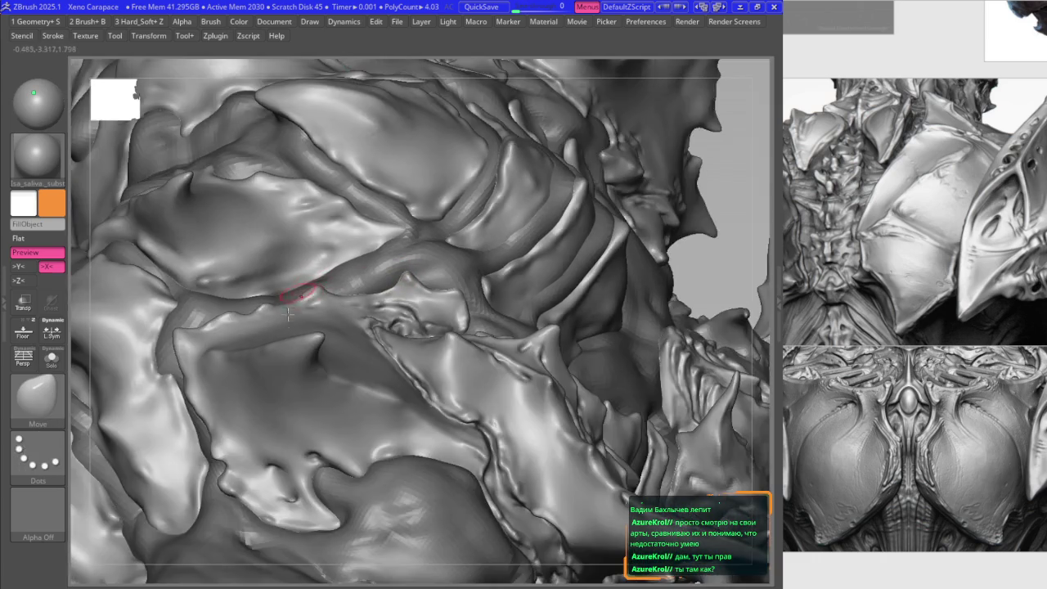
pyautogui.scroll(3, 294, 307)
pyautogui.press('b')
pyautogui.press('b')
pyautogui.press('m')
pyautogui.press('v')
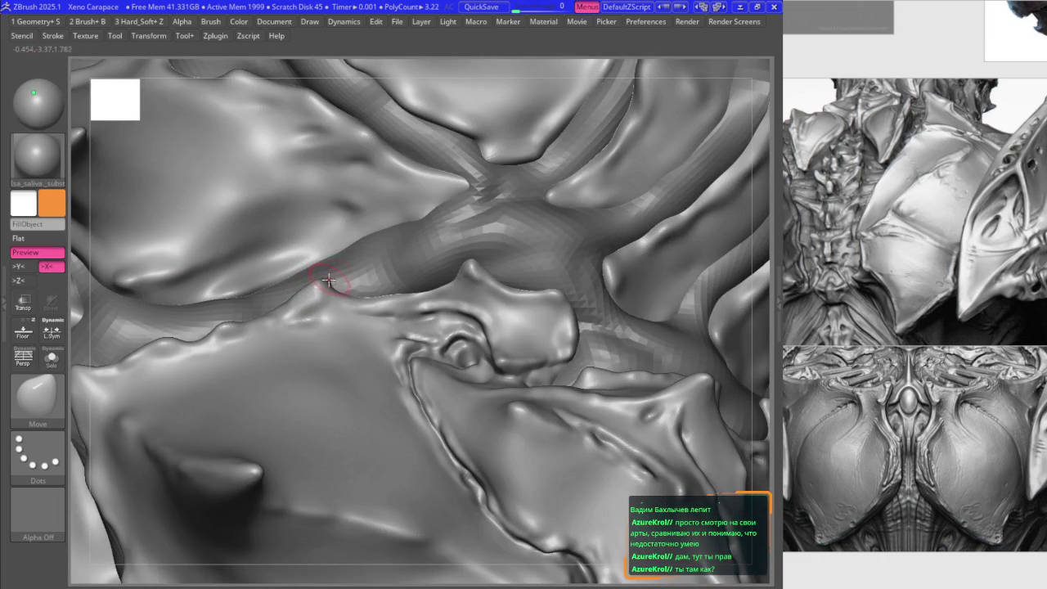
# - Zoom in and out along the overlapping plate edge to check the cleaned seam
pyautogui.scroll(-1, 330, 270)
pyautogui.scroll(-2, 343, 302)
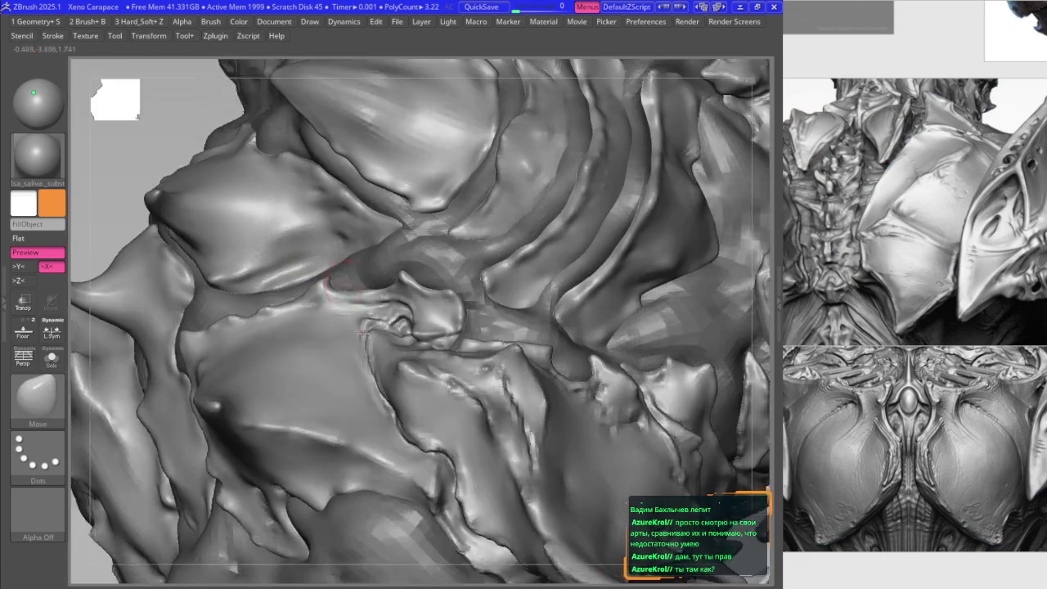
pyautogui.scroll(-2, 357, 334)
pyautogui.scroll(2, 352, 326)
pyautogui.scroll(2, 346, 316)
pyautogui.scroll(2, 339, 304)
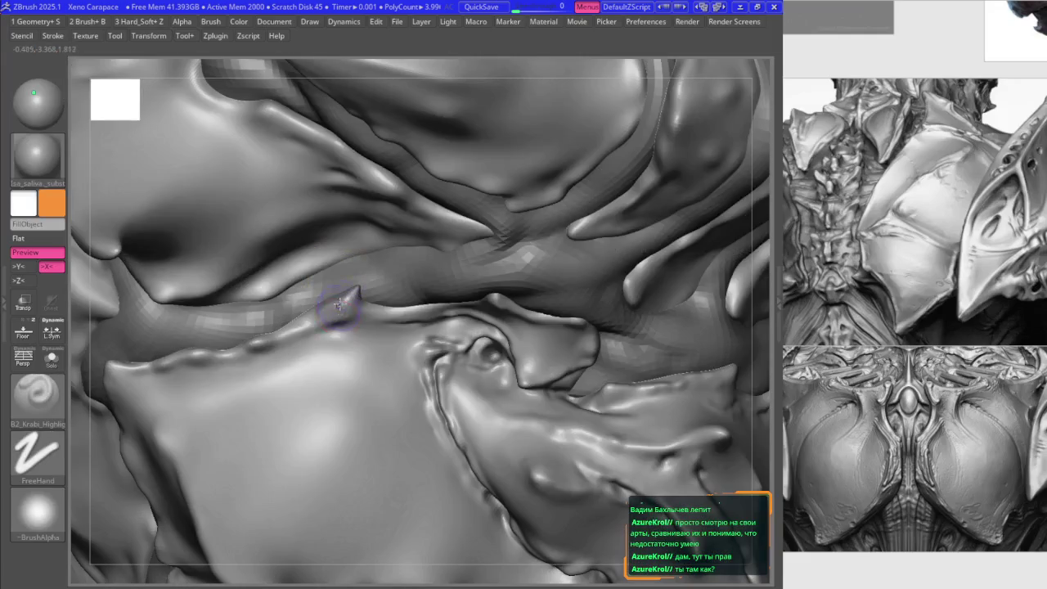
pyautogui.scroll(-1, 304, 316)
pyautogui.scroll(-2, 295, 316)
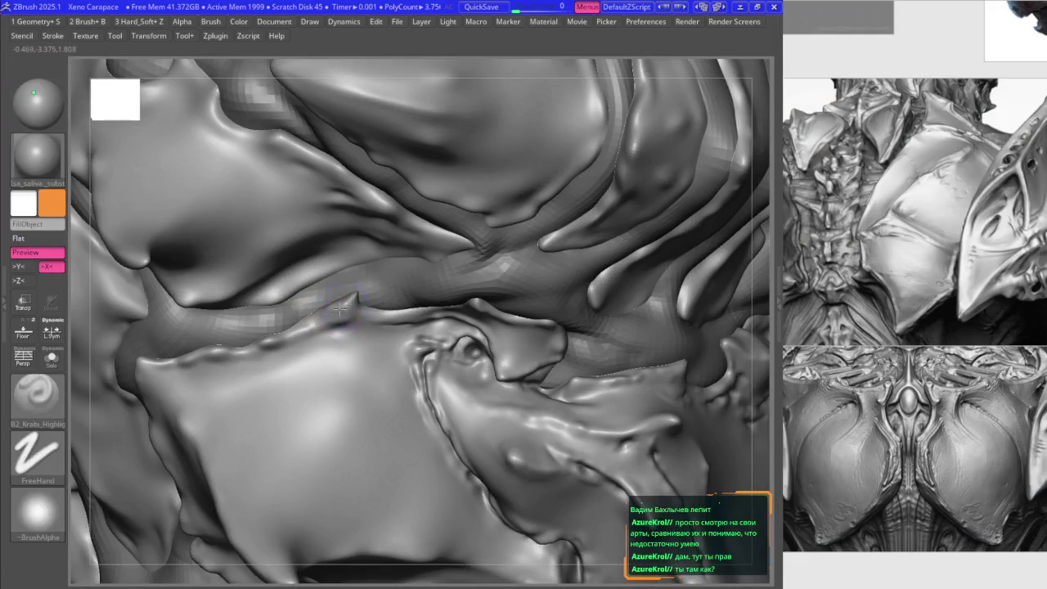
pyautogui.scroll(-1, 282, 317)
pyautogui.scroll(1, 291, 311)
pyautogui.scroll(2, 304, 306)
pyautogui.scroll(2, 317, 301)
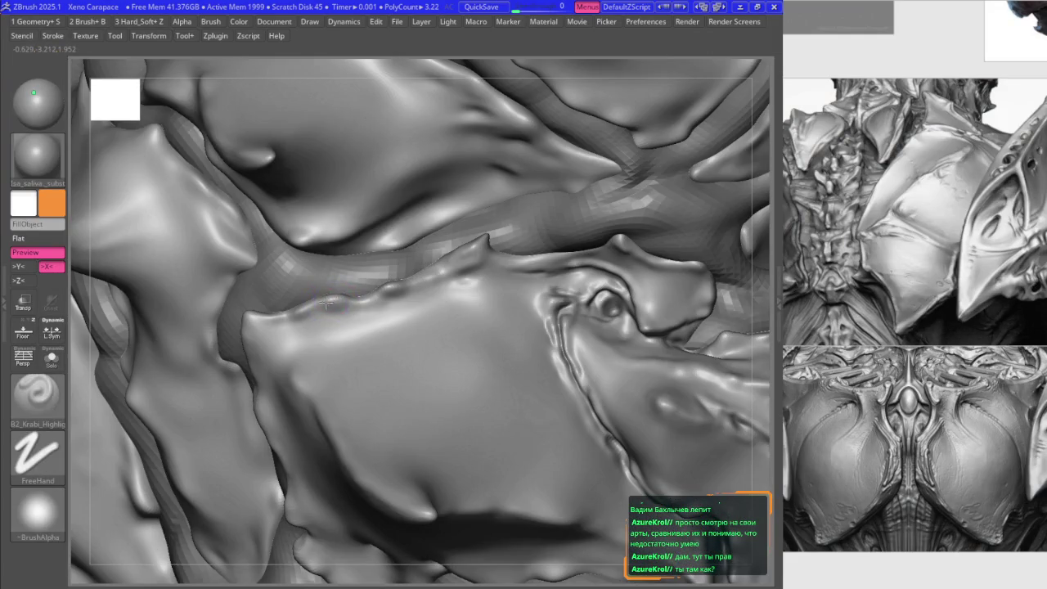
pyautogui.scroll(1, 327, 298)
pyautogui.scroll(1, 315, 304)
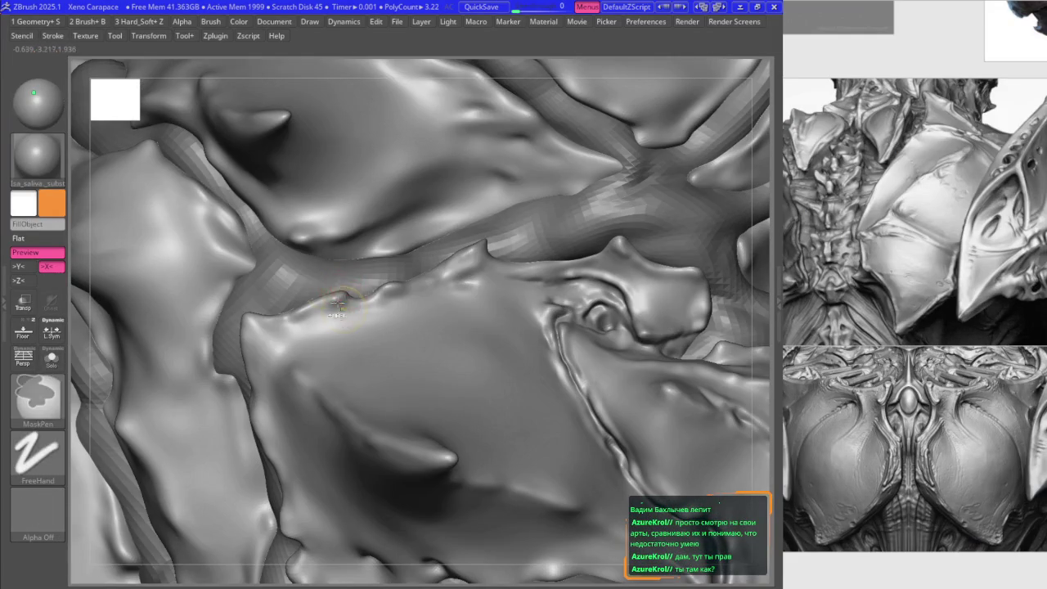
pyautogui.scroll(1, 282, 322)
pyautogui.scroll(-1, 269, 321)
pyautogui.scroll(1, 262, 317)
pyautogui.scroll(1, 254, 315)
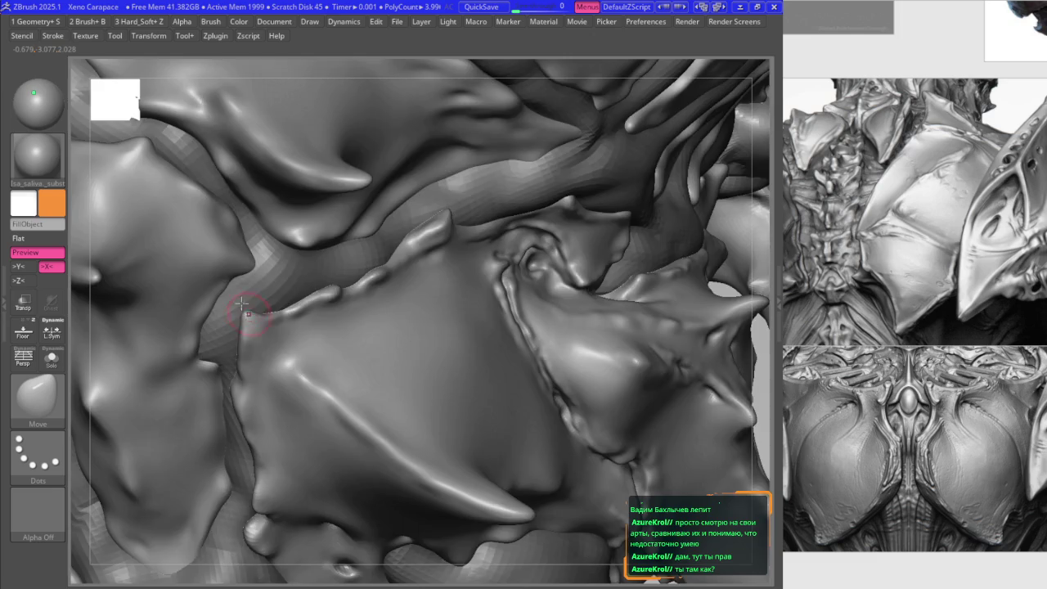
pyautogui.scroll(-1, 250, 309)
pyautogui.scroll(-3, 256, 295)
pyautogui.scroll(1, 265, 270)
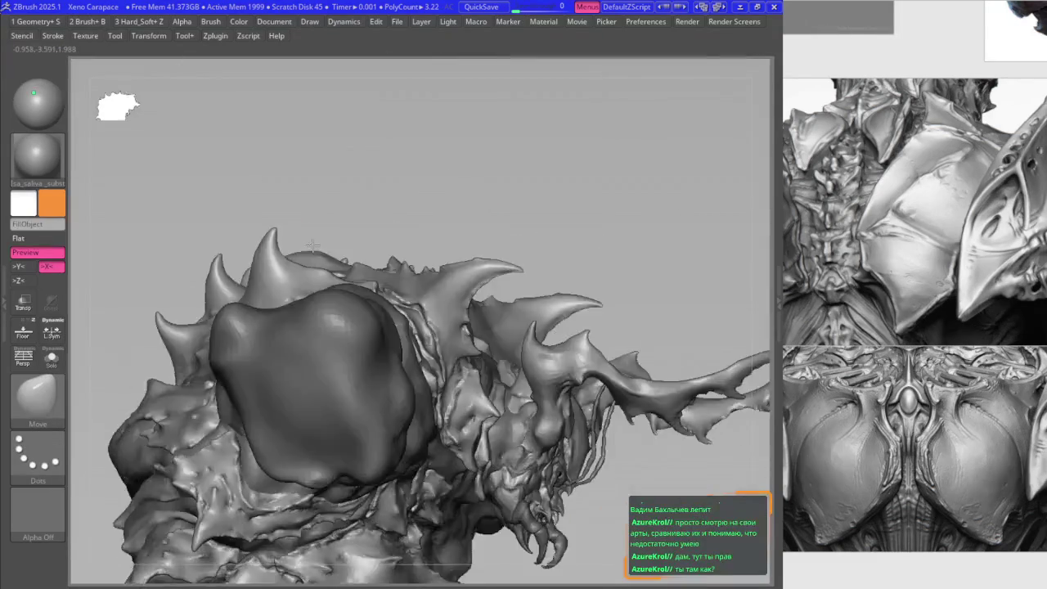
pyautogui.scroll(1, 271, 259)
# - Orbit and zoom to a close front view of the carapace's central plates
pyautogui.moveTo(271, 258); pyautogui.dragTo(370, 258, button='right')
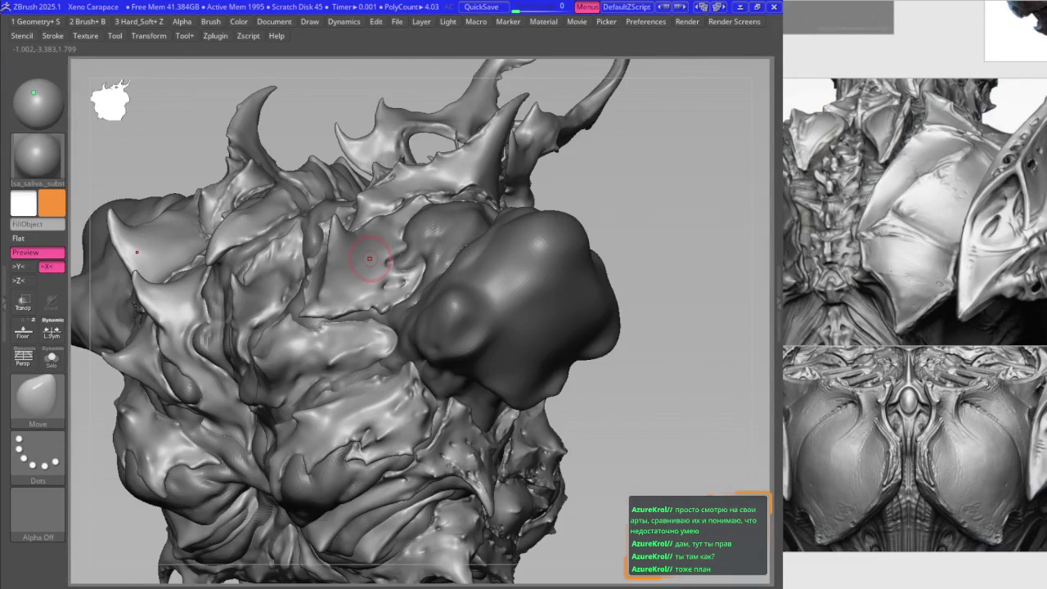
pyautogui.moveTo(406, 316); pyautogui.dragTo(432, 234, button='right')
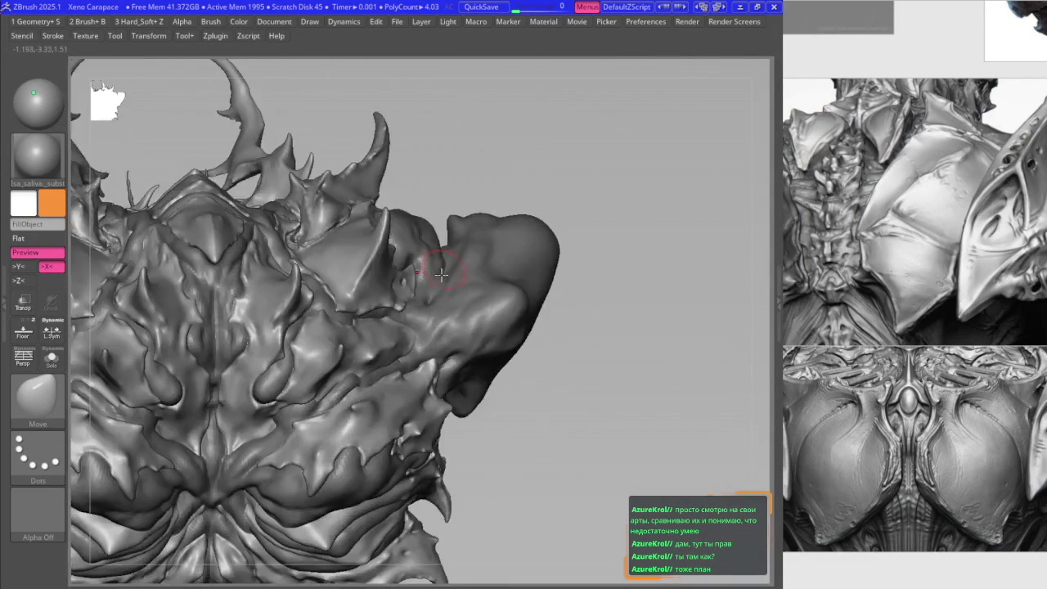
pyautogui.keyDown('ctrl'); pyautogui.moveTo(346, 262); pyautogui.dragTo(339, 251, button='right'); pyautogui.keyUp('ctrl')
pyautogui.scroll(-3, 340, 251)
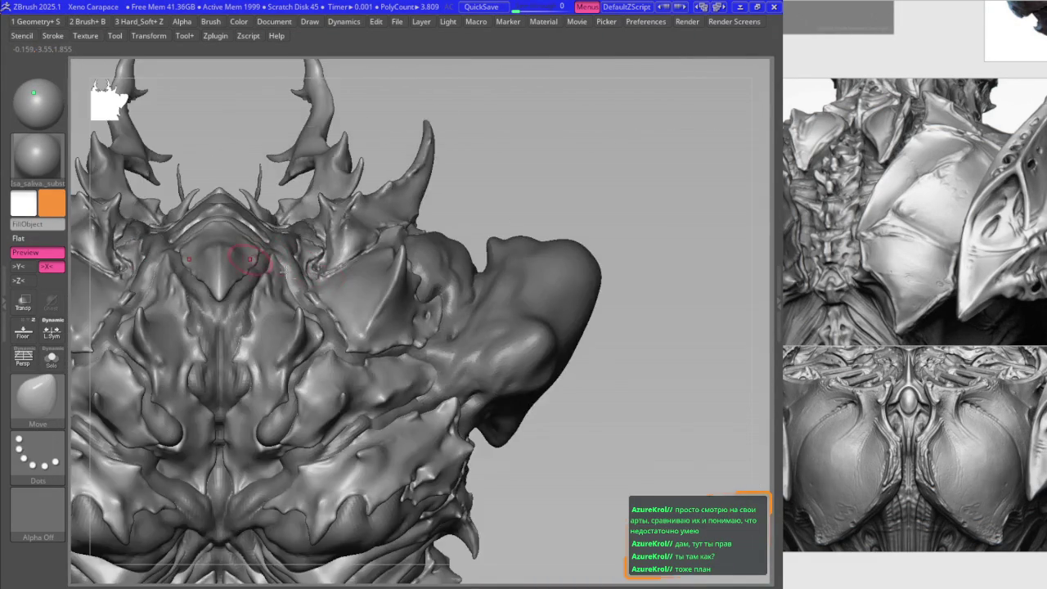
pyautogui.moveTo(246, 254); pyautogui.dragTo(409, 433, button='right')
pyautogui.scroll(1, 417, 439)
pyautogui.scroll(3, 417, 439)
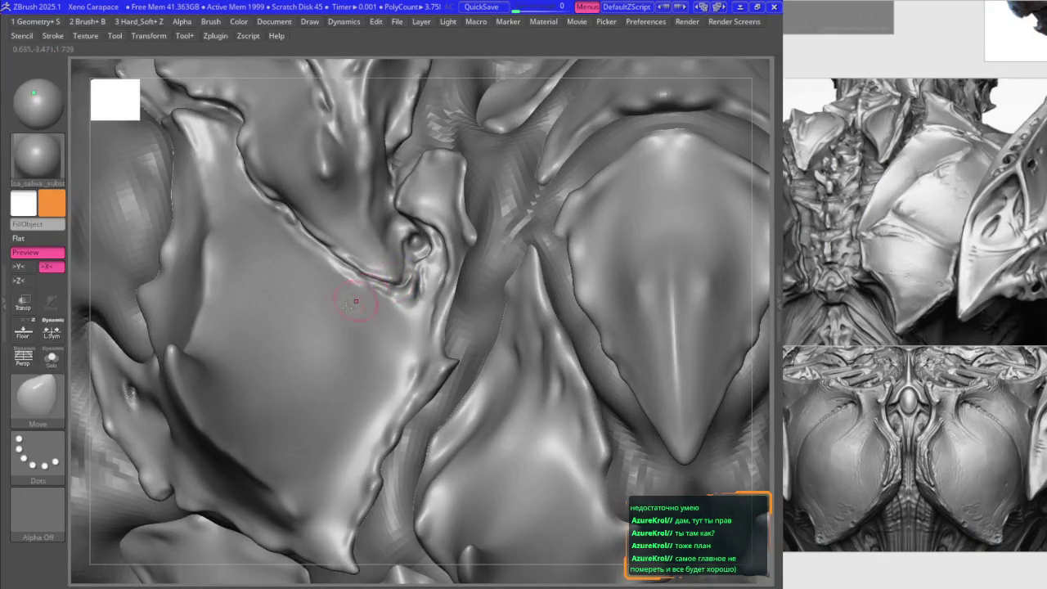
pyautogui.moveTo(393, 280)
pyautogui.mouseDown(button='right')
pyautogui.moveTo(395, 300)
pyautogui.moveTo(259, 282)
pyautogui.mouseUp(button='right')
# - Select the Move brush, briefly try a highlight sculpting brush, then return to Move
pyautogui.press('b')
pyautogui.press('m')
pyautogui.press('v')
pyautogui.scroll(-2, 394, 300)
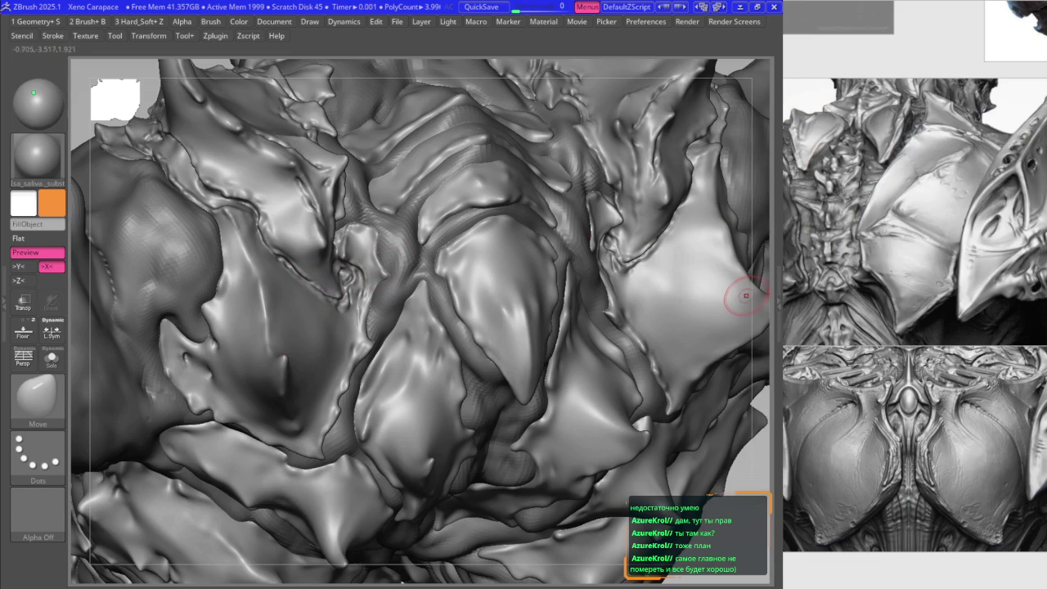
pyautogui.moveTo(402, 279)
pyautogui.mouseDown(button='right')
pyautogui.moveTo(467, 292)
pyautogui.moveTo(454, 279)
pyautogui.mouseUp(button='right')
pyautogui.press('b')
pyautogui.press('k')
pyautogui.press('h')
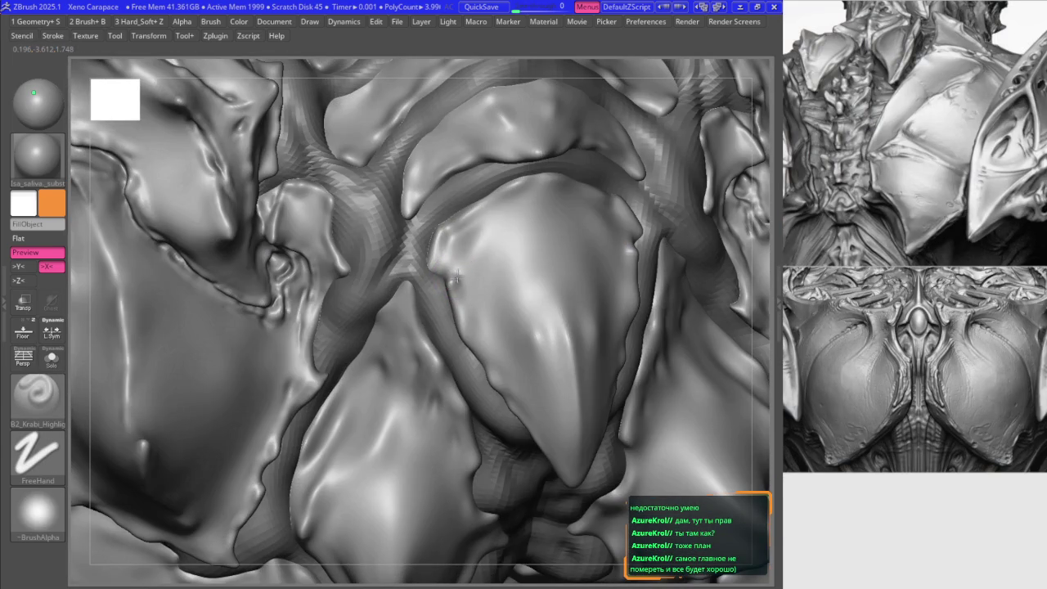
pyautogui.press('b')
pyautogui.press('m')
pyautogui.press('v')
pyautogui.moveTo(446, 280)
pyautogui.mouseDown(button='right')
pyautogui.moveTo(395, 227)
pyautogui.moveTo(538, 239)
pyautogui.mouseUp(button='right')
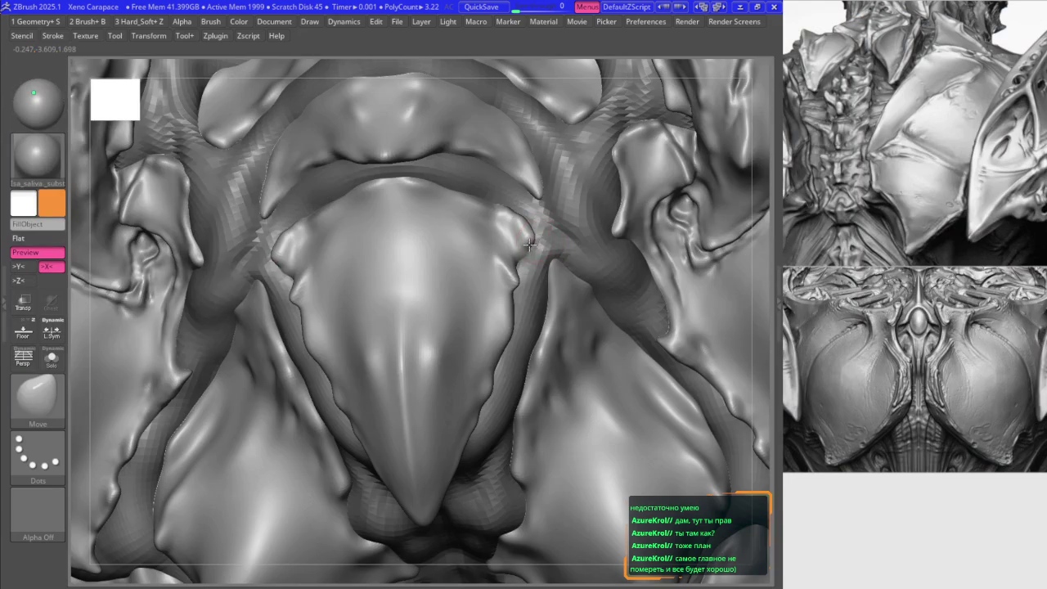
# - Close in on a chest ridge and undo the last three sculpt strokes
pyautogui.moveTo(529, 245); pyautogui.dragTo(536, 264, button='right')
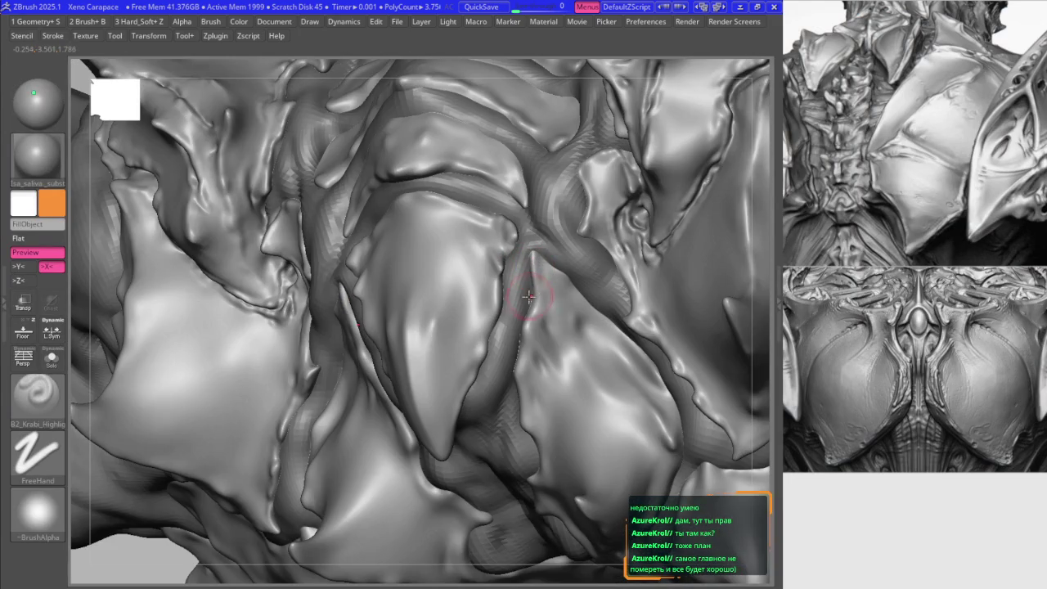
pyautogui.moveTo(530, 255)
pyautogui.mouseDown(button='right')
pyautogui.moveTo(448, 257)
pyautogui.moveTo(515, 279)
pyautogui.moveTo(413, 256)
pyautogui.mouseUp(button='right')
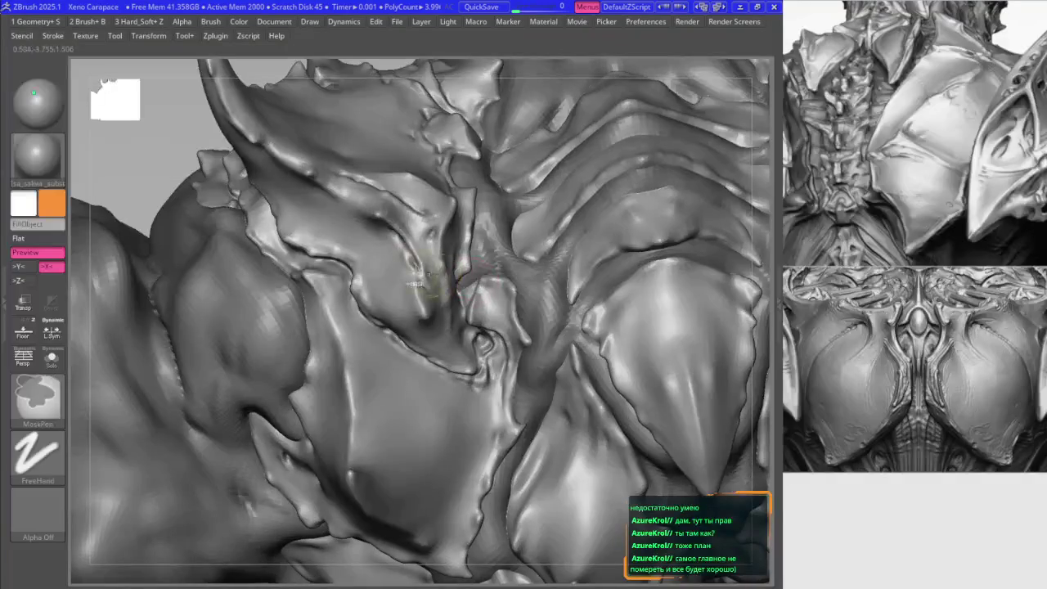
pyautogui.moveTo(353, 238)
pyautogui.mouseDown(button='right')
pyautogui.moveTo(362, 296)
pyautogui.moveTo(363, 275)
pyautogui.moveTo(357, 286)
pyautogui.moveTo(399, 270)
pyautogui.moveTo(397, 326)
pyautogui.moveTo(432, 303)
pyautogui.mouseUp(button='right')
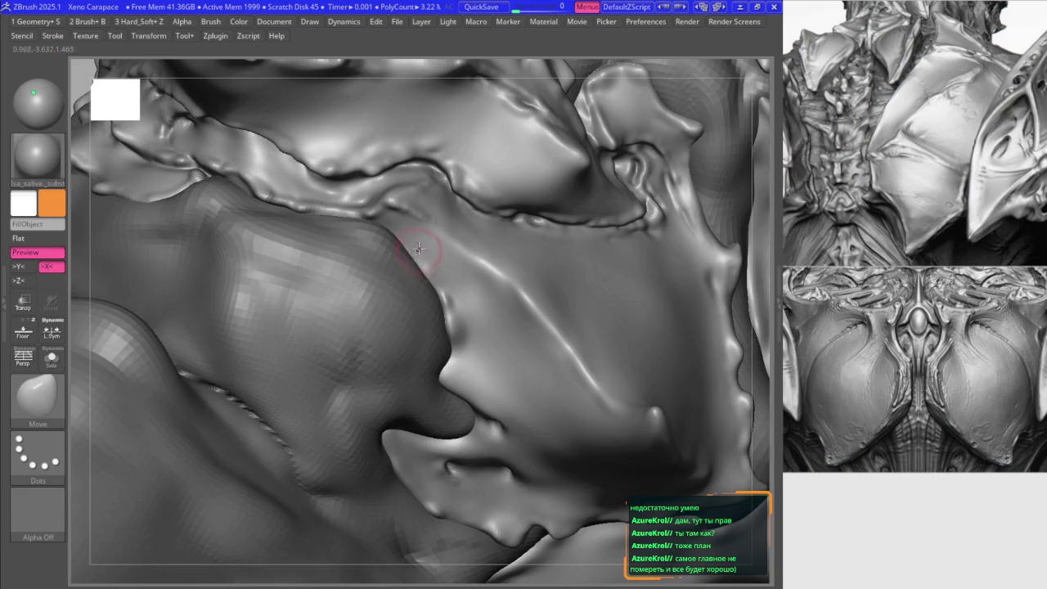
pyautogui.hotkey('ctrl', 'z')
pyautogui.hotkey('ctrl', 'z')
pyautogui.hotkey('ctrl', 'z')
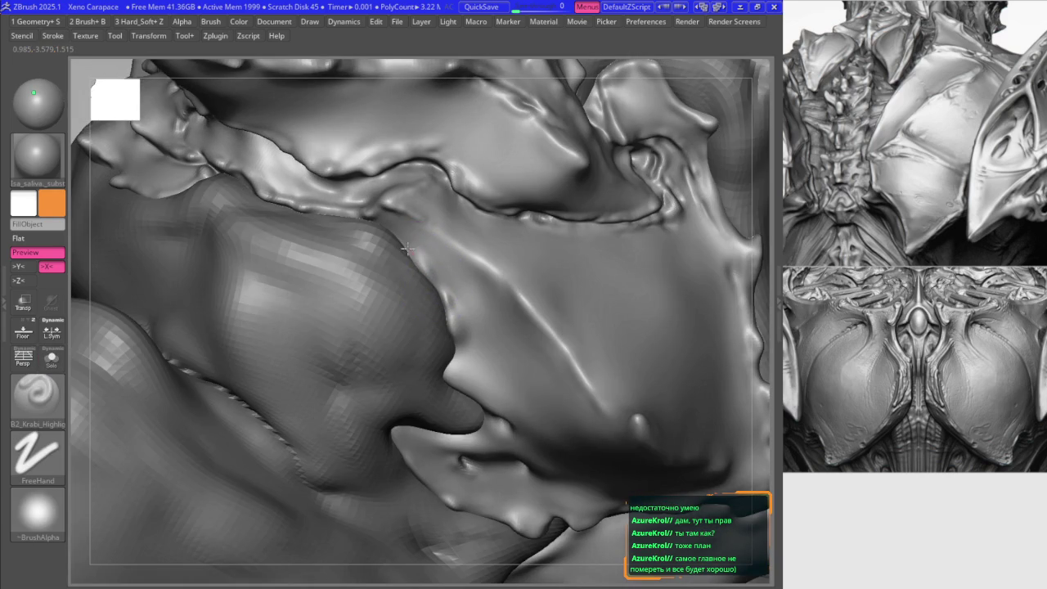
pyautogui.hotkey('ctrl', 'z')
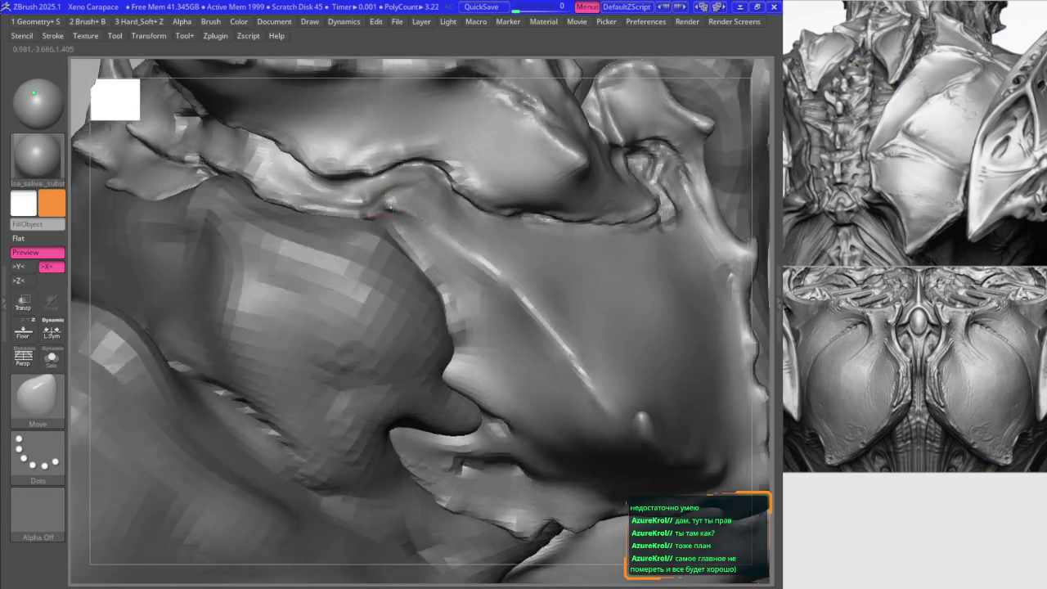
pyautogui.hotkey('ctrl', 'z')
# - Reselect the Move brush and undo one more stroke to restore the earlier shape
pyautogui.press('b')
pyautogui.press('m')
pyautogui.press('v')
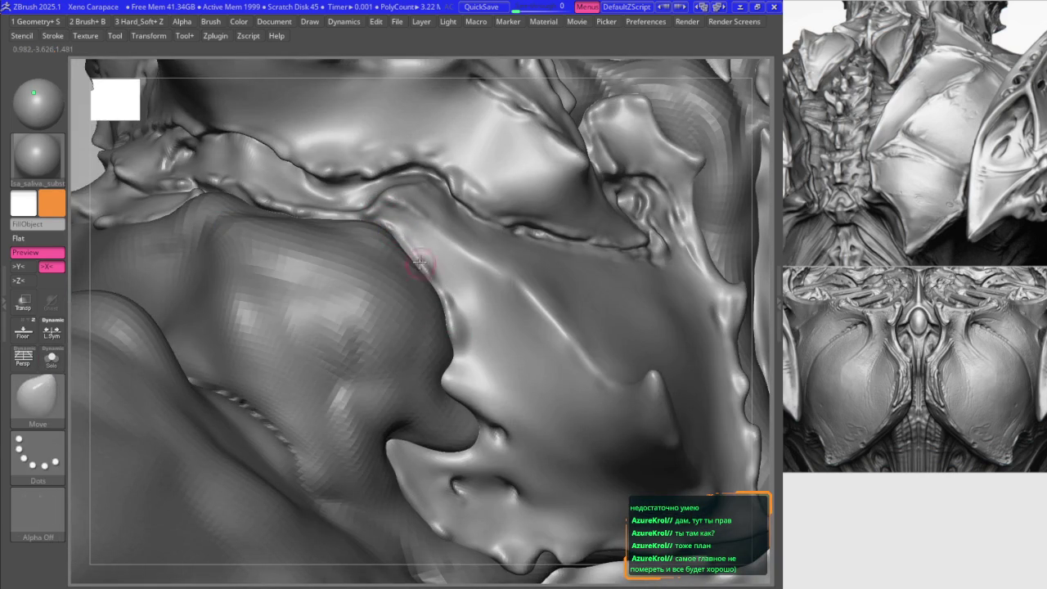
pyautogui.press('b')
pyautogui.press('m')
pyautogui.press('v')
pyautogui.hotkey('ctrl', 'z')
pyautogui.moveTo(418, 269)
pyautogui.mouseDown(button='right')
pyautogui.moveTo(439, 385)
pyautogui.moveTo(414, 330)
pyautogui.moveTo(432, 297)
pyautogui.moveTo(363, 261)
pyautogui.mouseUp(button='right')
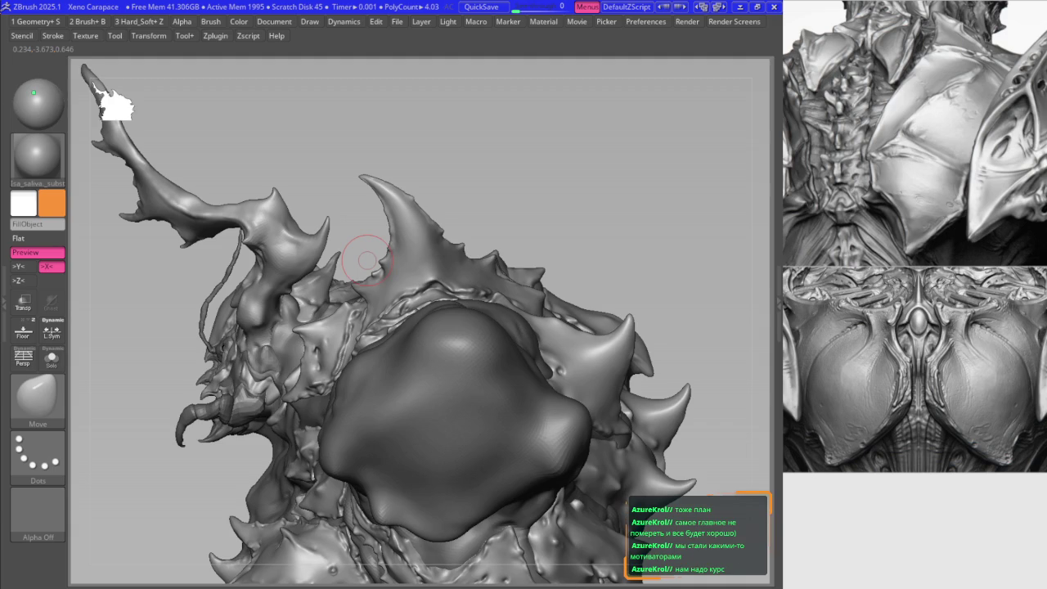
pyautogui.scroll(1, 929, 368)
pyautogui.scroll(2, 929, 368)
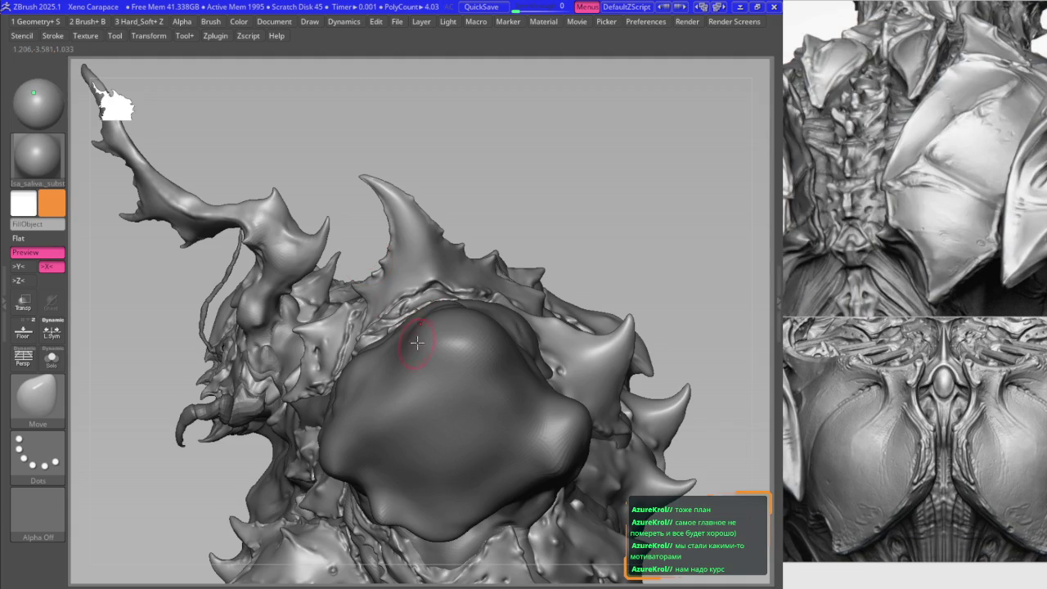
pyautogui.moveTo(416, 344)
pyautogui.keyDown('ctrl'); pyautogui.mouseDown(button='right')
pyautogui.moveTo(343, 303)
pyautogui.moveTo(379, 294)
pyautogui.mouseUp(button='right'); pyautogui.keyUp('ctrl')
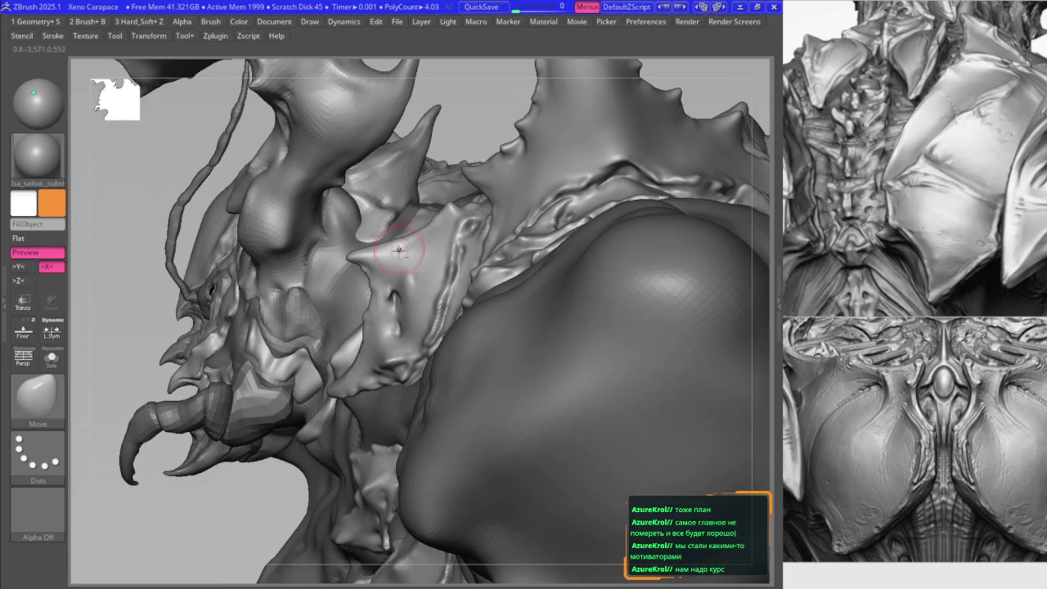
pyautogui.moveTo(331, 331)
pyautogui.keyDown('ctrl'); pyautogui.mouseDown(button='right')
pyautogui.moveTo(358, 326)
pyautogui.moveTo(434, 415)
pyautogui.moveTo(481, 337)
pyautogui.moveTo(277, 411)
pyautogui.moveTo(353, 372)
pyautogui.mouseUp(button='right'); pyautogui.keyUp('ctrl')
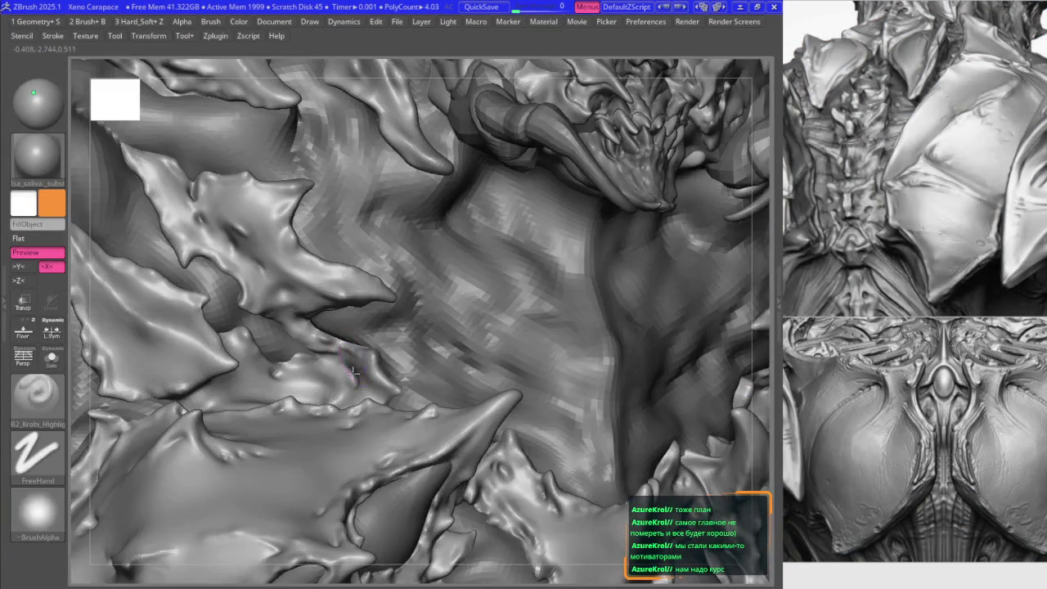
pyautogui.moveTo(354, 368)
pyautogui.keyDown('ctrl'); pyautogui.mouseDown(button='right')
pyautogui.moveTo(247, 333)
pyautogui.moveTo(316, 345)
pyautogui.moveTo(290, 354)
pyautogui.mouseUp(button='right'); pyautogui.keyUp('ctrl')
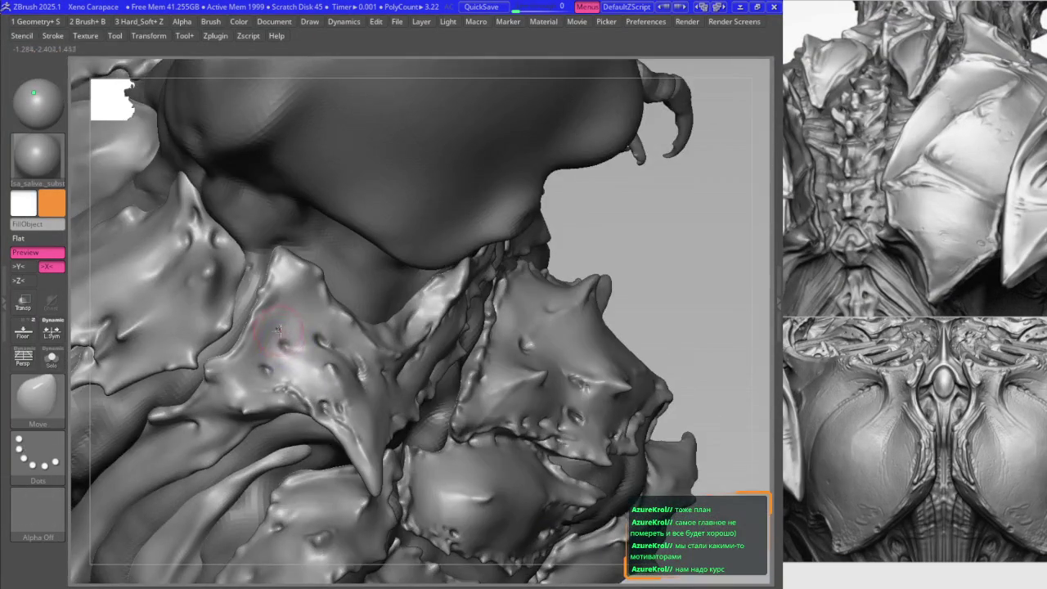
# - Pick the Move brush and close in on the spiky plate below the dome
pyautogui.press('b')
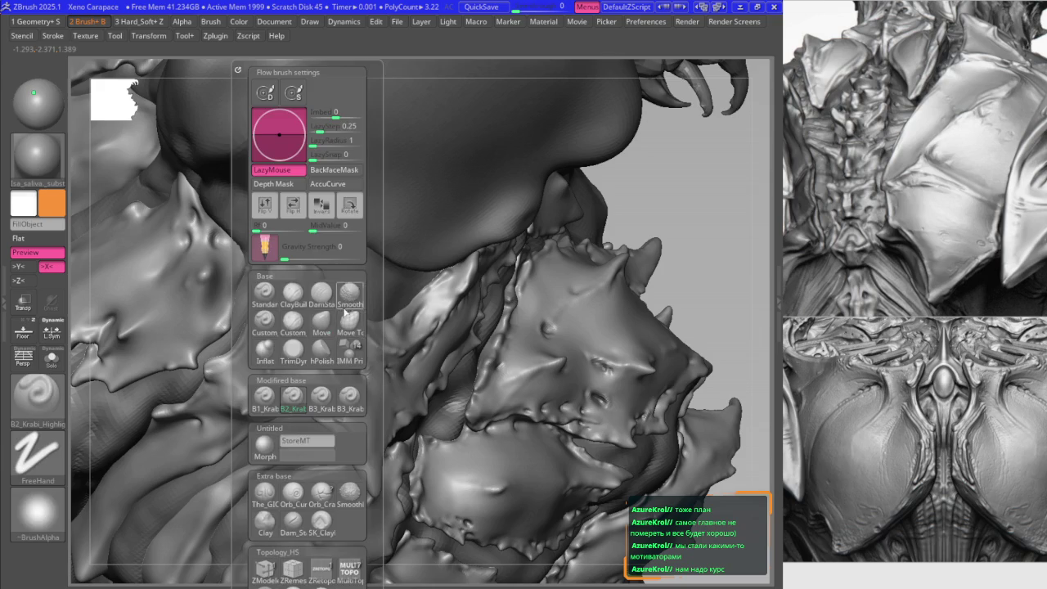
pyautogui.press('m')
pyautogui.press('v')
pyautogui.press('b')
pyautogui.press('Escape')
pyautogui.moveTo(338, 304)
pyautogui.mouseDown(button='right')
pyautogui.moveTo(317, 341)
pyautogui.moveTo(299, 304)
pyautogui.mouseUp(button='right')
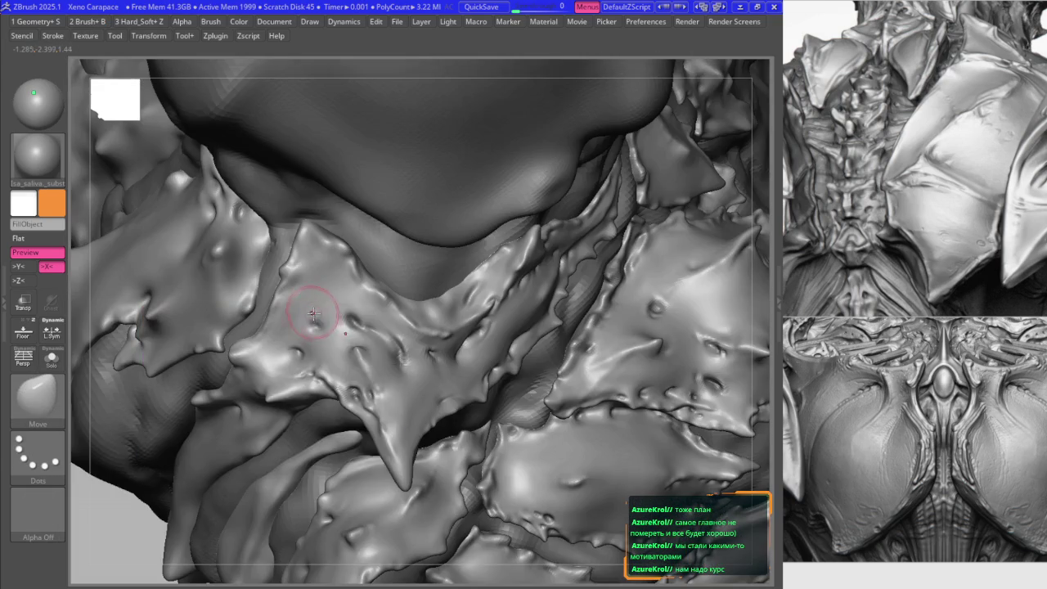
pyautogui.press('b')
pyautogui.press('m')
pyautogui.press('v')
pyautogui.moveTo(319, 384)
pyautogui.mouseDown(button='right')
pyautogui.moveTo(327, 315)
pyautogui.moveTo(309, 323)
pyautogui.moveTo(325, 307)
pyautogui.moveTo(344, 378)
pyautogui.moveTo(334, 317)
pyautogui.mouseUp(button='right')
# - Switch between DamStandard and Smooth brushes to crease and soften the plate seams
pyautogui.press('b')
pyautogui.press('d')
pyautogui.press('s')
pyautogui.press('b')
pyautogui.press('Escape')
pyautogui.press('b')
pyautogui.press('s')
pyautogui.press('m')
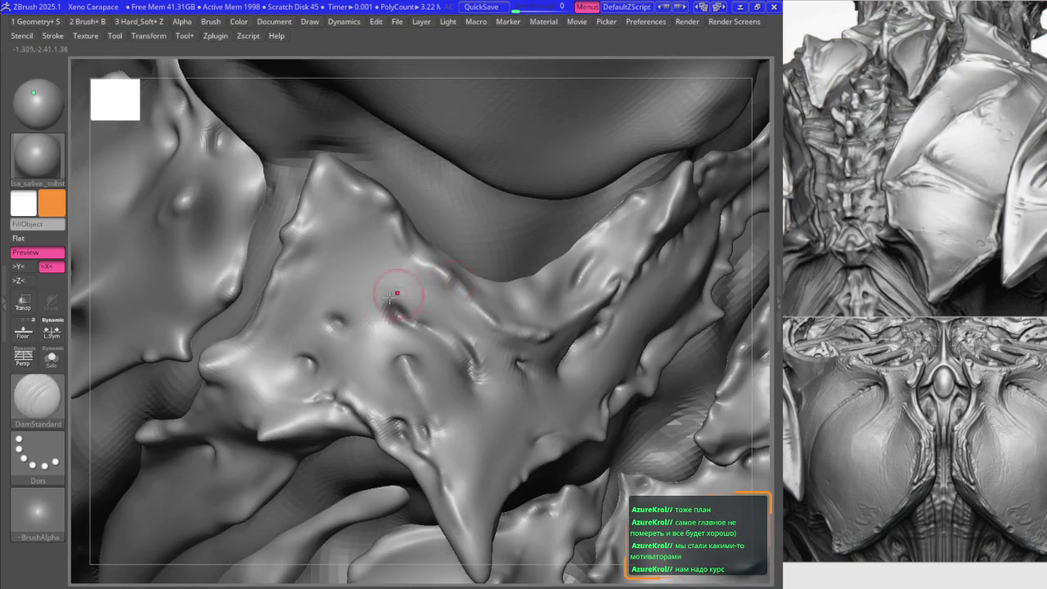
# - Return to DamStandard for sharper creases, toggling the custom detailing brush slot
pyautogui.press('b')
pyautogui.press('d')
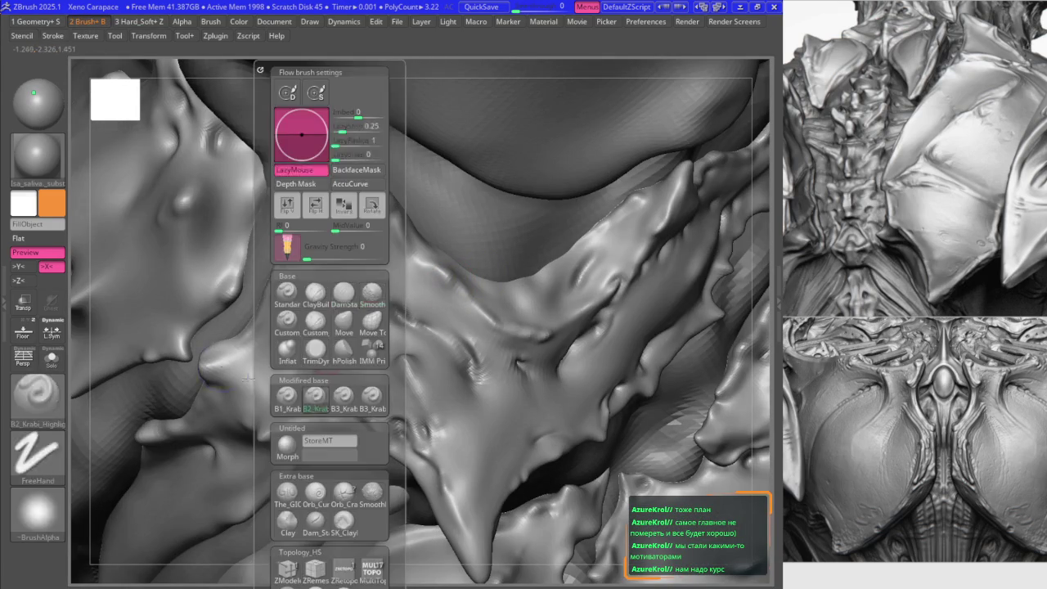
pyautogui.press('s')
pyautogui.press('2')
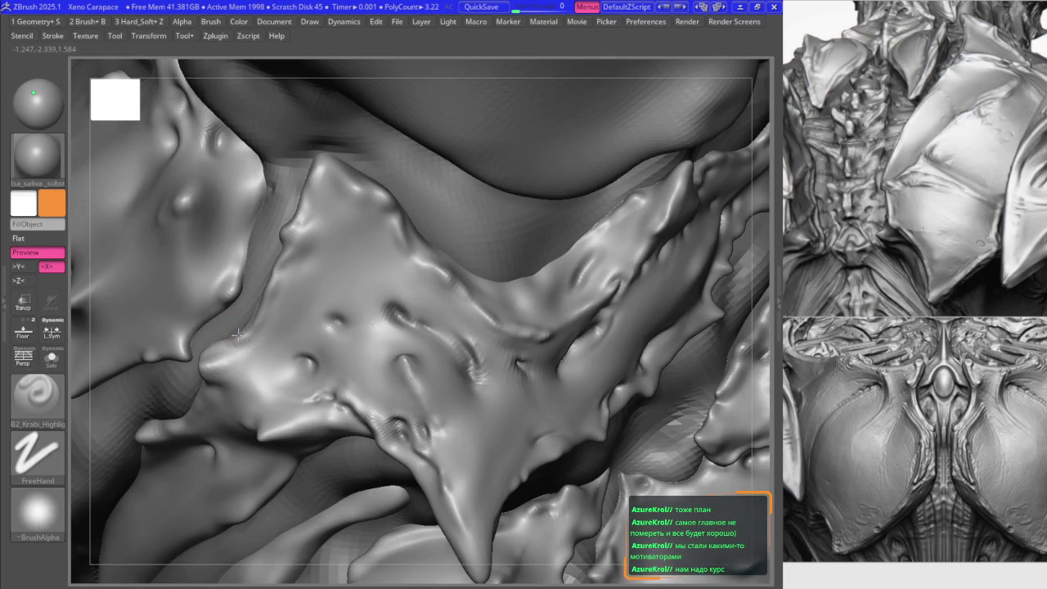
pyautogui.press('1')
pyautogui.moveTo(278, 268); pyautogui.dragTo(279, 280, button='right')
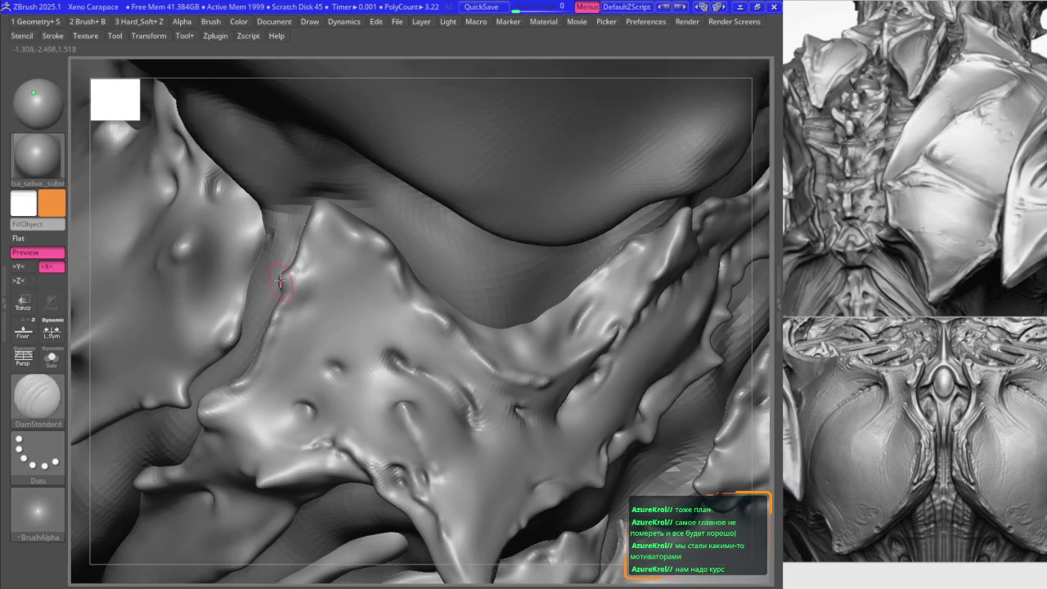
# - Select MaskPen at a lower subdivision level, then return to the highest level
pyautogui.press('b')
pyautogui.press('m')
pyautogui.press('p')
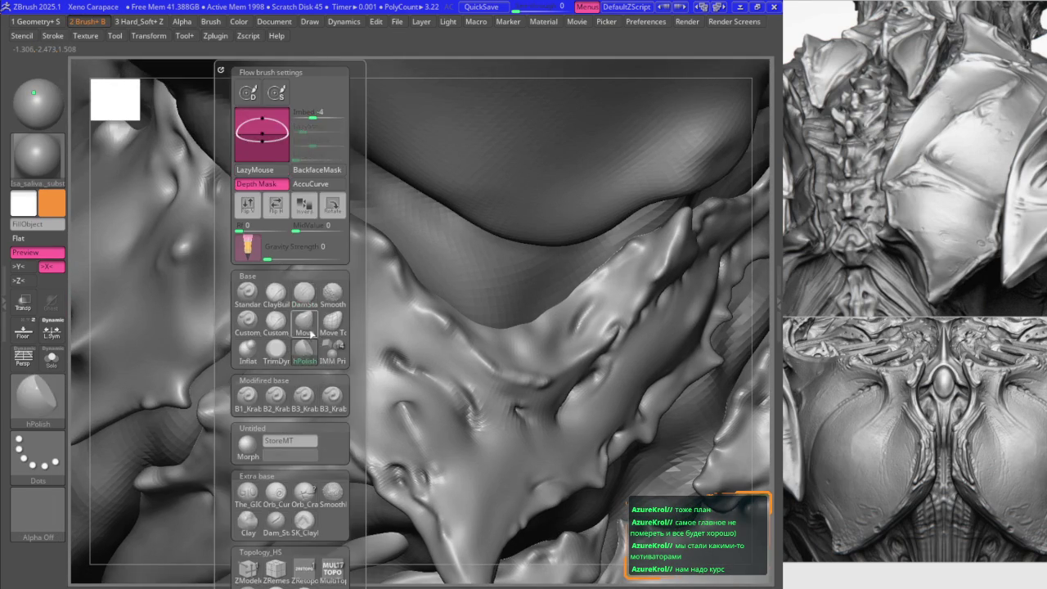
pyautogui.hotkey('shift', 'd')
pyautogui.press('d')
pyautogui.press('2')
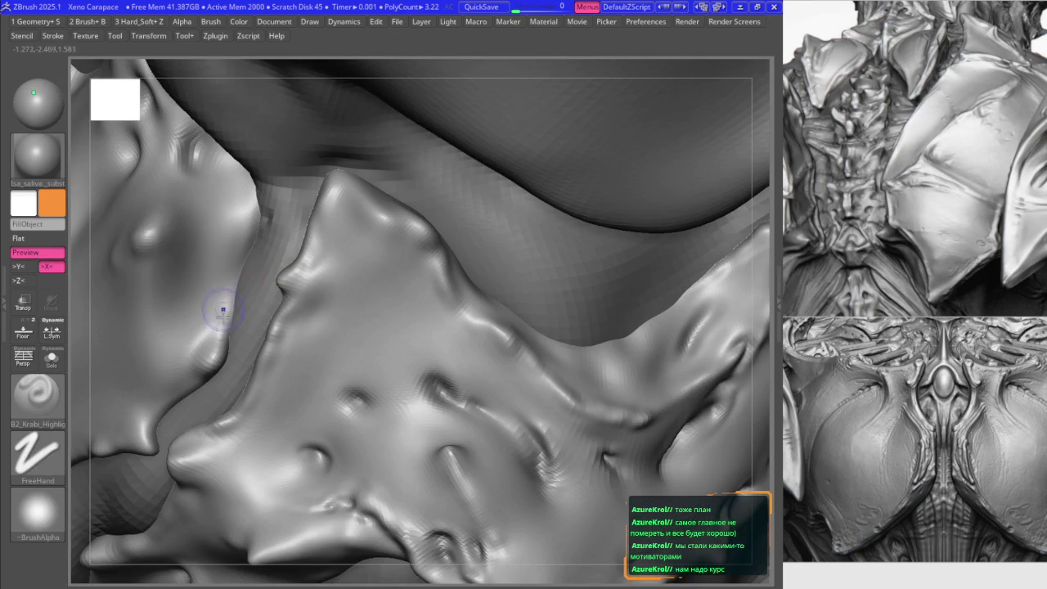
pyautogui.moveTo(236, 300); pyautogui.dragTo(253, 287, button='right')
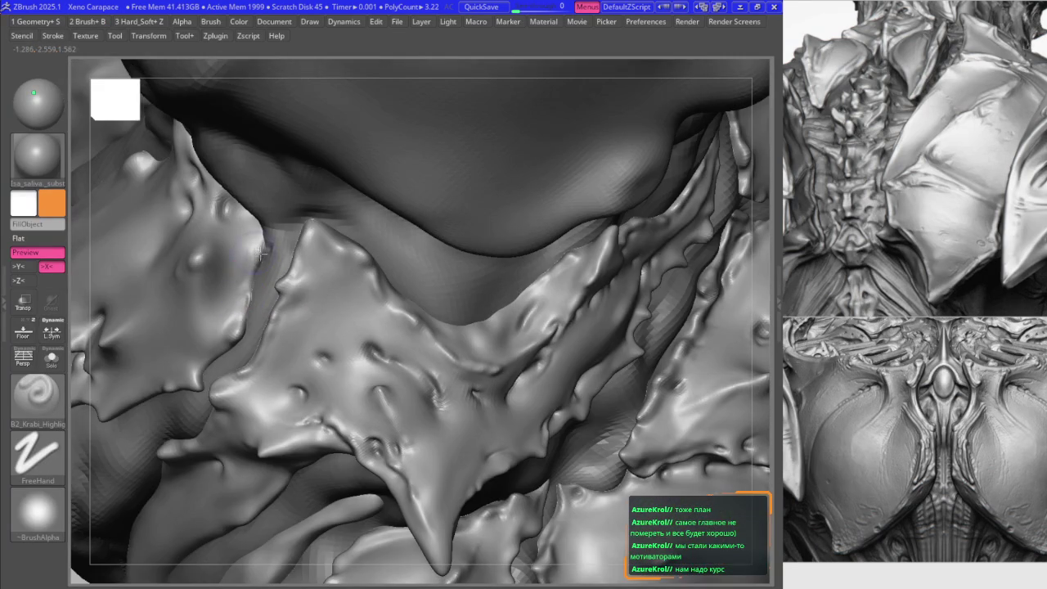
pyautogui.moveTo(263, 238)
pyautogui.mouseDown(button='right')
pyautogui.moveTo(268, 224)
pyautogui.moveTo(299, 273)
pyautogui.moveTo(297, 214)
pyautogui.mouseUp(button='right')
# - Switch to the Move brush and frame the sculpt, zooming close on the carapace plates
pyautogui.press('b')
pyautogui.press('m')
pyautogui.press('v')
pyautogui.press('2')
pyautogui.press('b')
pyautogui.press('m')
pyautogui.press('v')
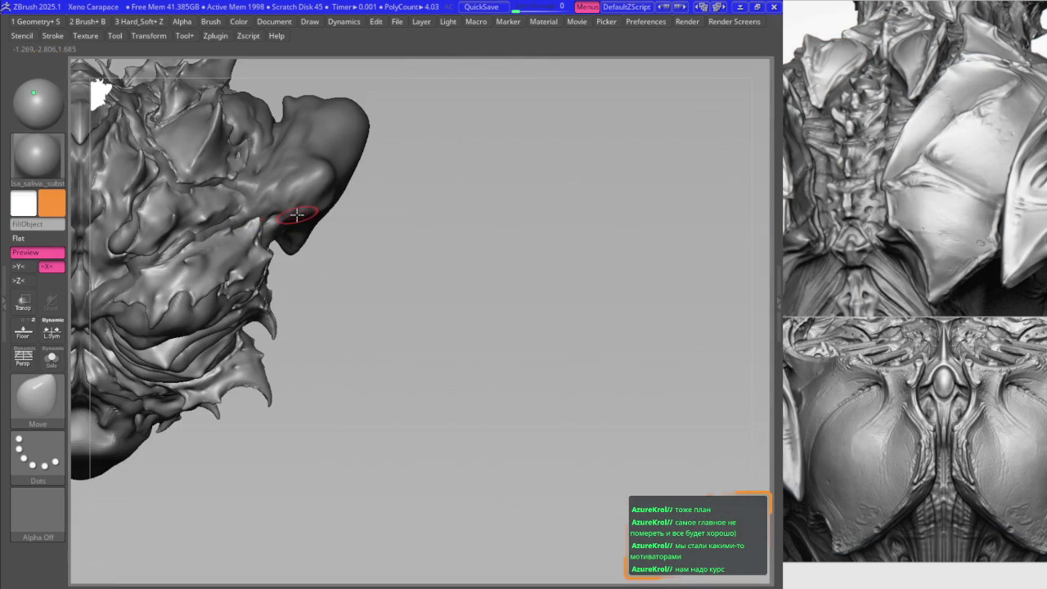
pyautogui.press('f')
pyautogui.moveTo(339, 364)
pyautogui.mouseDown(button='right')
pyautogui.moveTo(289, 327)
pyautogui.moveTo(241, 315)
pyautogui.mouseUp(button='right')
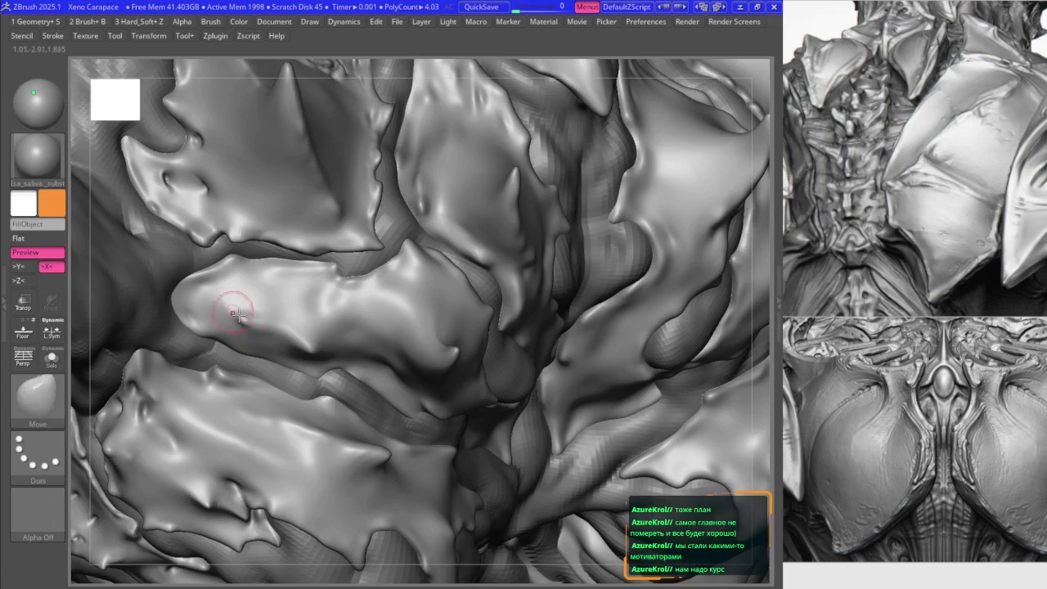
pyautogui.press('f')
pyautogui.keyDown('alt'); pyautogui.moveTo(275, 245); pyautogui.dragTo(321, 315, button='right'); pyautogui.keyUp('alt')
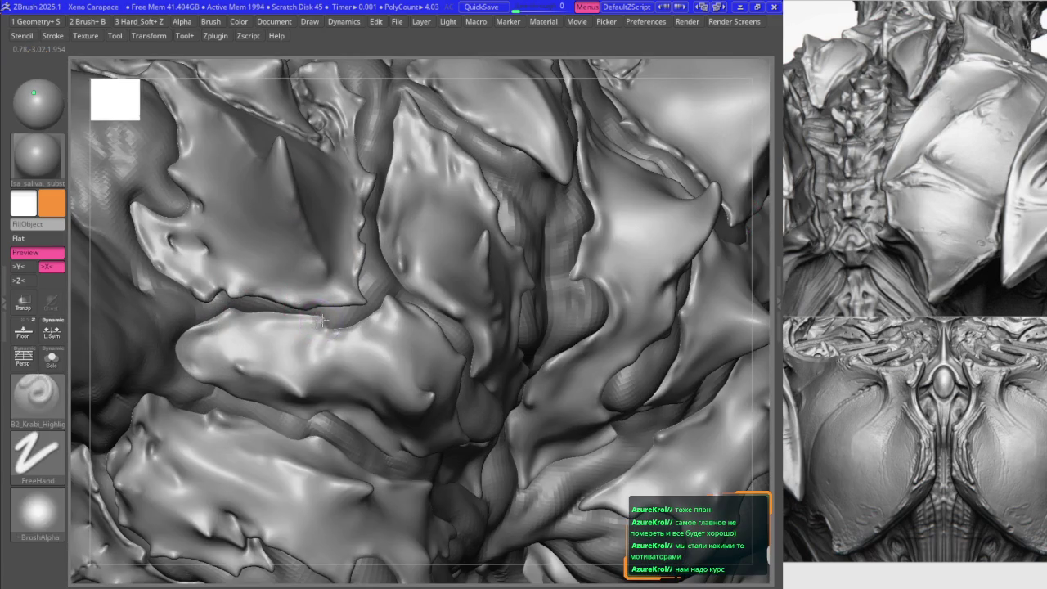
# - Alternate Move and the custom detailing brush to refine the plate surface
pyautogui.press('2')
pyautogui.moveTo(393, 256)
pyautogui.mouseDown(button='right')
pyautogui.moveTo(377, 295)
pyautogui.moveTo(387, 266)
pyautogui.moveTo(360, 286)
pyautogui.moveTo(429, 245)
pyautogui.moveTo(422, 282)
pyautogui.moveTo(438, 251)
pyautogui.moveTo(444, 309)
pyautogui.mouseUp(button='right')
pyautogui.press('1')
pyautogui.press('2')
pyautogui.press('1')
pyautogui.press('2')
pyautogui.press('1')
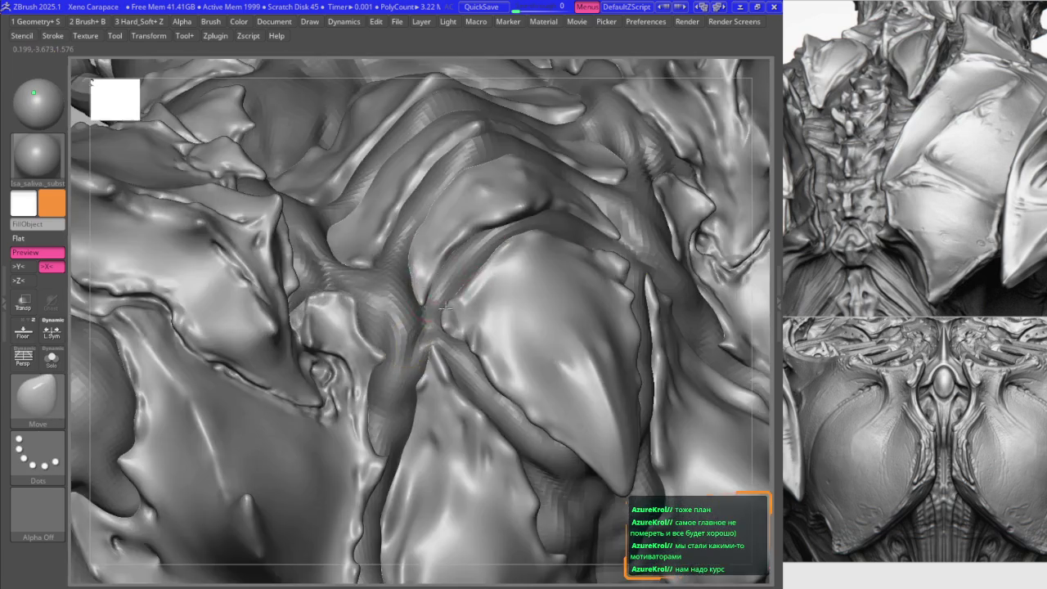
pyautogui.press('2')
pyautogui.press('1')
pyautogui.press('2')
pyautogui.press('1')
pyautogui.moveTo(417, 254)
pyautogui.mouseDown(button='right')
pyautogui.moveTo(372, 280)
pyautogui.moveTo(307, 241)
pyautogui.moveTo(324, 304)
pyautogui.moveTo(315, 282)
pyautogui.moveTo(323, 250)
pyautogui.moveTo(307, 257)
pyautogui.moveTo(365, 314)
pyautogui.moveTo(350, 327)
pyautogui.moveTo(420, 236)
pyautogui.mouseUp(button='right')
# - Keep alternating Move and detailing passes on neighbouring plates near the right-side spikes
pyautogui.press('2')
pyautogui.press('1')
pyautogui.press('2')
pyautogui.press('1')
pyautogui.press('2')
pyautogui.press('1')
pyautogui.press('2')
pyautogui.press('1')
pyautogui.press('2')
pyautogui.press('1')
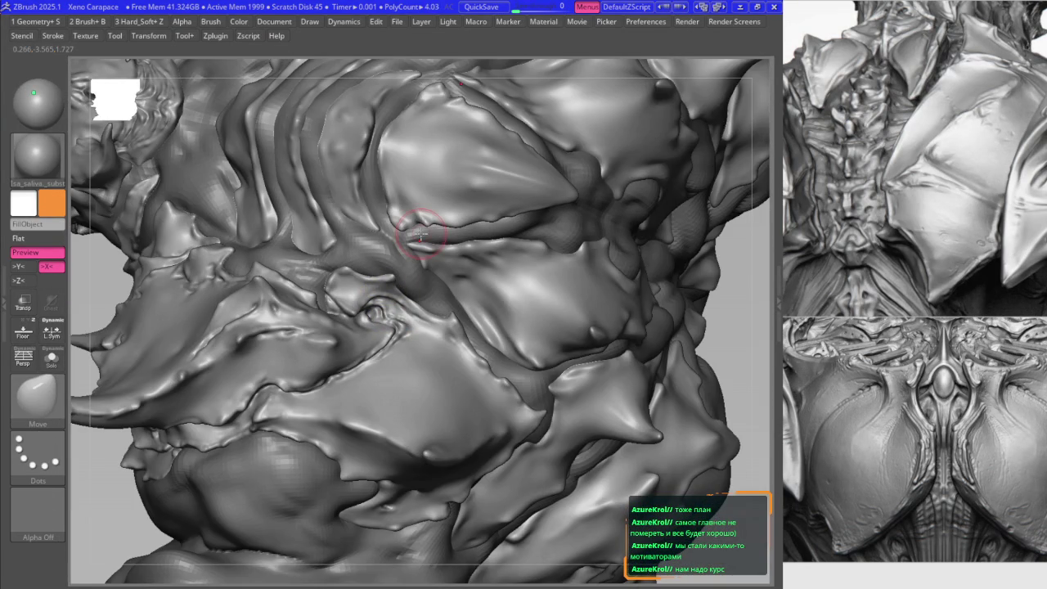
pyautogui.moveTo(291, 374)
pyautogui.mouseDown(button='right')
pyautogui.moveTo(335, 304)
pyautogui.moveTo(307, 293)
pyautogui.moveTo(339, 322)
pyautogui.moveTo(420, 350)
pyautogui.moveTo(409, 346)
pyautogui.moveTo(390, 375)
pyautogui.moveTo(397, 365)
pyautogui.moveTo(359, 336)
pyautogui.mouseUp(button='right')
# - Finish the alternating passes, switch to mask painting, and view the ribs
pyautogui.press('2')
pyautogui.press('1')
pyautogui.press('2')
pyautogui.press('1')
pyautogui.press('2')
pyautogui.press('1')
pyautogui.moveTo(311, 319); pyautogui.dragTo(283, 263, button='right')
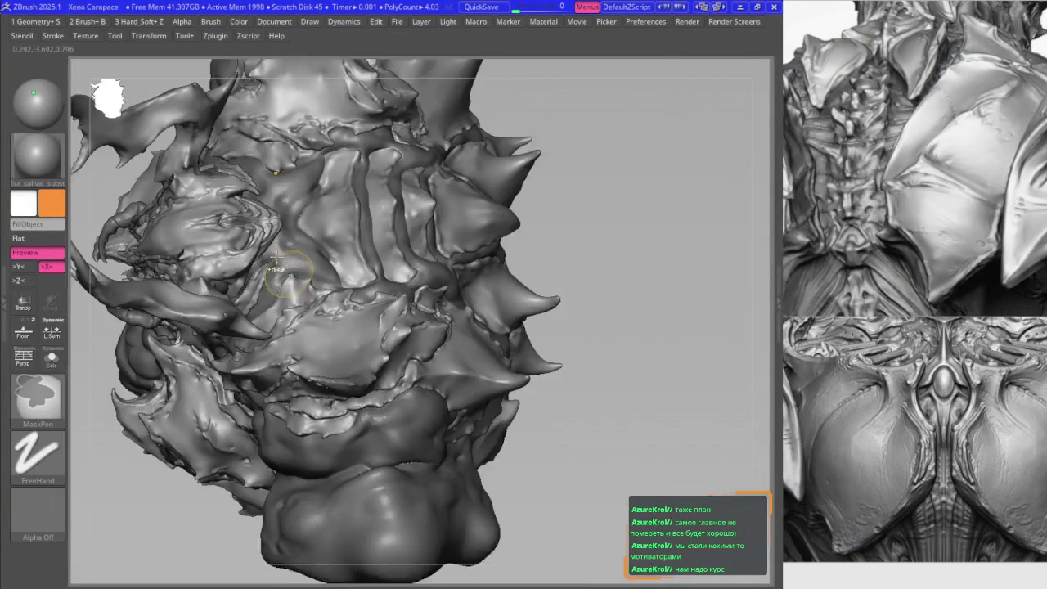
pyautogui.moveTo(283, 263)
pyautogui.mouseDown(button='right')
pyautogui.moveTo(324, 344)
pyautogui.moveTo(301, 307)
pyautogui.mouseUp(button='right')
# - Alternate Smooth, Move and B2_Krabi_Highlight brushes to reshape the segmented rib ridges
pyautogui.press('b')
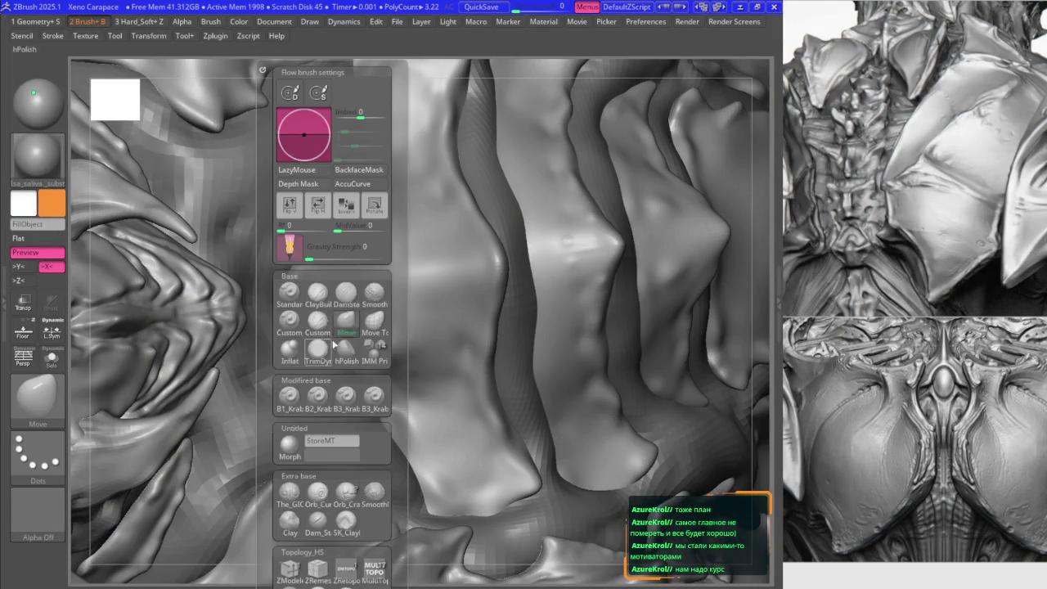
pyautogui.press('shift')
pyautogui.press('b')
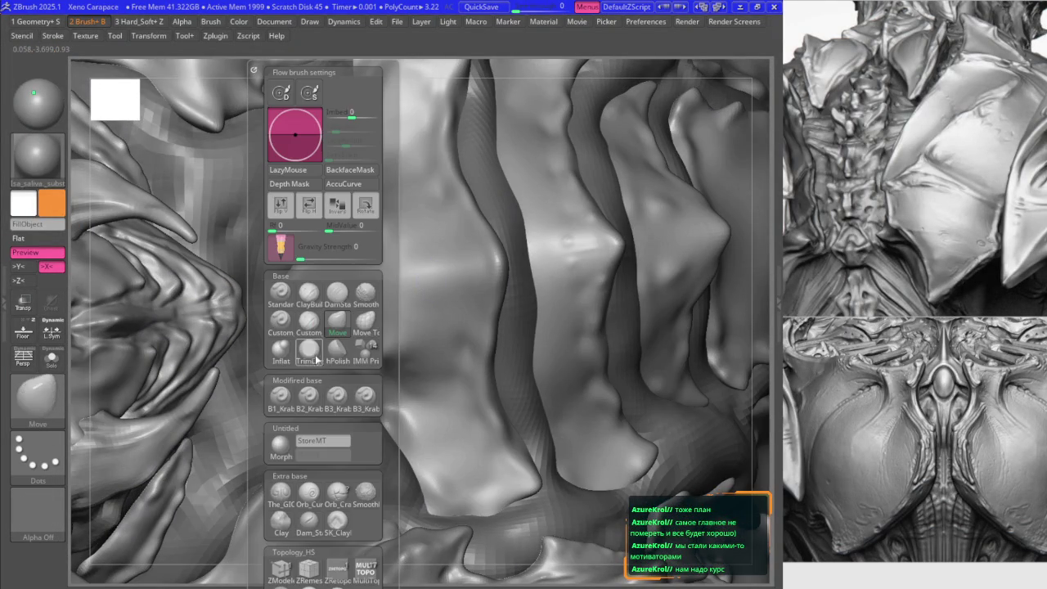
pyautogui.press('m')
pyautogui.press('v')
pyautogui.press('b')
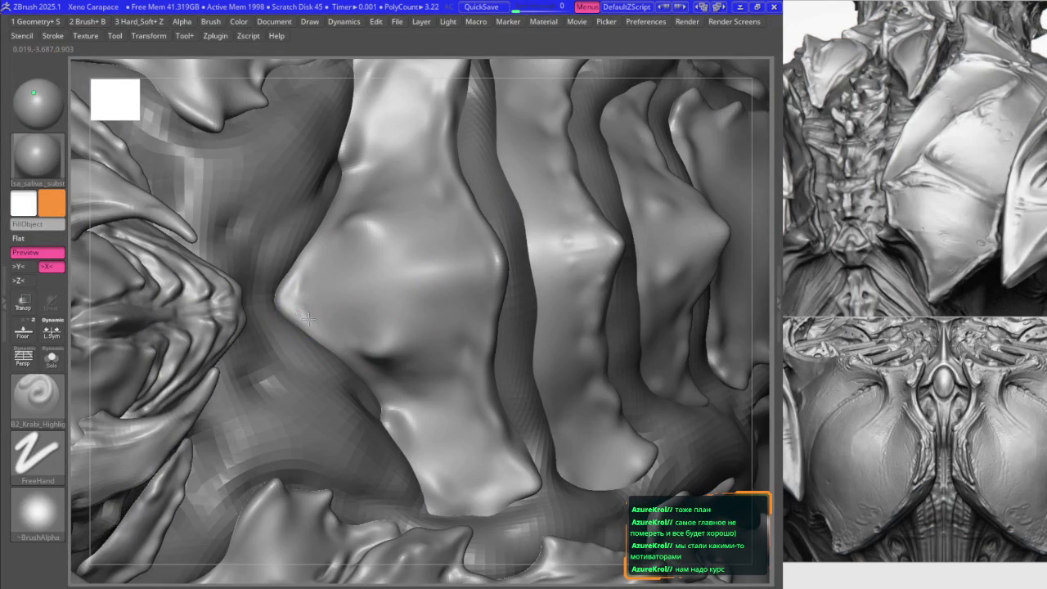
pyautogui.press('b')
pyautogui.press('shift')
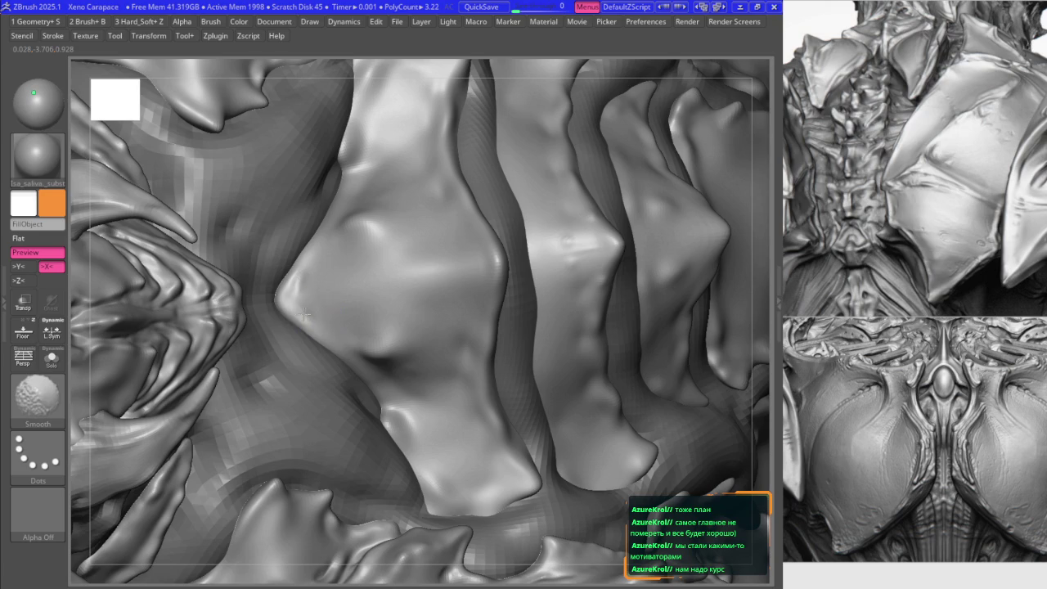
pyautogui.press('b')
pyautogui.press('m')
pyautogui.press('v')
pyautogui.moveTo(247, 310)
pyautogui.mouseDown(button='right')
pyautogui.moveTo(350, 387)
pyautogui.moveTo(376, 435)
pyautogui.mouseUp(button='right')
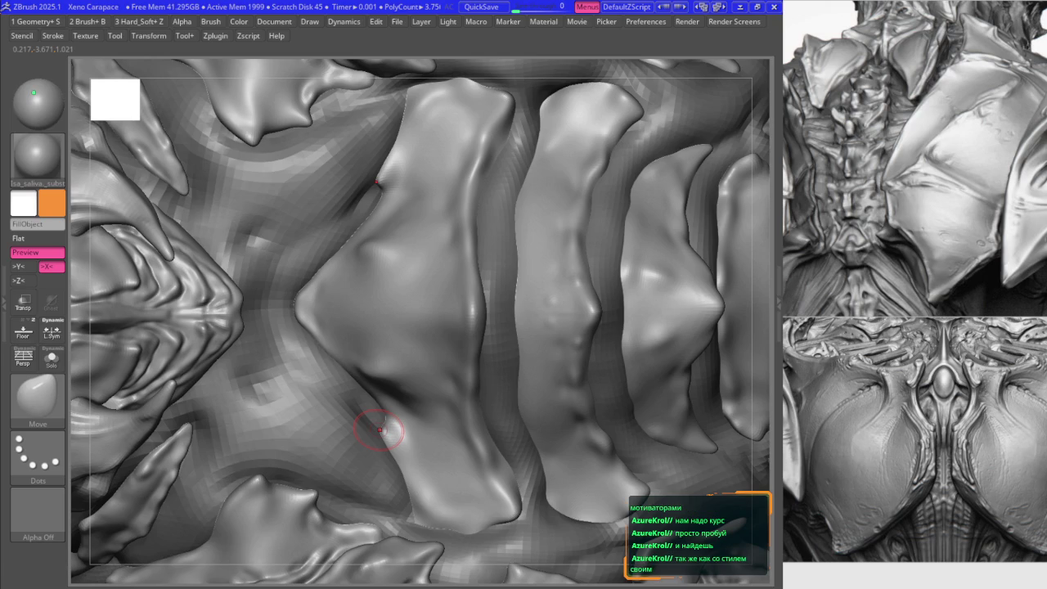
# - Frame the whole carapace, rotate it to a new angle and smooth the ribs
pyautogui.press('f')
pyautogui.moveTo(385, 397)
pyautogui.mouseDown(button='right')
pyautogui.moveTo(396, 393)
pyautogui.moveTo(336, 242)
pyautogui.mouseUp(button='right')
pyautogui.press('b')
pyautogui.press('s')
pyautogui.press('m')
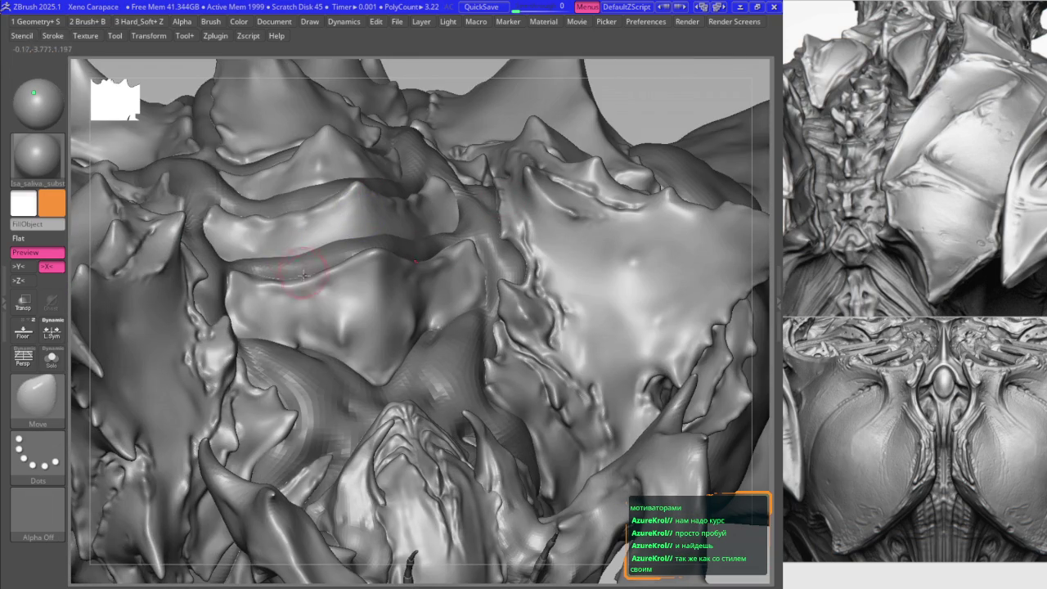
# - Pick B2_Krabi_Highlight from the brush popup and sculpt the chest plates from a frontal view
pyautogui.press('b')
pyautogui.click(302, 395)
pyautogui.moveTo(282, 237)
pyautogui.keyDown('alt'); pyautogui.mouseDown(button='right')
pyautogui.moveTo(229, 282)
pyautogui.moveTo(281, 345)
pyautogui.moveTo(319, 348)
pyautogui.mouseUp(button='right'); pyautogui.keyUp('alt')
pyautogui.press('b')
pyautogui.press('m')
pyautogui.press('v')
pyautogui.moveTo(380, 393); pyautogui.dragTo(421, 318, button='right')
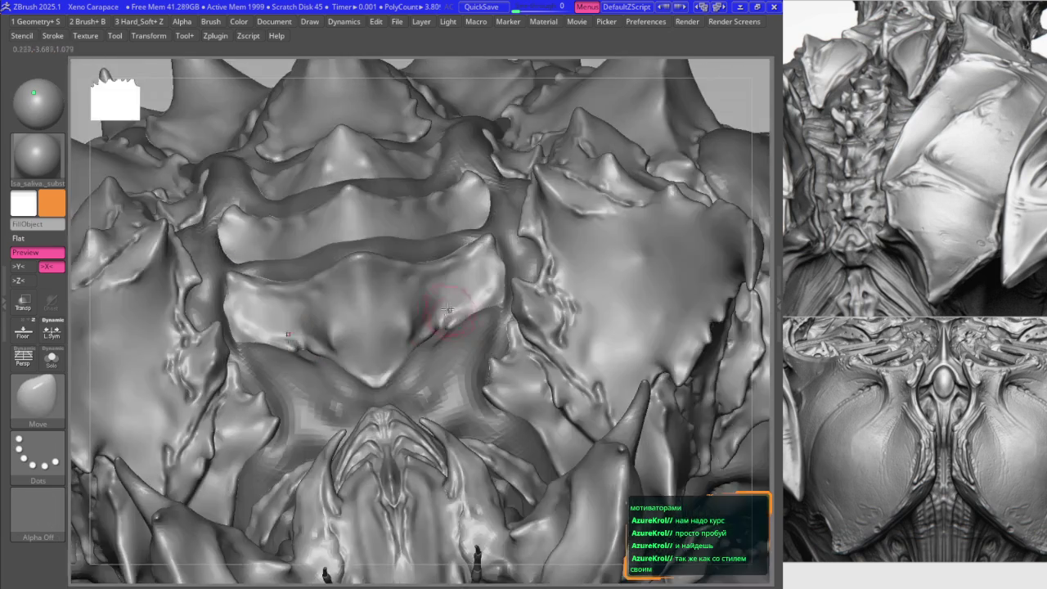
# - Alternate the detail brush and Move to shape the rib plate edges
pyautogui.press('1')
pyautogui.press('b')
pyautogui.press('m')
pyautogui.press('v')
pyautogui.moveTo(484, 292)
pyautogui.mouseDown(button='right')
pyautogui.moveTo(485, 283)
pyautogui.moveTo(491, 320)
pyautogui.moveTo(506, 299)
pyautogui.moveTo(475, 297)
pyautogui.mouseUp(button='right')
# - Review the whole spiky carapace from the side, then zoom back onto the rib plates
pyautogui.press('1')
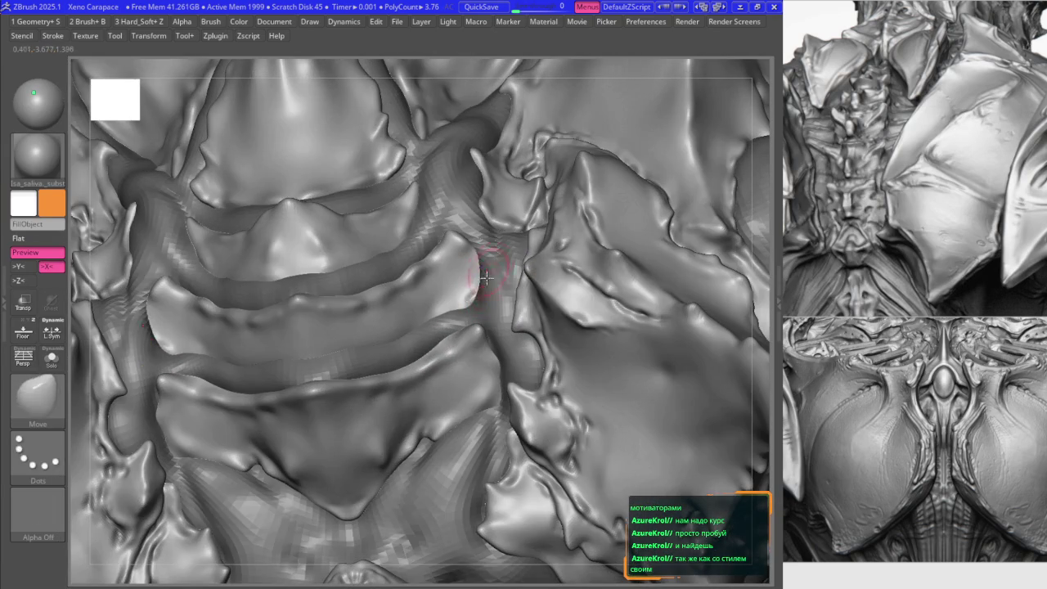
pyautogui.press('b')
pyautogui.press('m')
pyautogui.press('v')
pyautogui.keyDown('ctrl'); pyautogui.moveTo(480, 262); pyautogui.dragTo(502, 234, button='right'); pyautogui.keyUp('ctrl')
pyautogui.moveTo(283, 225)
pyautogui.mouseDown(button='right')
pyautogui.moveTo(358, 209)
pyautogui.moveTo(497, 234)
pyautogui.moveTo(432, 246)
pyautogui.moveTo(350, 237)
pyautogui.mouseUp(button='right')
pyautogui.press('1')
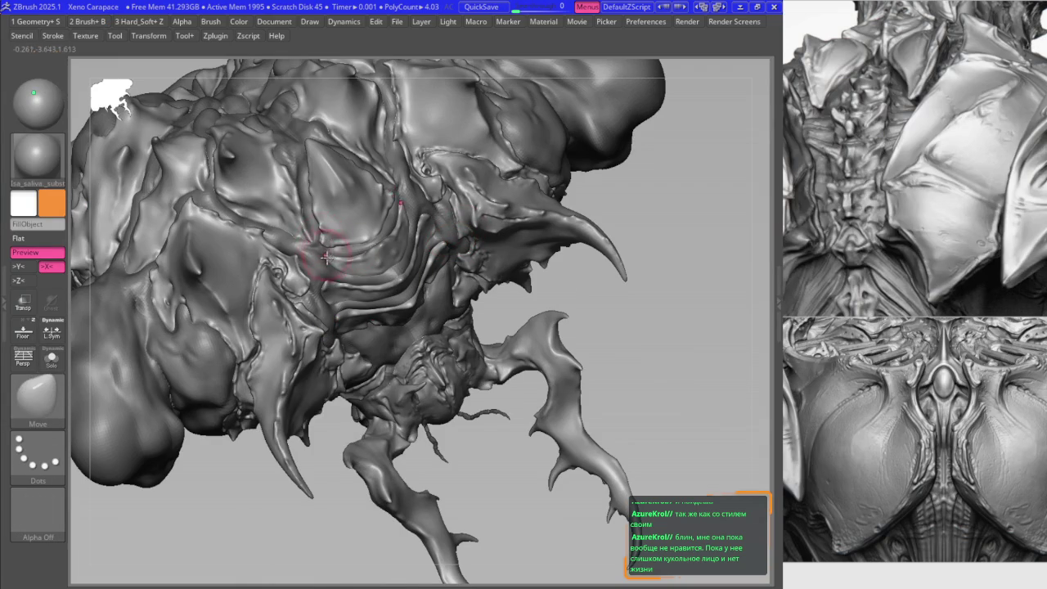
pyautogui.press('space')
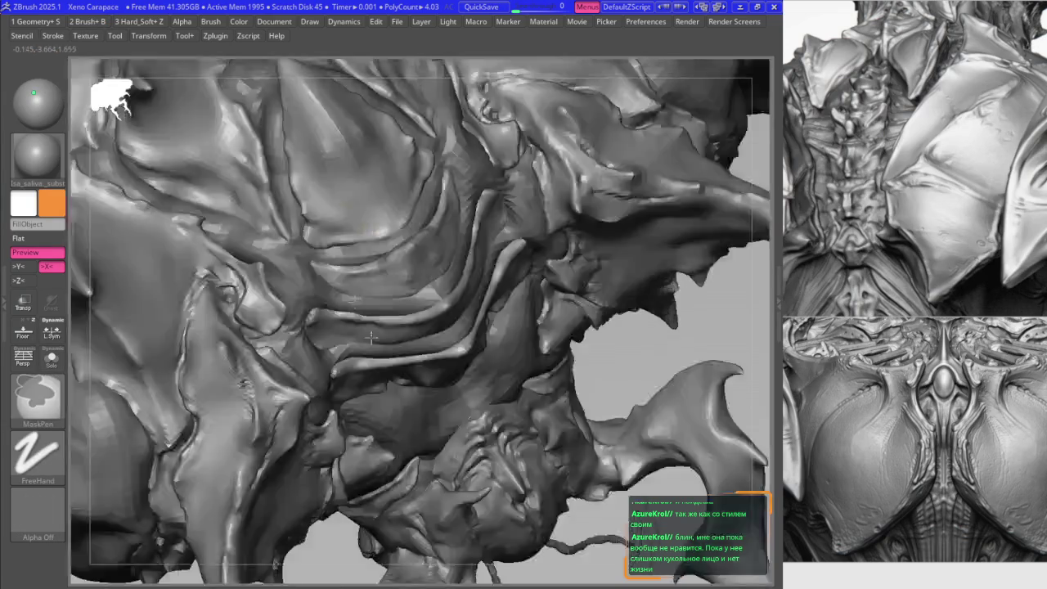
pyautogui.keyDown('ctrl'); pyautogui.moveTo(327, 257); pyautogui.dragTo(320, 199, button='right'); pyautogui.keyUp('ctrl')
# - Select the B2_Krabi brush and smooth the surface near a rib tip
pyautogui.press('shift')
pyautogui.press('space')
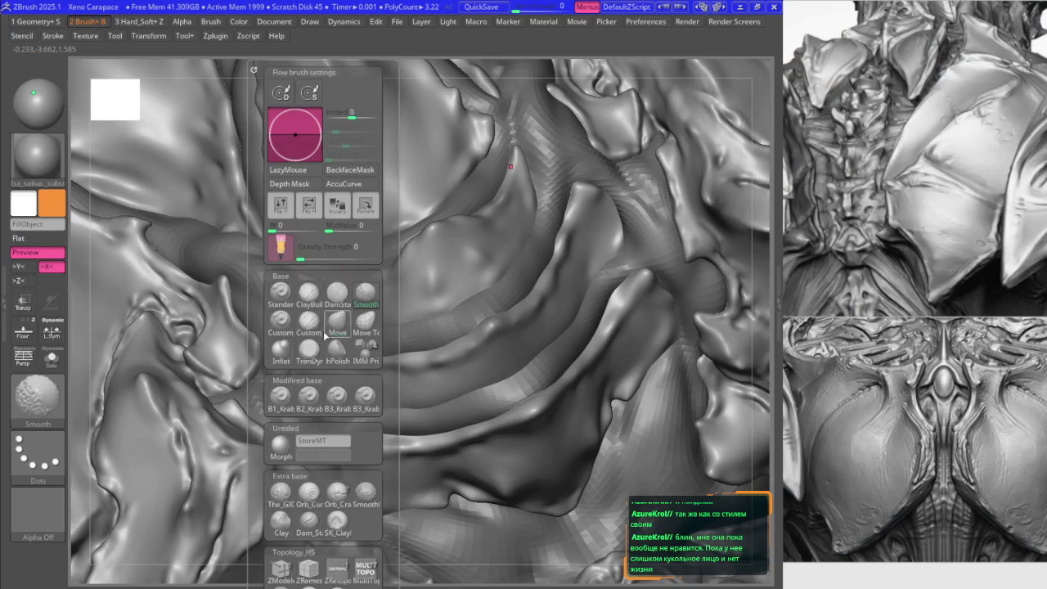
pyautogui.click(308, 397)
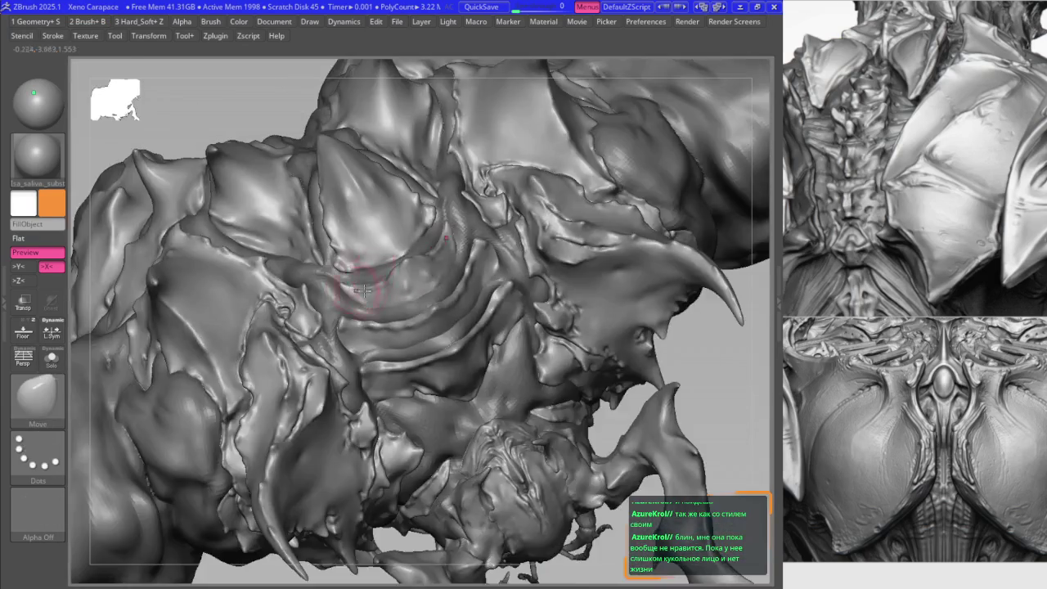
pyautogui.moveTo(397, 285)
pyautogui.keyDown('ctrl'); pyautogui.mouseDown(button='right')
pyautogui.moveTo(415, 323)
pyautogui.moveTo(374, 234)
pyautogui.moveTo(385, 255)
pyautogui.mouseUp(button='right'); pyautogui.keyUp('ctrl')
pyautogui.press('space')
pyautogui.press('space')
pyautogui.moveTo(394, 246); pyautogui.dragTo(385, 227)
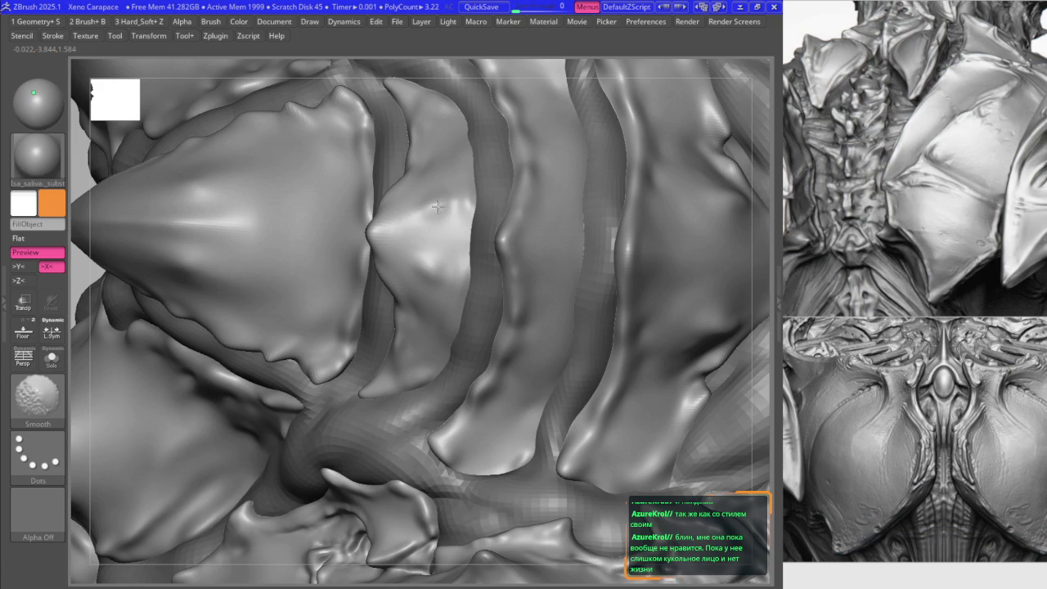
pyautogui.moveTo(466, 196)
pyautogui.mouseDown(button='right')
pyautogui.moveTo(421, 300)
pyautogui.moveTo(392, 227)
pyautogui.moveTo(370, 296)
pyautogui.mouseUp(button='right')
# - Pull a small pinch into the rib plate edge with the Move brush
pyautogui.press('b')
pyautogui.click(412, 395)
pyautogui.press('b')
pyautogui.press('m')
pyautogui.press('v')
pyautogui.moveTo(373, 306); pyautogui.dragTo(375, 302)
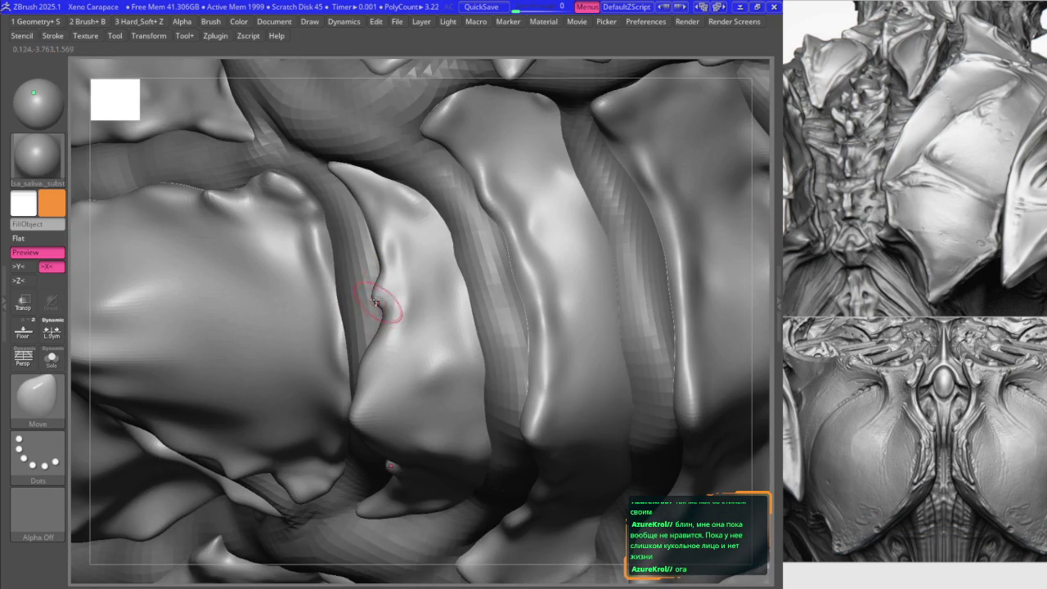
# - Switch between B2_Krabi and Move while rotating toward the rib plates
pyautogui.press('b')
pyautogui.press('k')
pyautogui.press('r')
pyautogui.moveTo(371, 303); pyautogui.dragTo(380, 258, button='right')
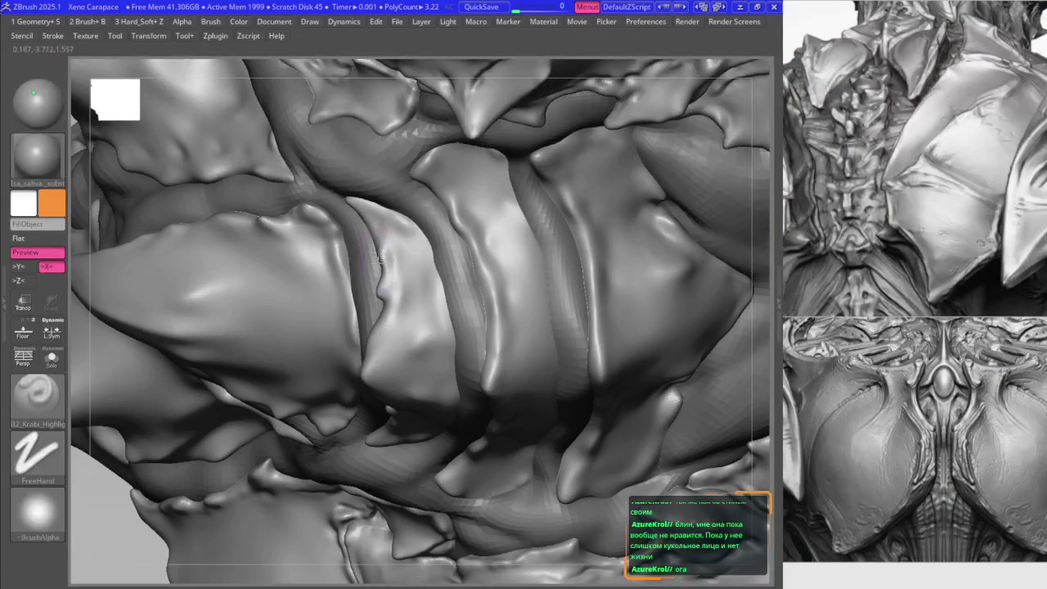
pyautogui.press('b')
pyautogui.press('m')
pyautogui.press('v')
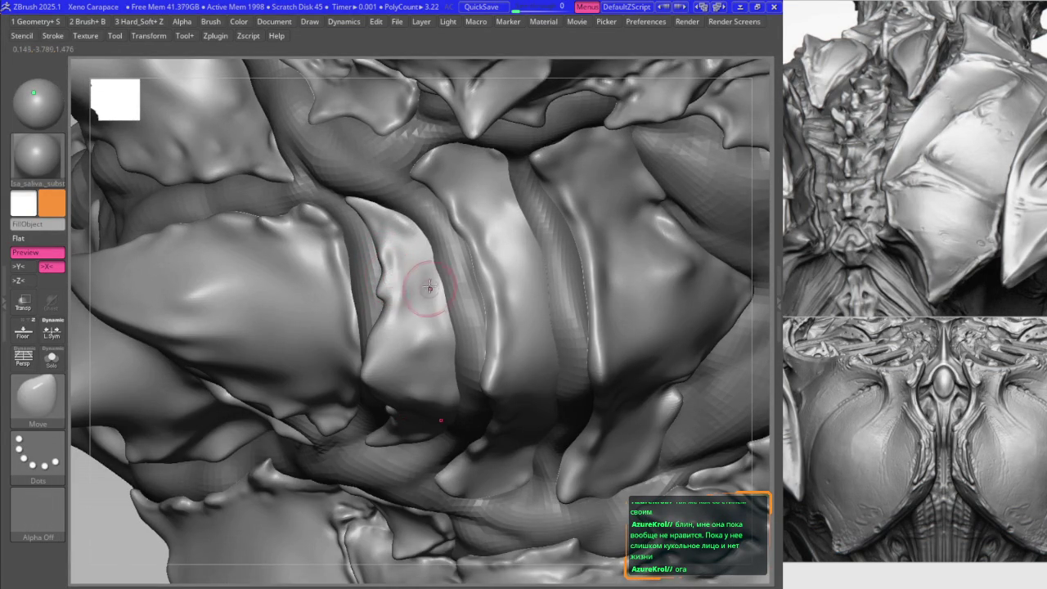
# - Choose Smooth from the brush popup and mask parts of the rib surface with MaskPen
pyautogui.press('space')
pyautogui.click(384, 396)
pyautogui.click(441, 303)
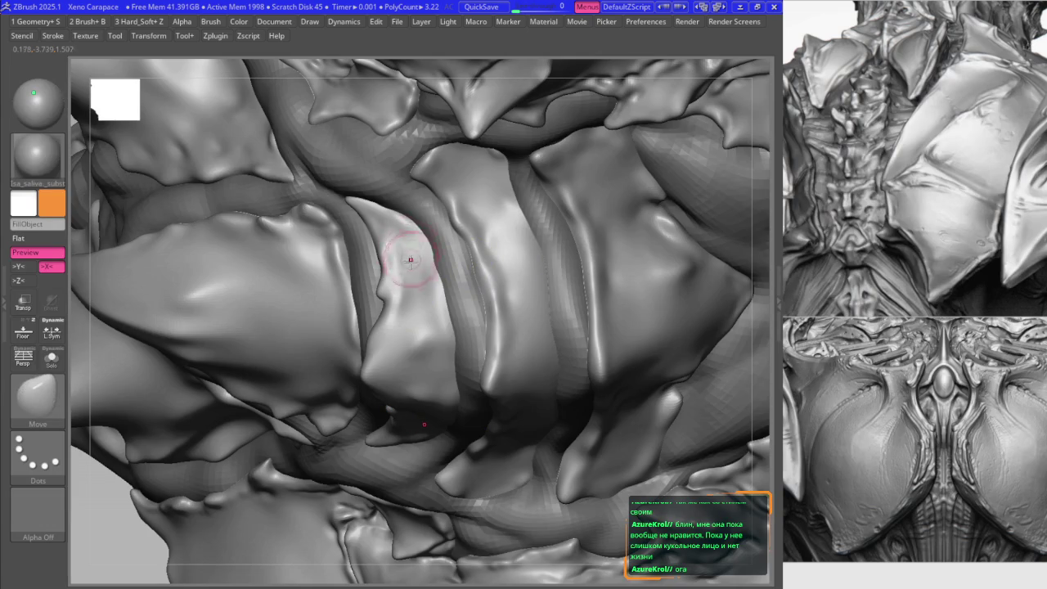
pyautogui.press('space')
pyautogui.press('ctrl')
pyautogui.moveTo(468, 339)
pyautogui.mouseDown(button='right')
pyautogui.moveTo(453, 335)
pyautogui.moveTo(467, 304)
pyautogui.mouseUp(button='right')
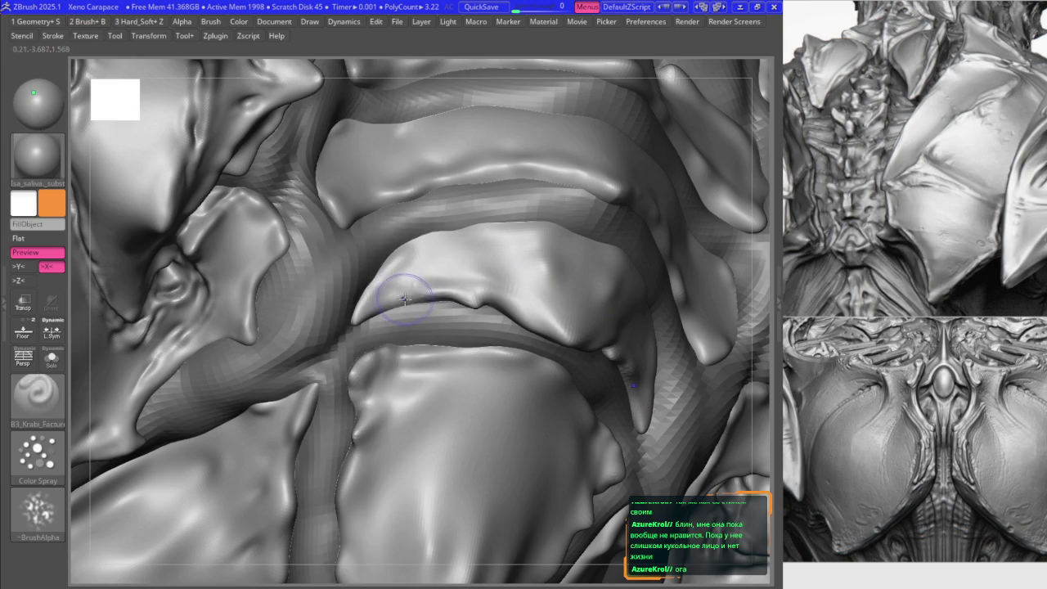
# - Smooth the rim nub into a clean edge and frame the model from the front
pyautogui.press('space')
pyautogui.press('shift')
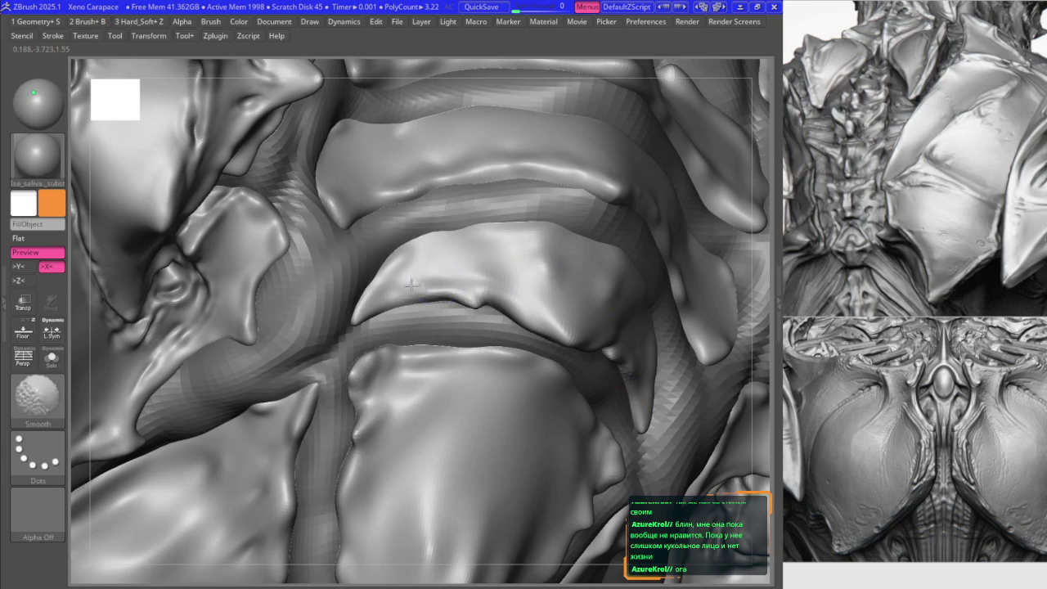
pyautogui.press('space')
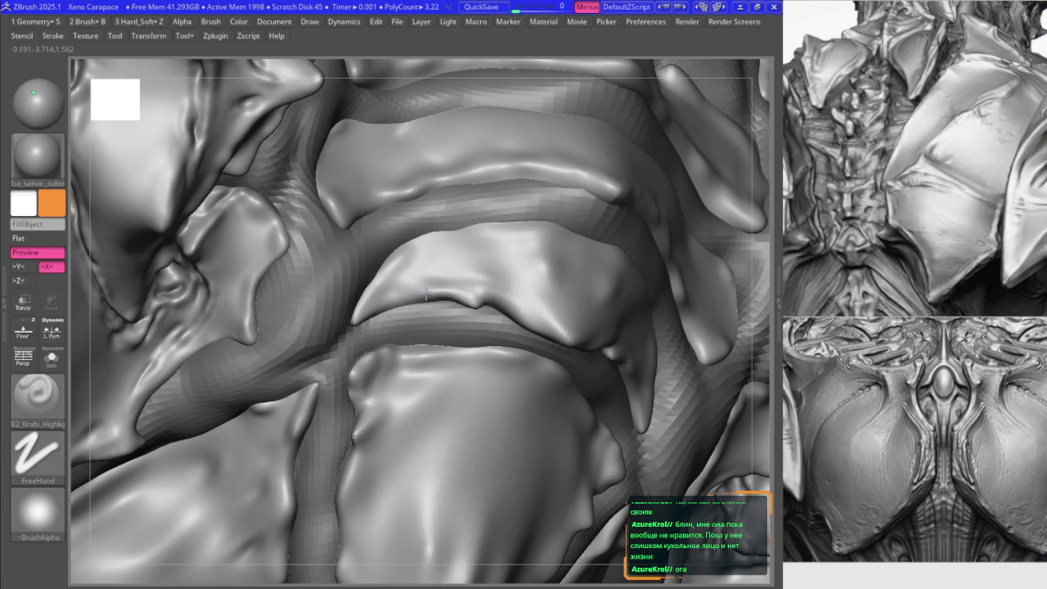
pyautogui.press('f')
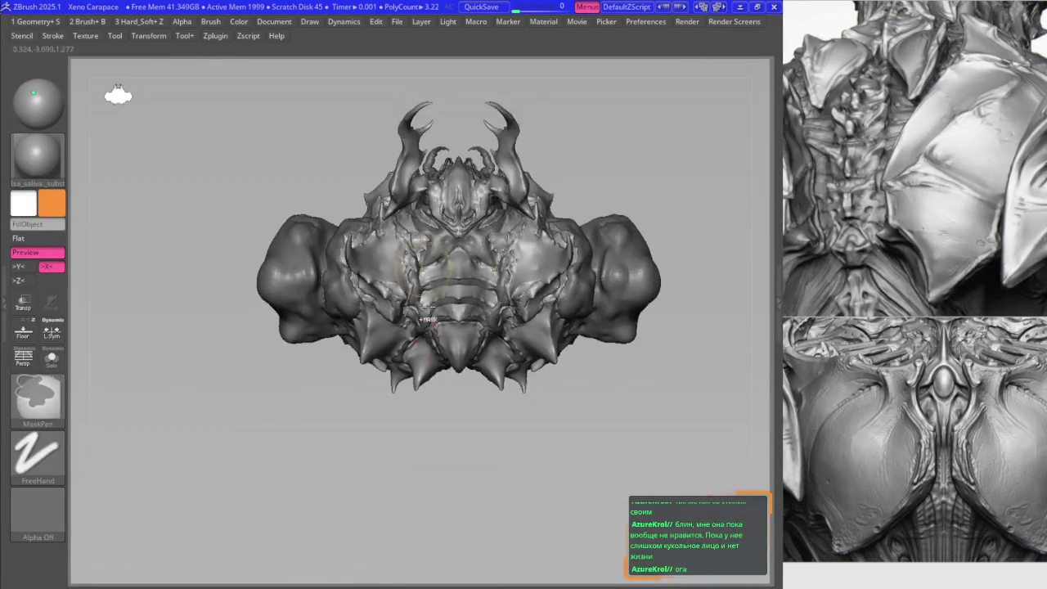
pyautogui.moveTo(427, 309); pyautogui.dragTo(389, 372, button='right')
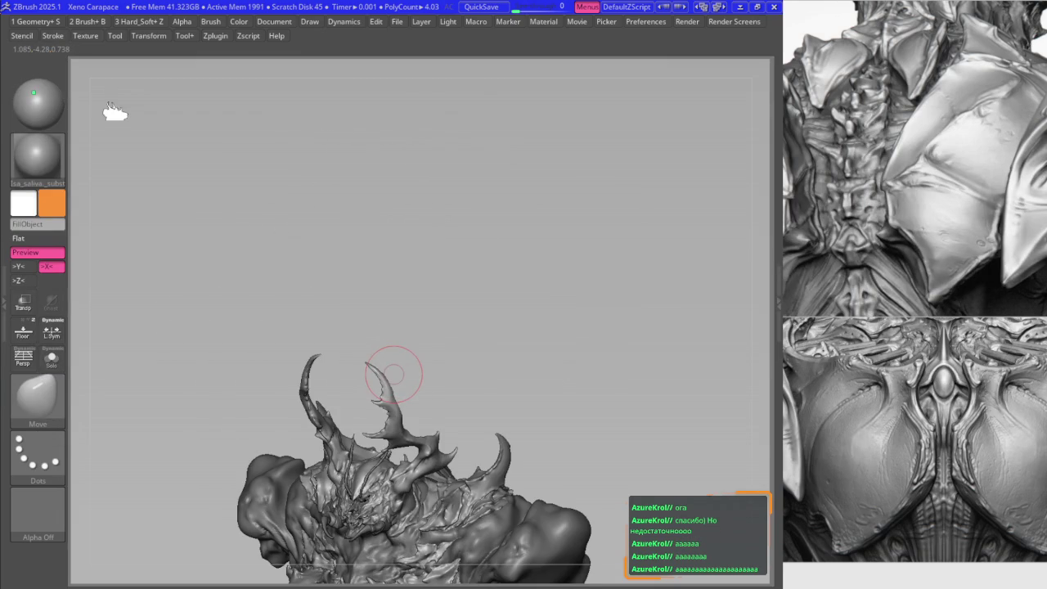
pyautogui.press('f')
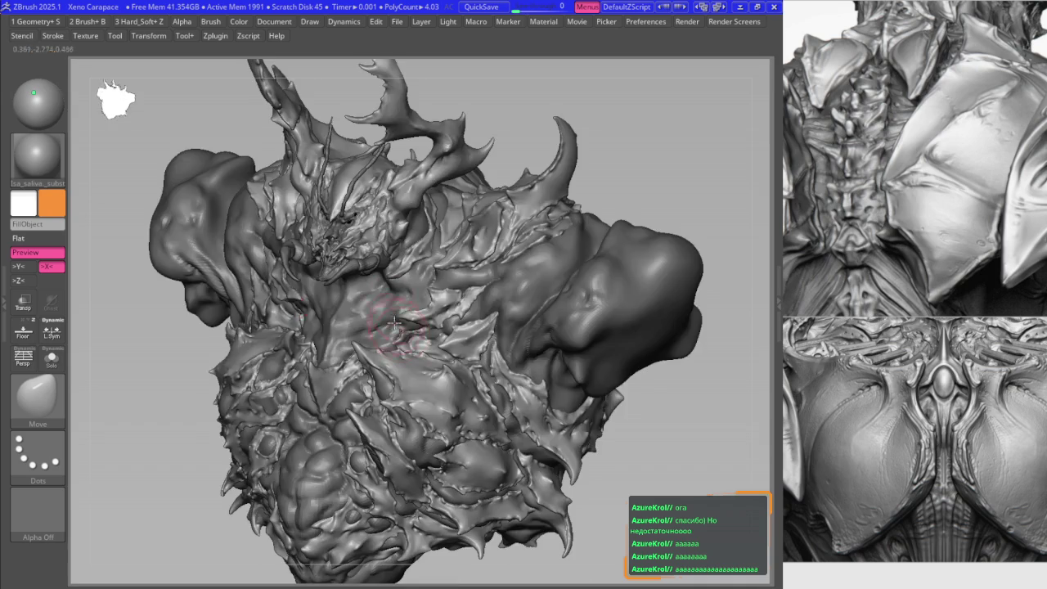
pyautogui.scroll(5, 339, 196)
pyautogui.scroll(1, 384, 278)
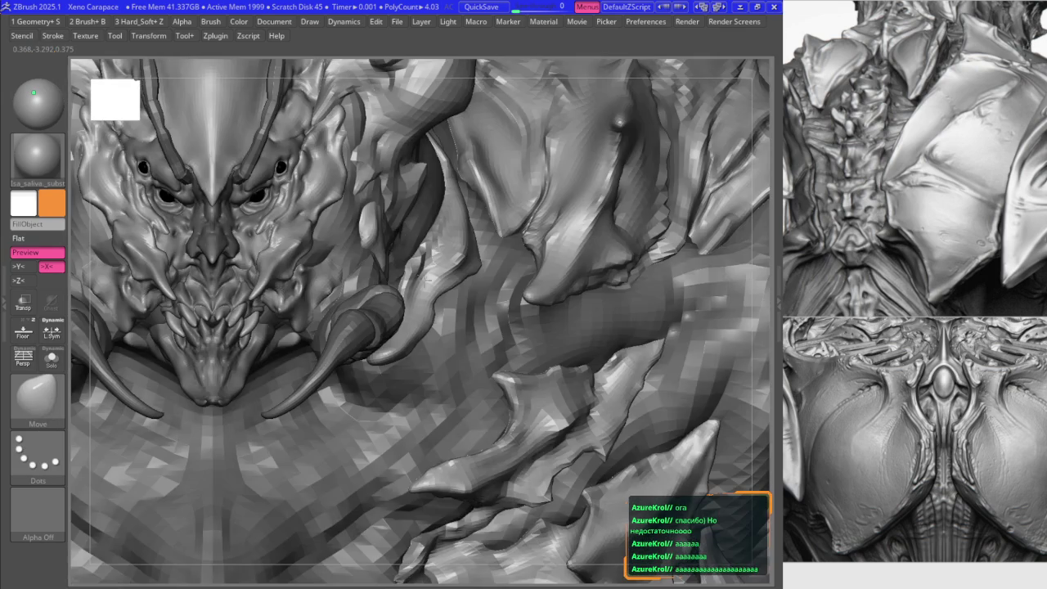
pyautogui.moveTo(393, 246)
pyautogui.mouseDown(button='right')
pyautogui.moveTo(442, 245)
pyautogui.moveTo(482, 312)
pyautogui.mouseUp(button='right')
pyautogui.press('b')
pyautogui.press('Escape')
pyautogui.press('w')
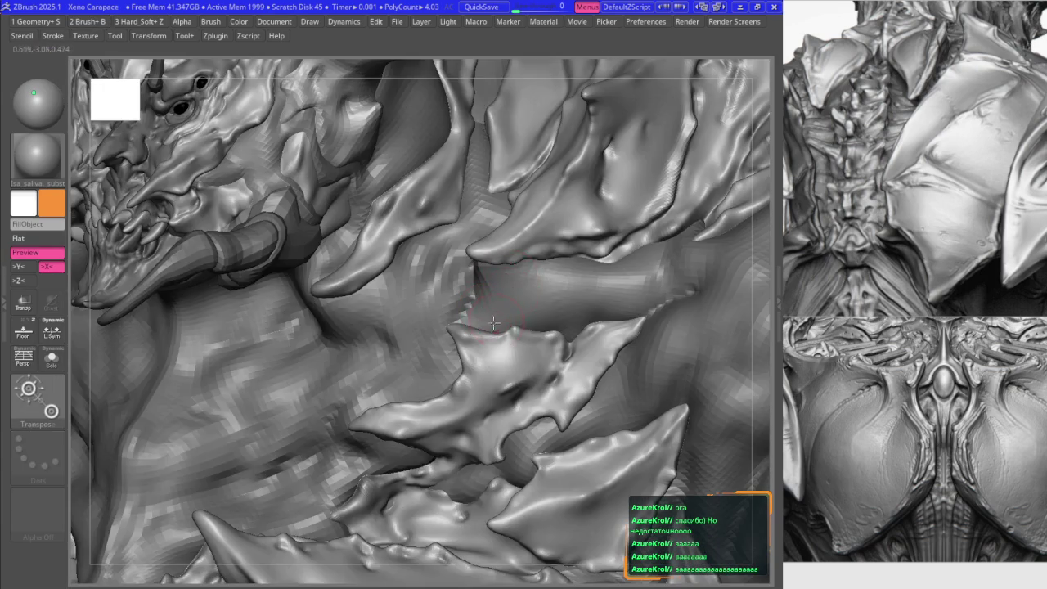
pyautogui.press('b')
pyautogui.click(469, 397)
pyautogui.press('q')
pyautogui.press('f')
pyautogui.moveTo(495, 209)
pyautogui.mouseDown(button='right')
pyautogui.moveTo(467, 276)
pyautogui.moveTo(303, 292)
pyautogui.moveTo(354, 270)
pyautogui.moveTo(303, 270)
pyautogui.moveTo(380, 257)
pyautogui.moveTo(343, 352)
pyautogui.mouseUp(button='right')
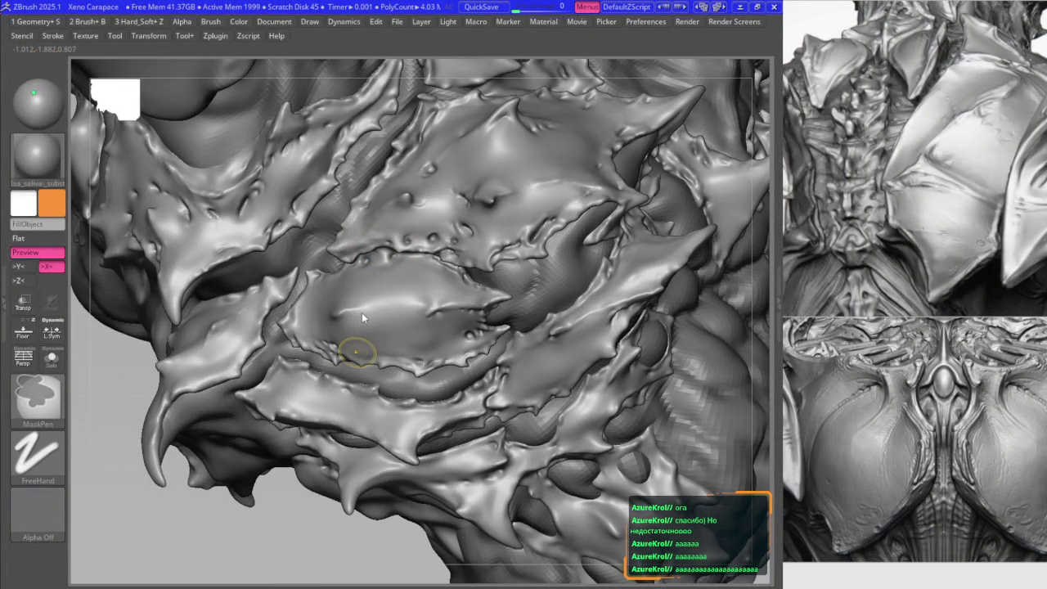
pyautogui.hotkey('ctrl', 's')
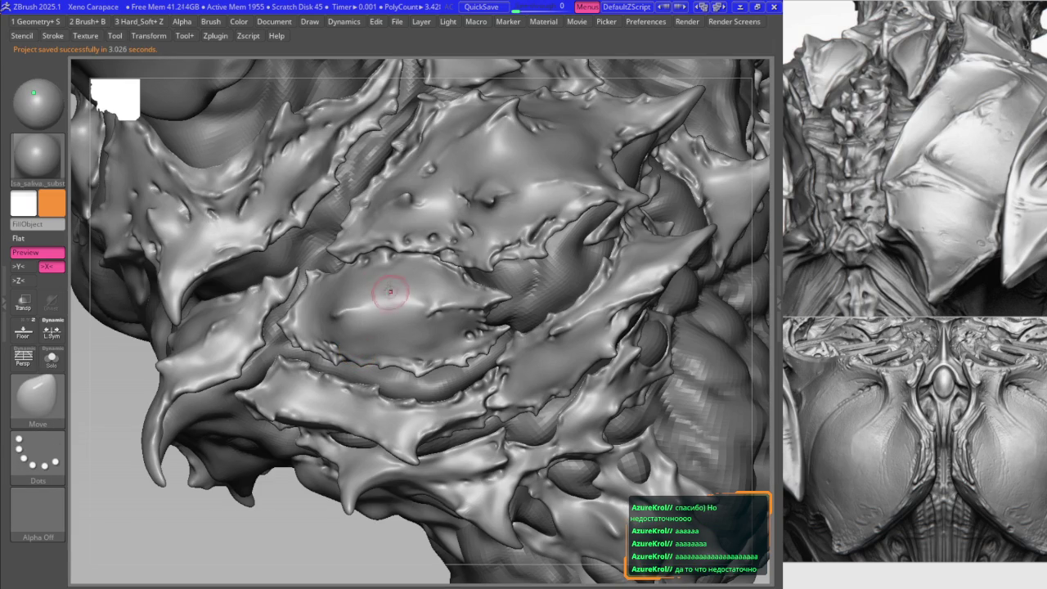
# - Zoom in on the side plate seam and undo the last two sculpt strokes
pyautogui.scroll(4, 329, 260)
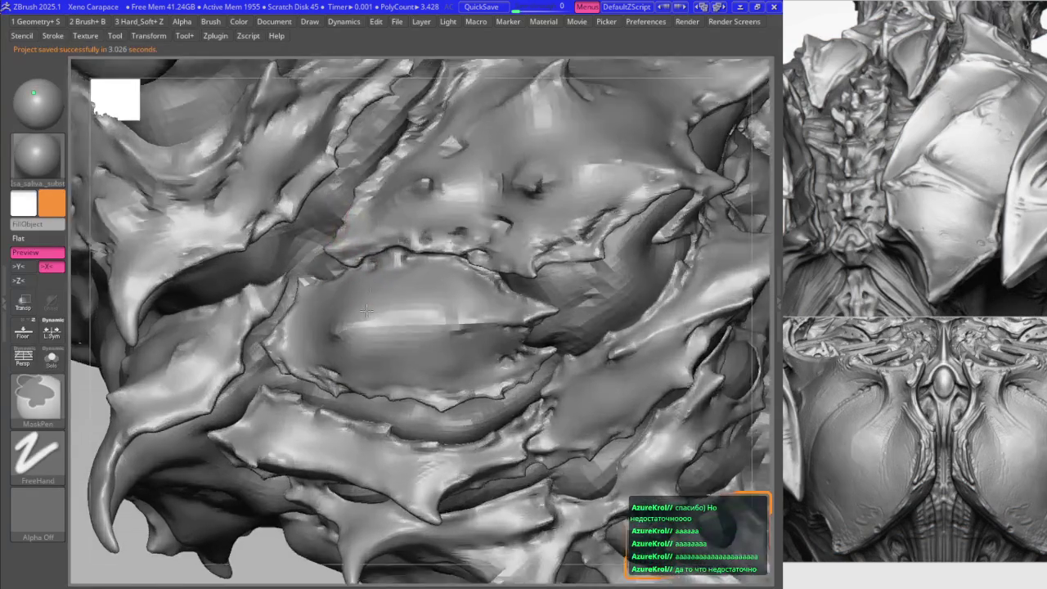
pyautogui.scroll(2, 386, 267)
pyautogui.hotkey('ctrl', 'z')
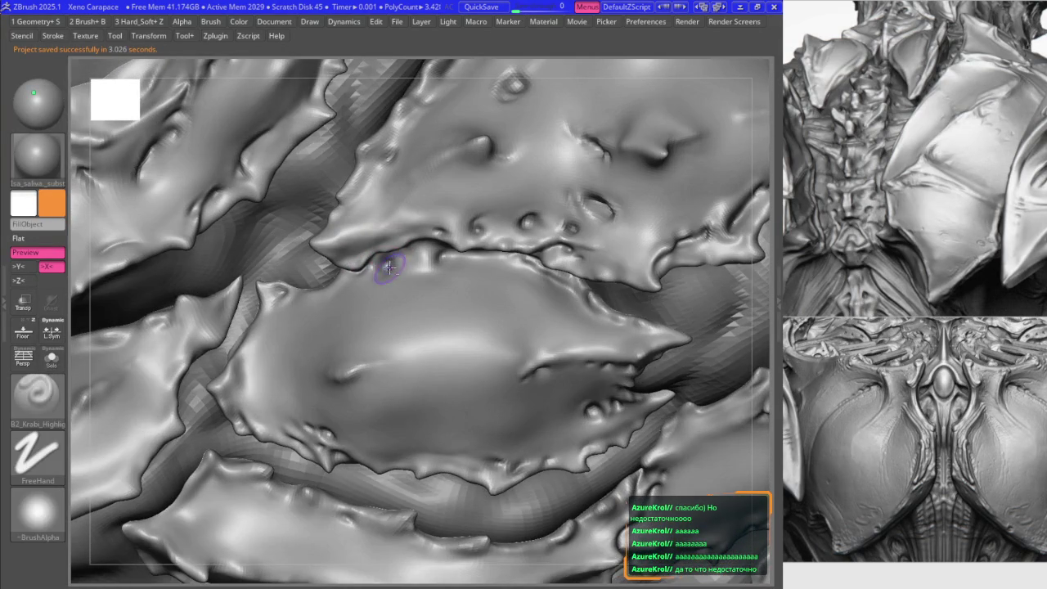
pyautogui.hotkey('ctrl', 'z')
pyautogui.moveTo(386, 270)
pyautogui.mouseDown(button='right')
pyautogui.moveTo(449, 279)
pyautogui.moveTo(327, 284)
pyautogui.moveTo(333, 298)
pyautogui.mouseUp(button='right')
# - Step through redo and undo to compare plate versions, ending on the earlier shape
pyautogui.hotkey('ctrl', 'shift', 'z')
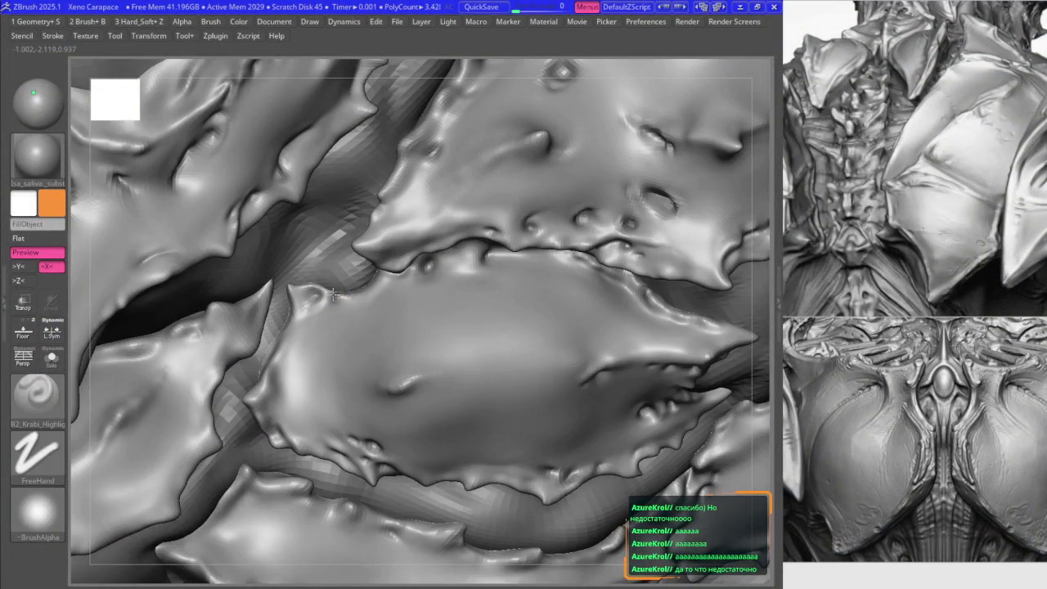
pyautogui.hotkey('ctrl', 'z')
pyautogui.hotkey('ctrl', 'shift', 'z')
pyautogui.hotkey('ctrl', 'shift', 'z')
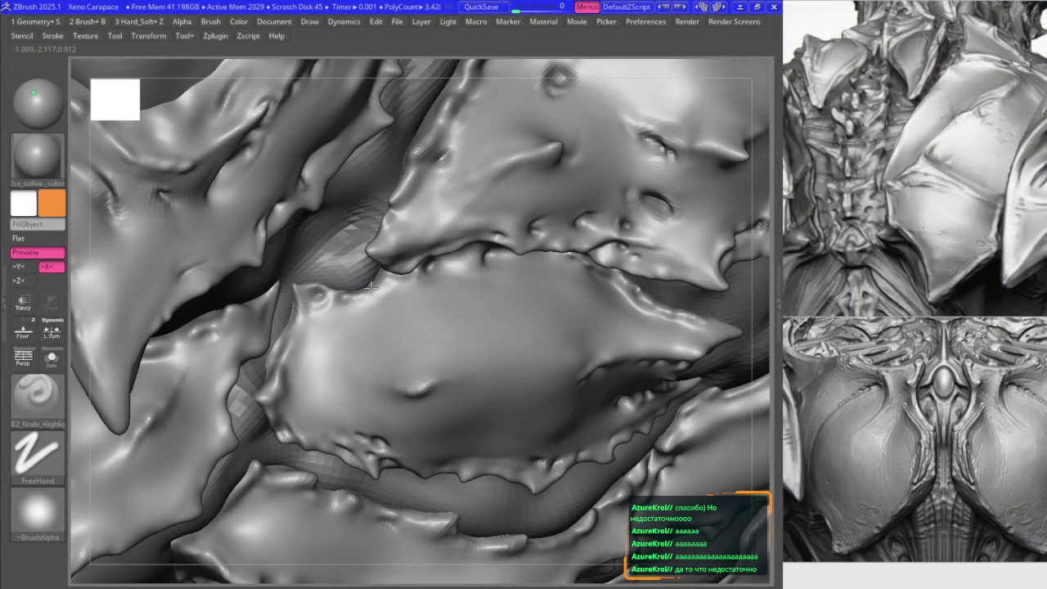
pyautogui.hotkey('ctrl', 'z')
pyautogui.hotkey('ctrl', 'z')
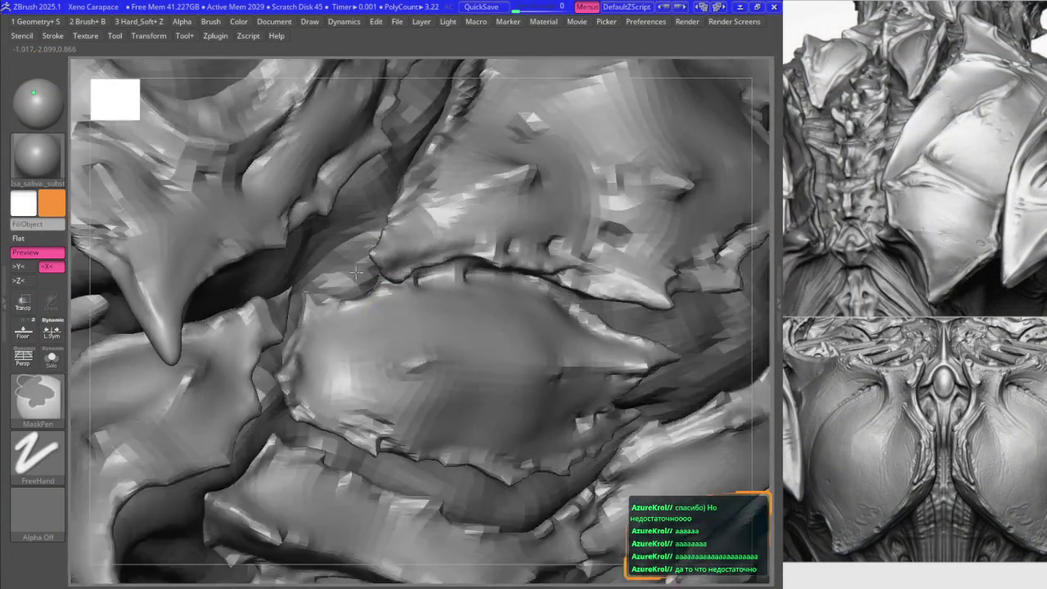
pyautogui.hotkey('ctrl', 'z')
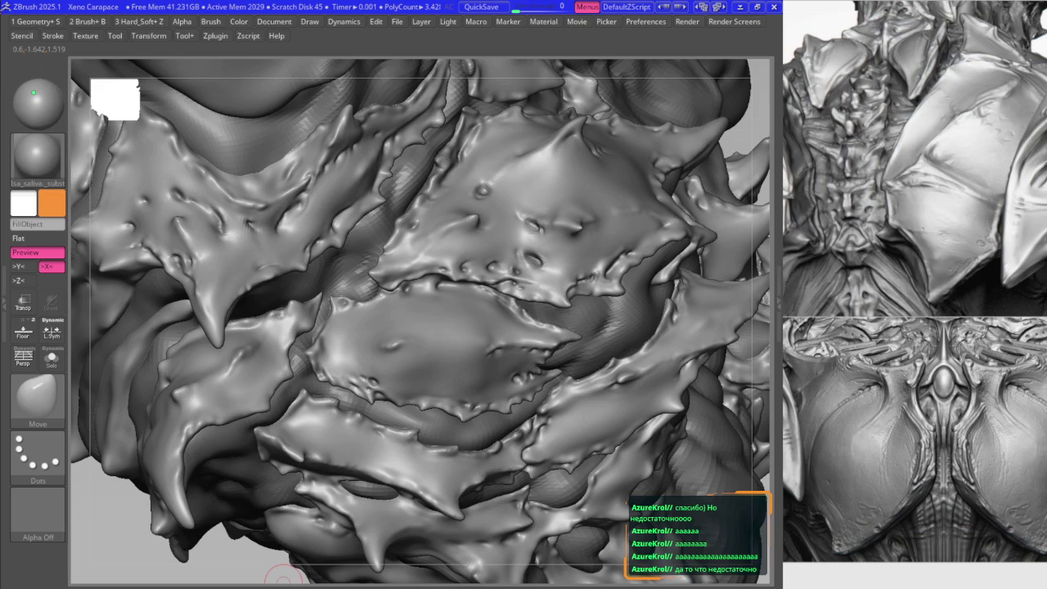
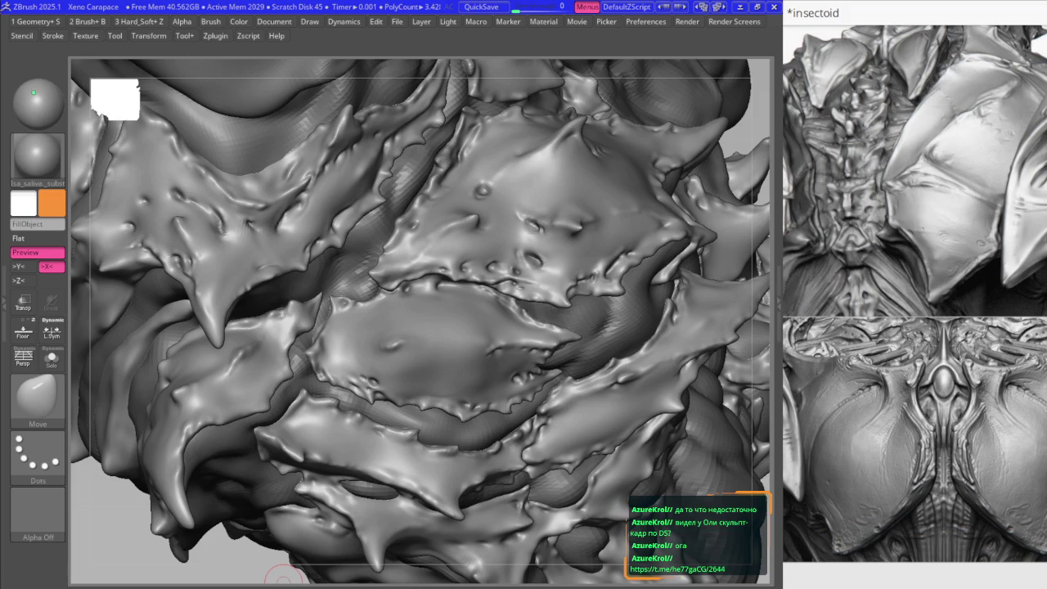
# - Frame the whole model and orbit in closer to inspect the carapace plates
pyautogui.scroll(-1, 915, 294)
pyautogui.scroll(-2, 915, 294)
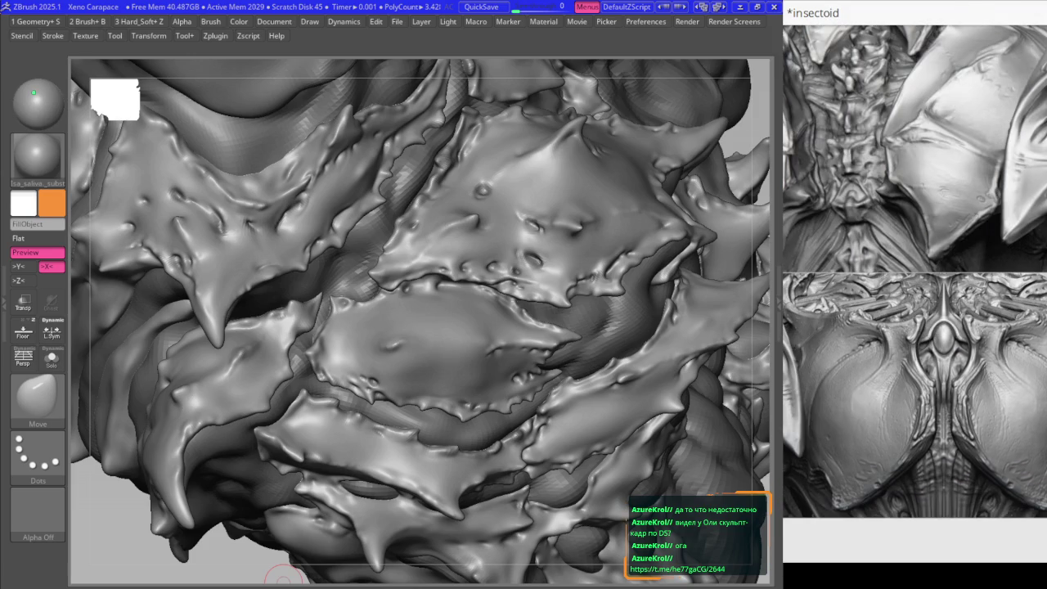
pyautogui.scroll(1, 914, 294)
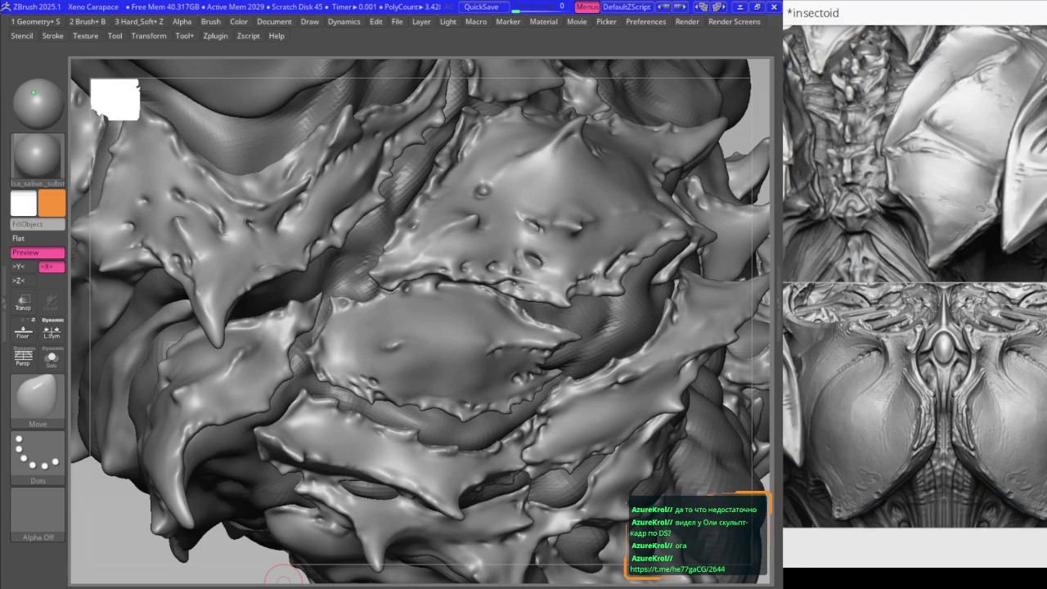
pyautogui.scroll(2, 914, 294)
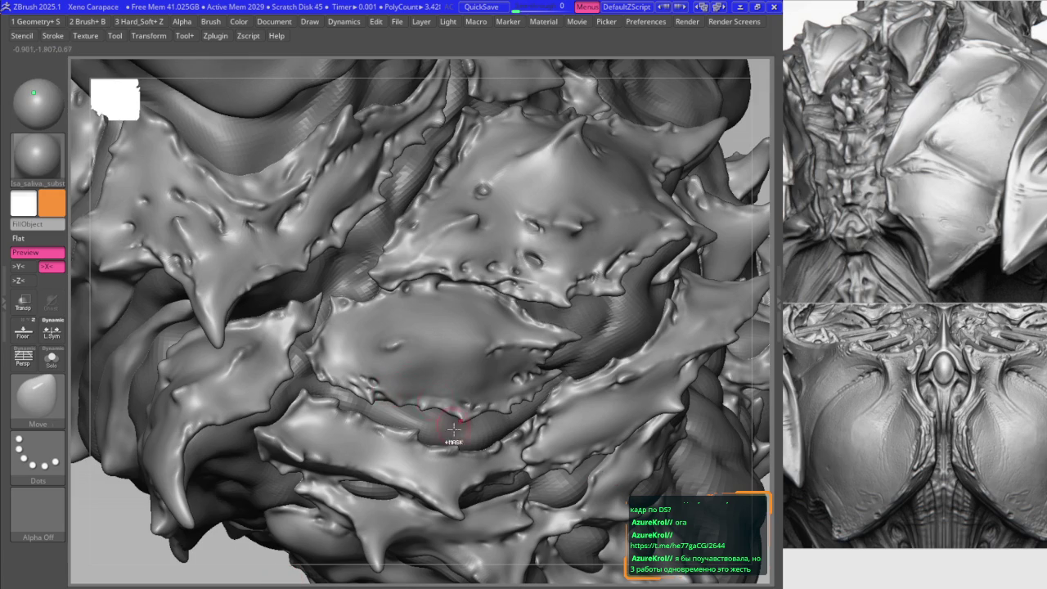
pyautogui.press('f')
pyautogui.moveTo(444, 327)
pyautogui.mouseDown(button='right')
pyautogui.moveTo(420, 292)
pyautogui.moveTo(401, 324)
pyautogui.moveTo(483, 421)
pyautogui.moveTo(554, 385)
pyautogui.moveTo(444, 374)
pyautogui.mouseUp(button='right')
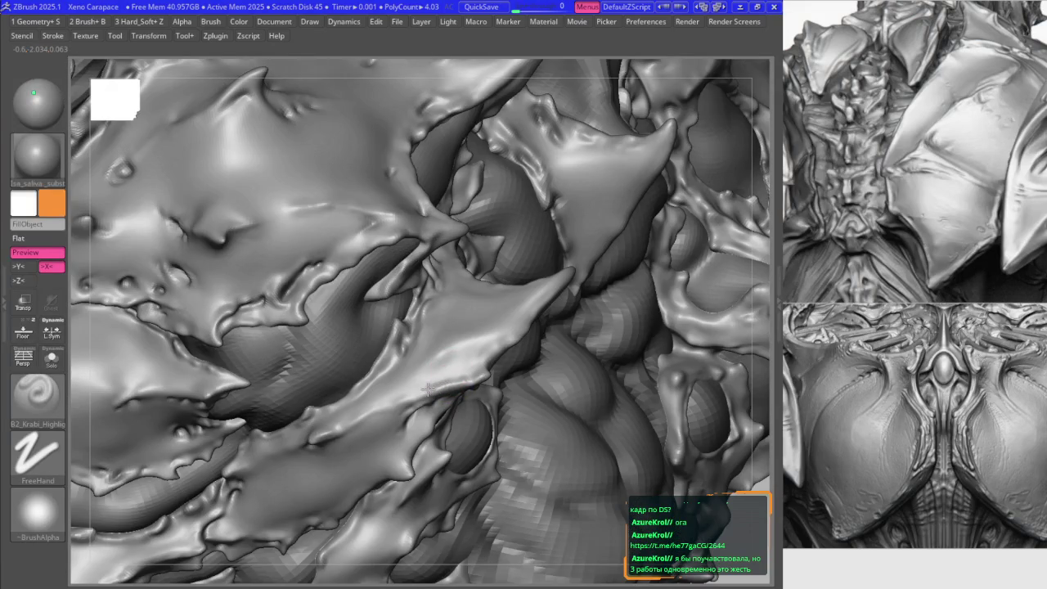
pyautogui.moveTo(413, 402)
pyautogui.mouseDown(button='right')
pyautogui.moveTo(376, 413)
pyautogui.moveTo(381, 388)
pyautogui.mouseUp(button='right')
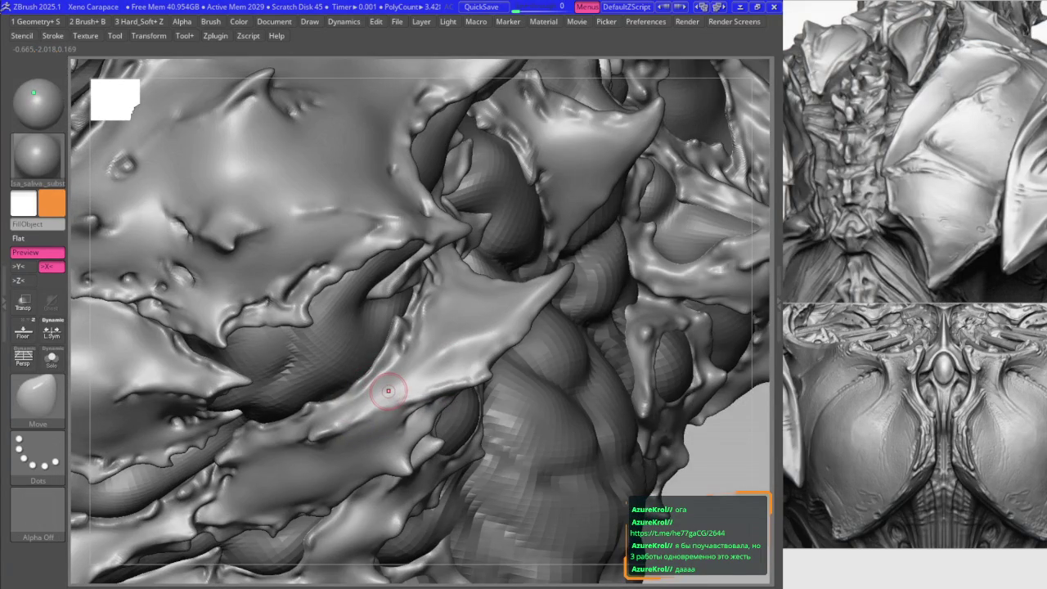
pyautogui.moveTo(401, 329)
pyautogui.mouseDown(button='right')
pyautogui.moveTo(440, 324)
pyautogui.moveTo(444, 374)
pyautogui.moveTo(396, 254)
pyautogui.moveTo(413, 301)
pyautogui.moveTo(416, 286)
pyautogui.moveTo(460, 283)
pyautogui.mouseUp(button='right')
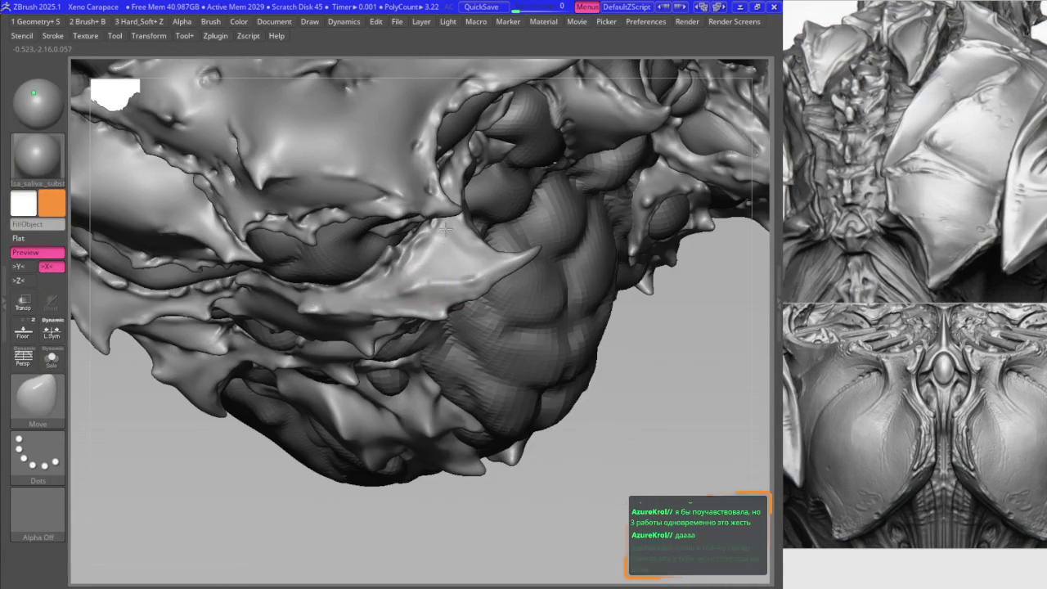
pyautogui.moveTo(445, 229); pyautogui.dragTo(570, 278, button='right')
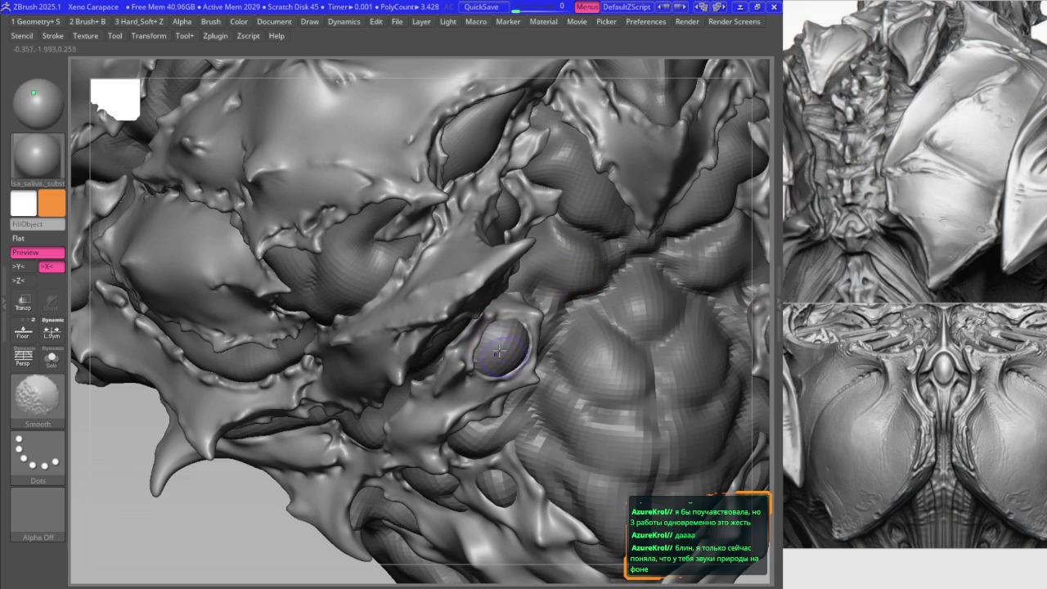
pyautogui.moveTo(497, 345); pyautogui.dragTo(487, 323, button='right')
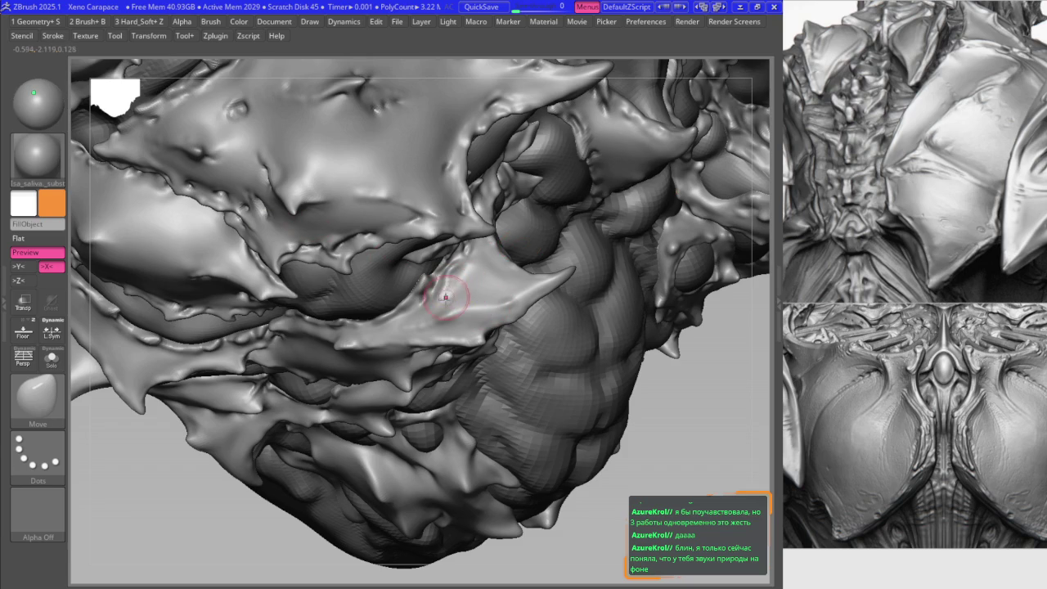
pyautogui.scroll(3, 440, 323)
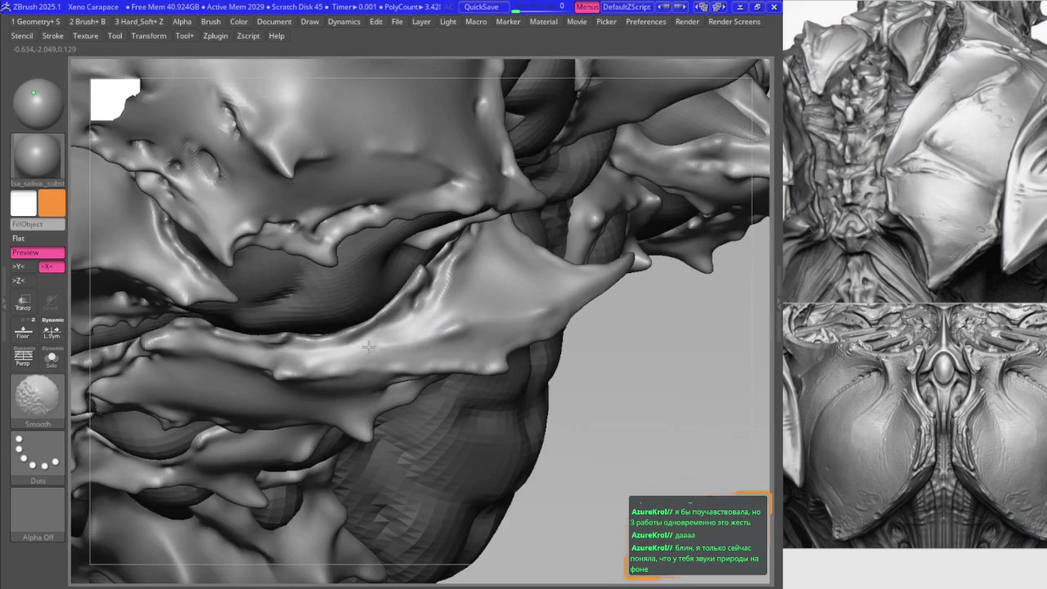
# - Keep the model grey and pick the B2_Krabi_Highlight brush, zoomed on the spiky side
pyautogui.press('v')
pyautogui.press('v')
pyautogui.press('b')
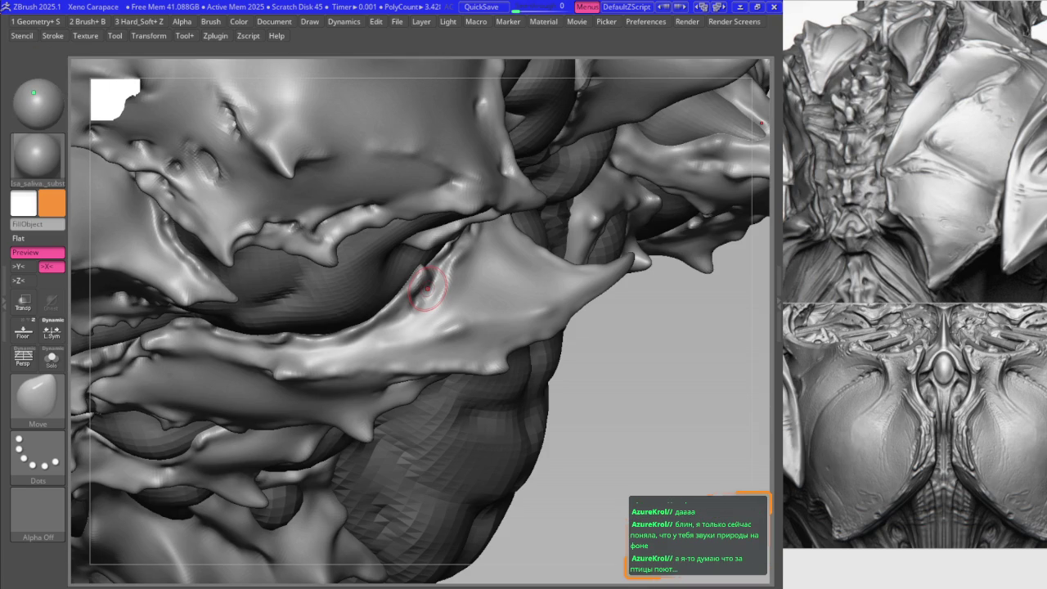
pyautogui.moveTo(428, 325)
pyautogui.mouseDown(button='right')
pyautogui.moveTo(503, 299)
pyautogui.moveTo(415, 248)
pyautogui.moveTo(405, 298)
pyautogui.mouseUp(button='right')
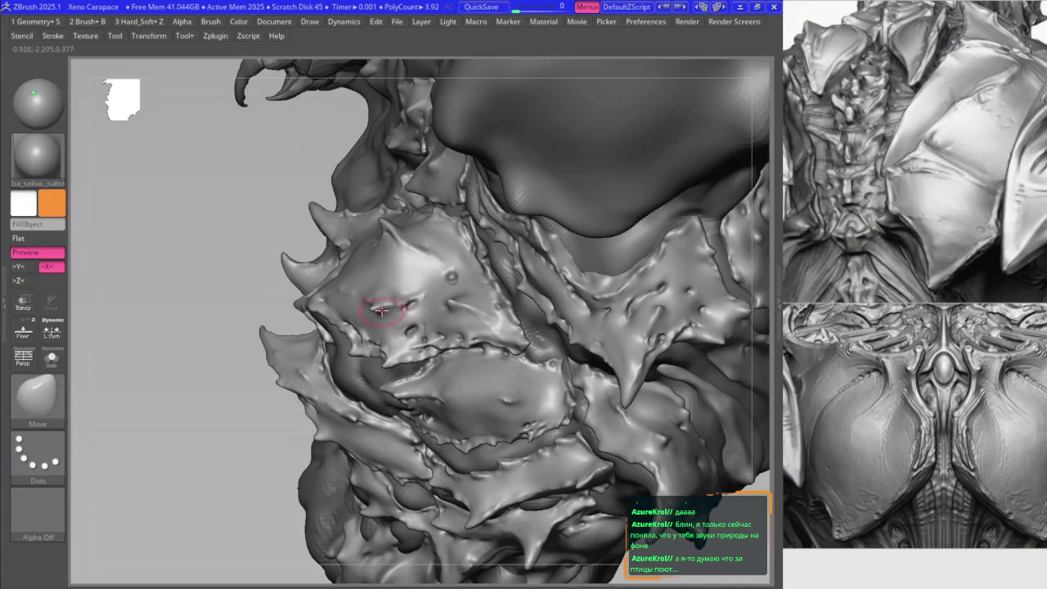
pyautogui.keyDown('ctrl'); pyautogui.moveTo(330, 297); pyautogui.dragTo(310, 310, button='right'); pyautogui.keyUp('ctrl')
pyautogui.press('b')
pyautogui.click(315, 351)
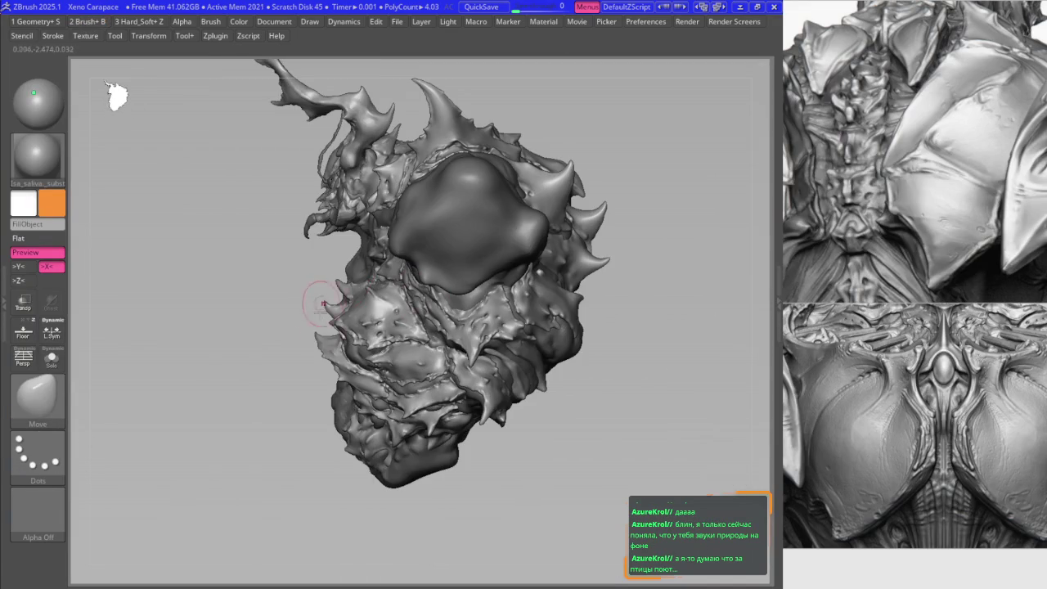
pyautogui.keyDown('ctrl'); pyautogui.moveTo(326, 367); pyautogui.dragTo(336, 304, button='right'); pyautogui.keyUp('ctrl')
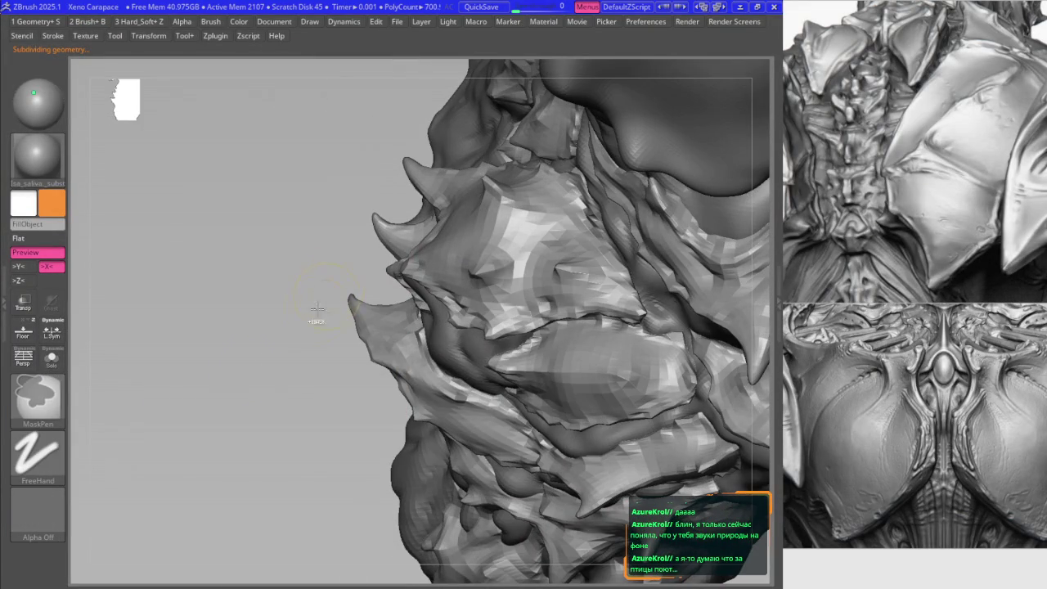
# - Switch masking to a Lasso stroke, then mask, invert and clear around the side spike
pyautogui.keyDown('ctrl'); pyautogui.click(38, 454); pyautogui.keyUp('ctrl')
pyautogui.click(224, 491)
pyautogui.moveTo(334, 227); pyautogui.dragTo(338, 442)
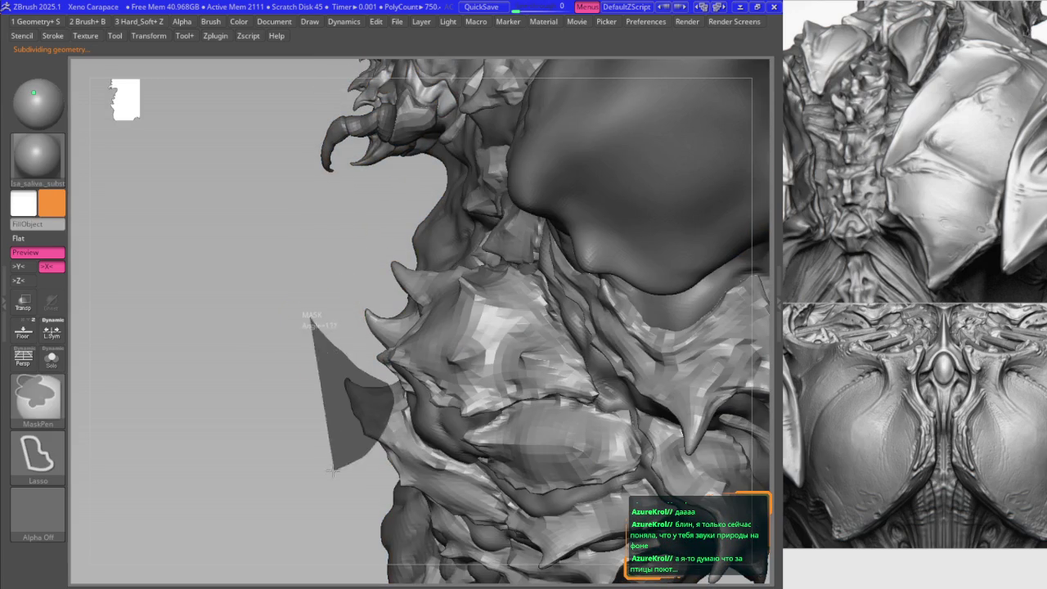
pyautogui.moveTo(352, 382)
pyautogui.mouseDown()
pyautogui.moveTo(344, 347)
pyautogui.moveTo(355, 376)
pyautogui.moveTo(327, 350)
pyautogui.mouseUp()
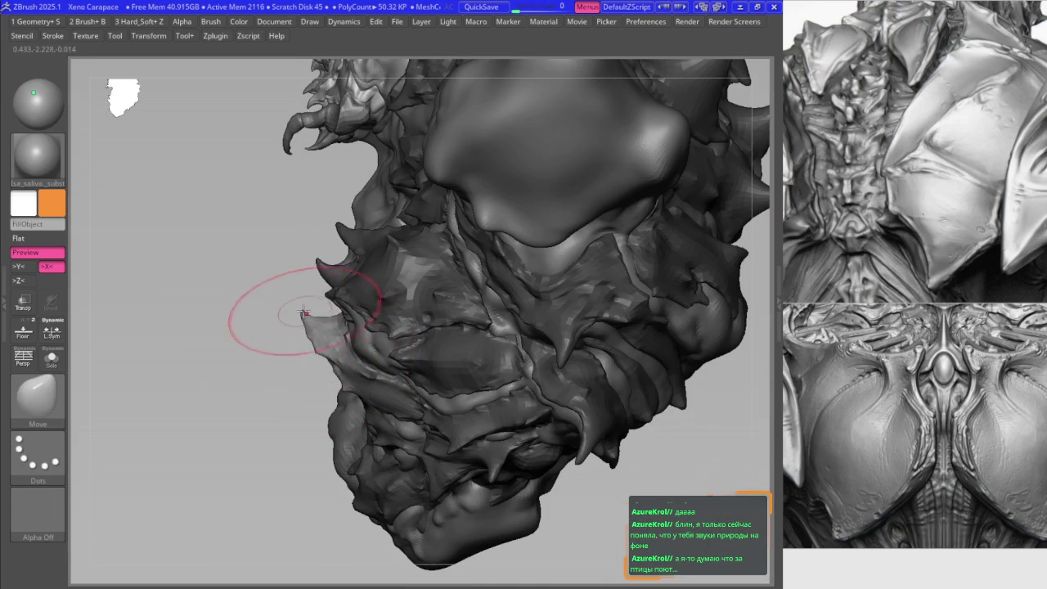
pyautogui.moveTo(305, 314); pyautogui.dragTo(306, 233)
pyautogui.keyDown('ctrl'); pyautogui.click(307, 233); pyautogui.keyUp('ctrl')
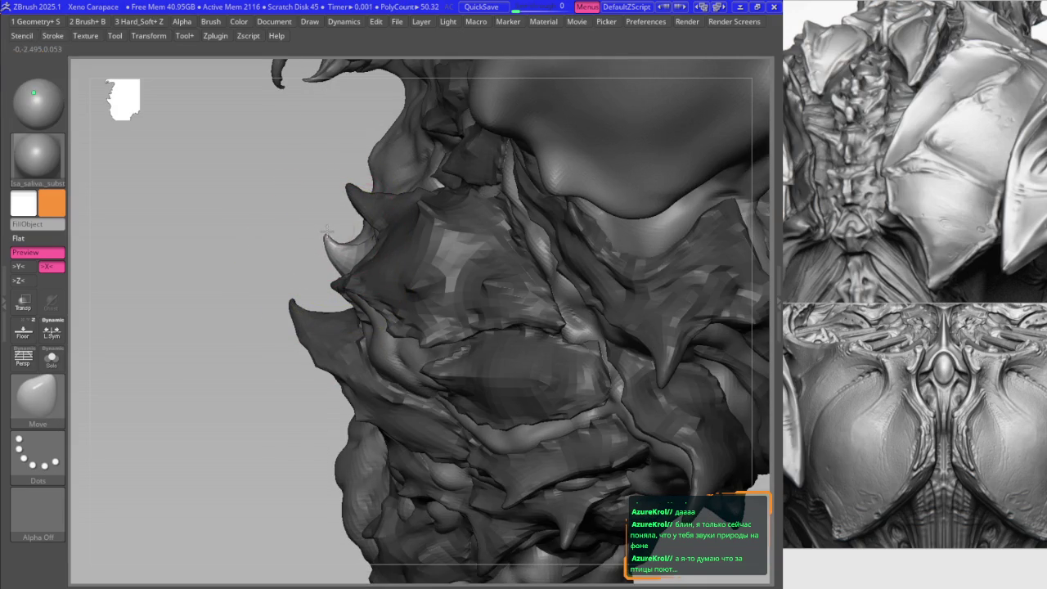
pyautogui.moveTo(319, 230); pyautogui.dragTo(338, 242)
pyautogui.keyDown('ctrl'); pyautogui.click(338, 242); pyautogui.keyUp('ctrl')
pyautogui.keyDown('ctrl'); pyautogui.click(350, 228); pyautogui.keyUp('ctrl')
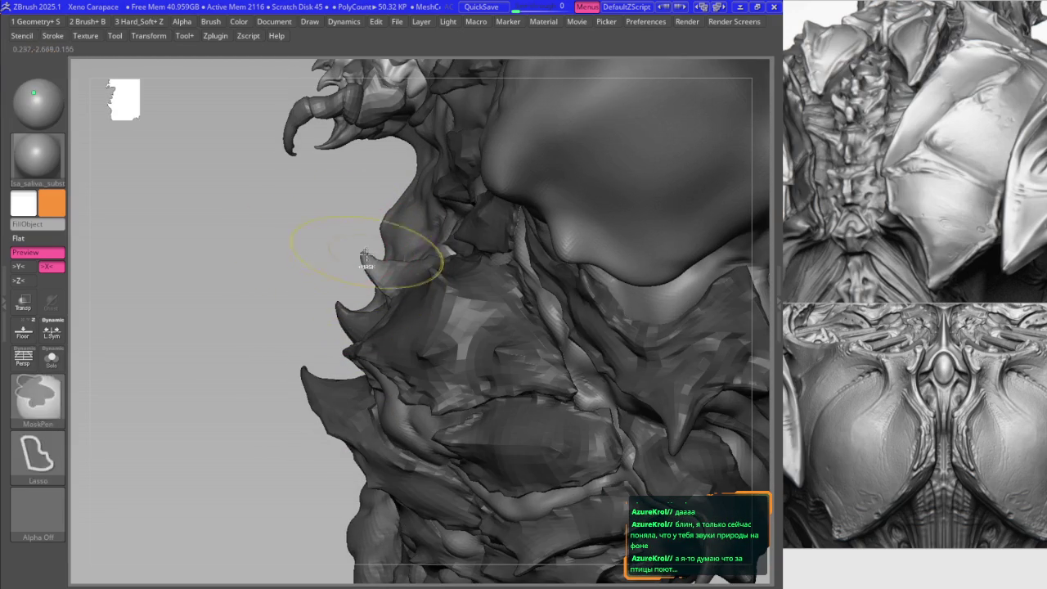
pyautogui.moveTo(363, 257); pyautogui.dragTo(351, 253)
pyautogui.keyDown('ctrl'); pyautogui.click(323, 318); pyautogui.keyUp('ctrl')
# - Reframe and zoom in on the side spikes and adjust the brush size
pyautogui.moveTo(323, 319)
pyautogui.mouseDown()
pyautogui.moveTo(272, 328)
pyautogui.moveTo(427, 293)
pyautogui.moveTo(432, 339)
pyautogui.moveTo(416, 276)
pyautogui.mouseUp()
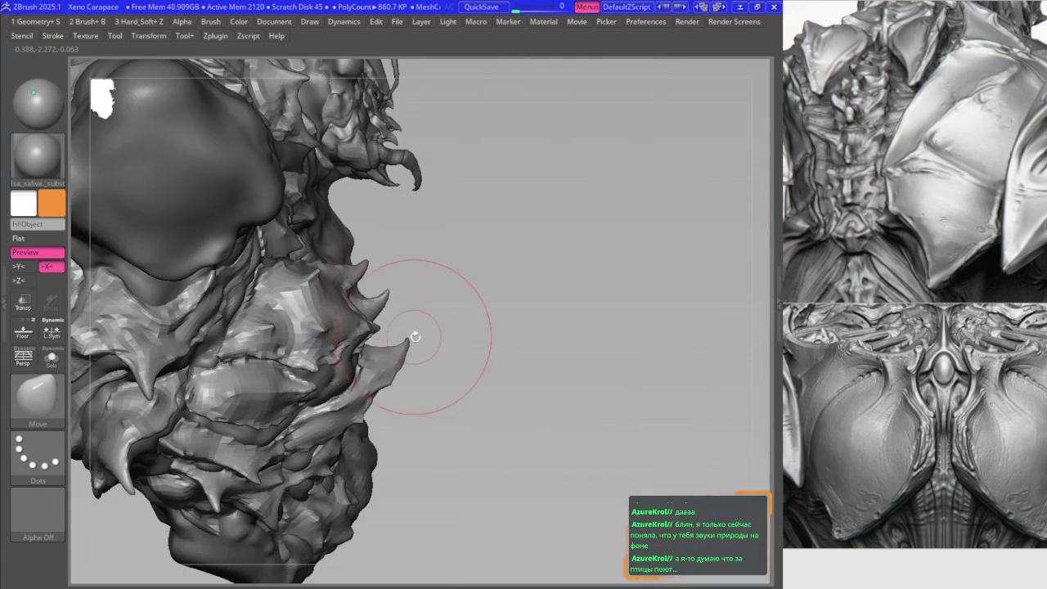
pyautogui.keyDown('ctrl'); pyautogui.moveTo(416, 331); pyautogui.dragTo(399, 369, button='right'); pyautogui.keyUp('ctrl')
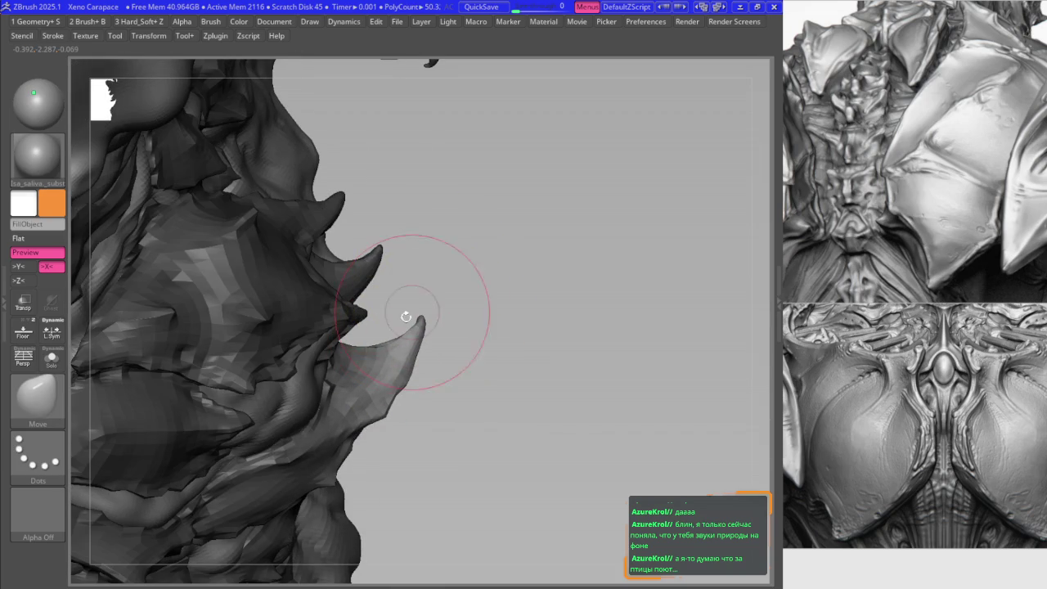
pyautogui.press('f')
pyautogui.moveTo(362, 323)
pyautogui.mouseDown(button='right')
pyautogui.moveTo(405, 352)
pyautogui.moveTo(428, 295)
pyautogui.mouseUp(button='right')
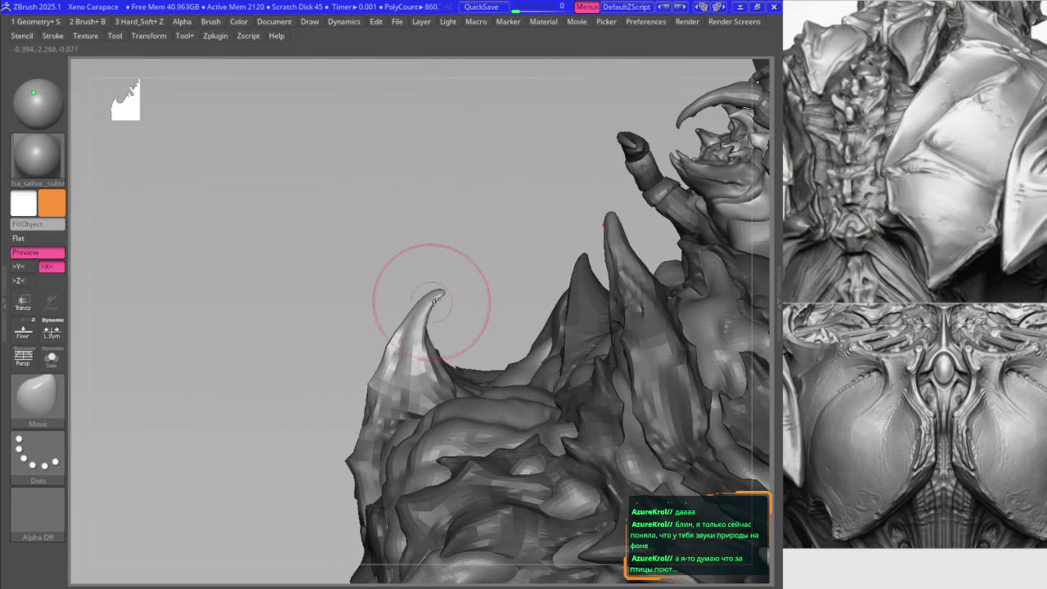
pyautogui.moveTo(431, 292); pyautogui.dragTo(425, 296, button='right')
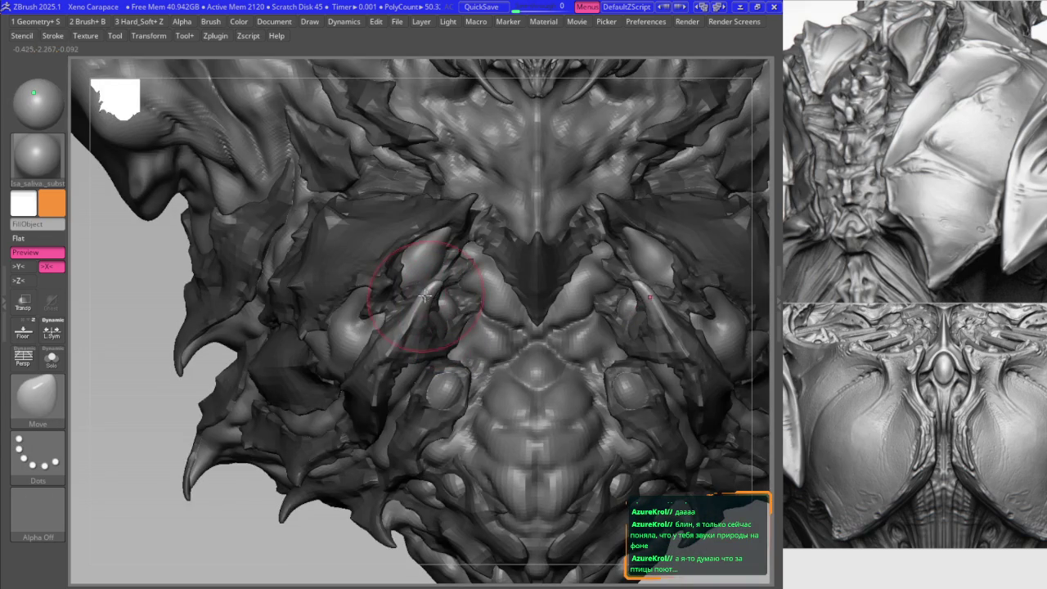
pyautogui.press('f')
pyautogui.moveTo(336, 311); pyautogui.dragTo(338, 300)
pyautogui.moveTo(339, 300)
pyautogui.mouseDown(button='right')
pyautogui.moveTo(303, 299)
pyautogui.moveTo(372, 415)
pyautogui.moveTo(303, 280)
pyautogui.mouseUp(button='right')
pyautogui.press('v')
pyautogui.press('v')
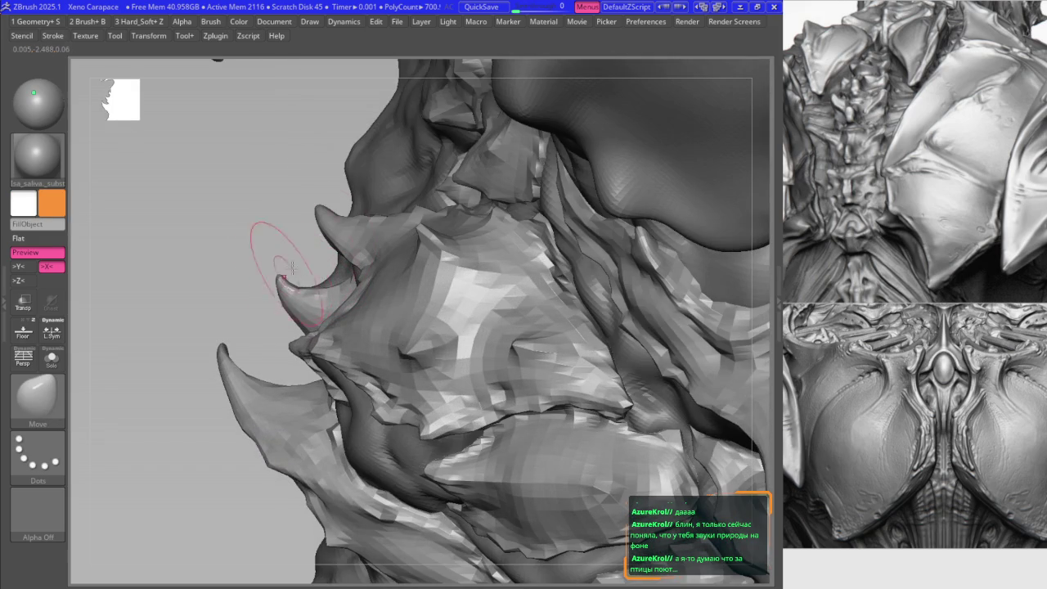
pyautogui.moveTo(299, 187)
pyautogui.mouseDown(button='right')
pyautogui.moveTo(319, 175)
pyautogui.moveTo(301, 232)
pyautogui.moveTo(372, 291)
pyautogui.moveTo(352, 270)
pyautogui.mouseUp(button='right')
pyautogui.press('s')
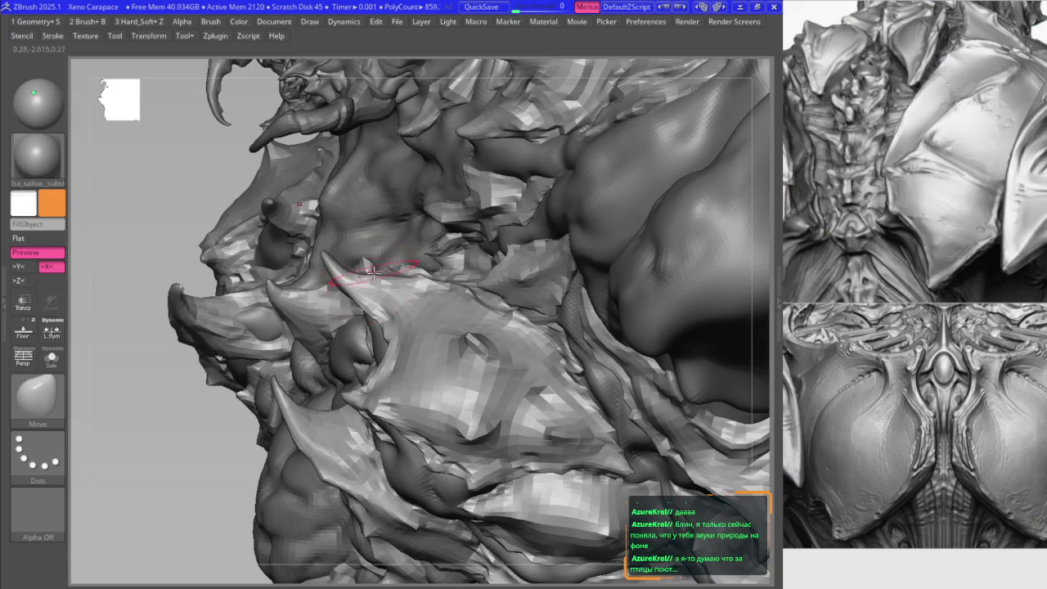
pyautogui.press('f')
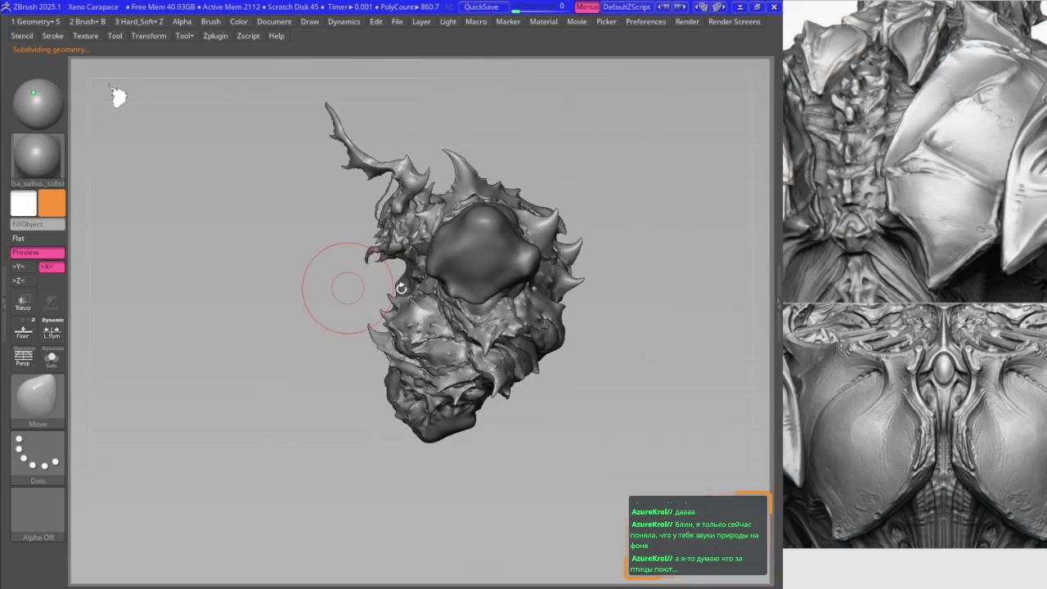
pyautogui.moveTo(359, 311)
pyautogui.keyDown('shift'); pyautogui.mouseDown(button='right')
pyautogui.moveTo(375, 211)
pyautogui.moveTo(509, 325)
pyautogui.mouseUp(button='right'); pyautogui.keyUp('shift')
pyautogui.keyDown('shift'); pyautogui.moveTo(582, 344); pyautogui.dragTo(368, 311, button='right'); pyautogui.keyUp('shift')
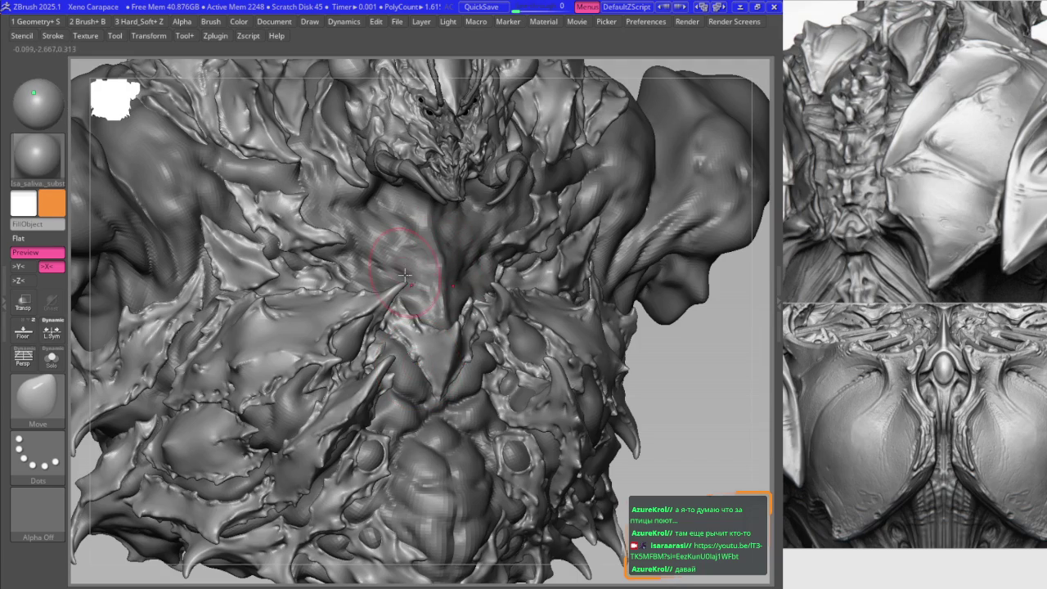
# - Zoom out to the creature and toggle between the B2_Krabi_Highlight and Move brushes
pyautogui.press('space')
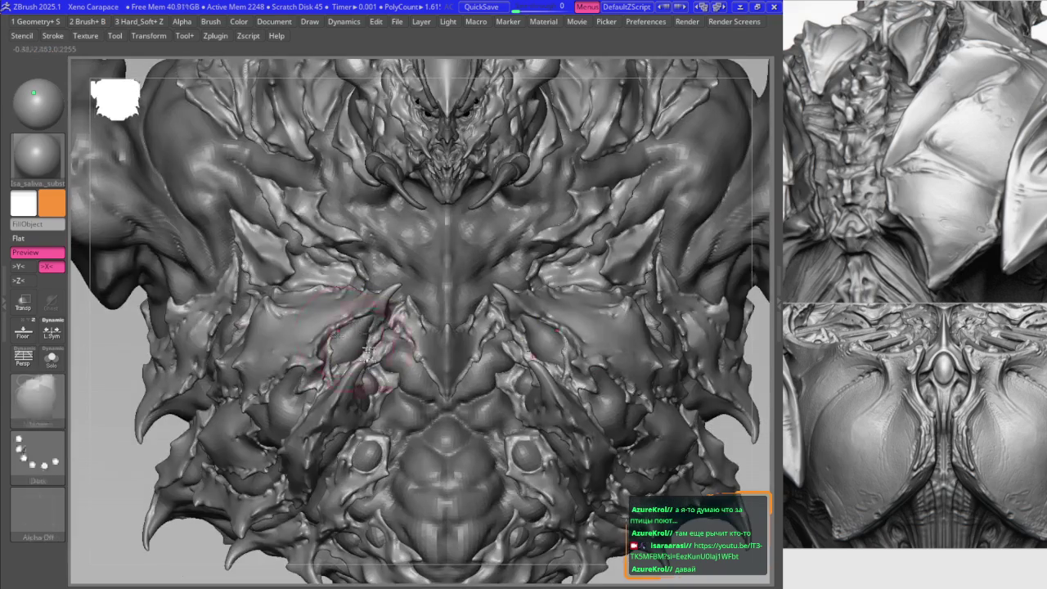
pyautogui.moveTo(349, 348)
pyautogui.keyDown('ctrl'); pyautogui.mouseDown(button='right')
pyautogui.moveTo(370, 260)
pyautogui.moveTo(466, 234)
pyautogui.moveTo(526, 300)
pyautogui.moveTo(426, 278)
pyautogui.moveTo(401, 288)
pyautogui.moveTo(381, 276)
pyautogui.moveTo(372, 285)
pyautogui.mouseUp(button='right'); pyautogui.keyUp('ctrl')
pyautogui.press('2')
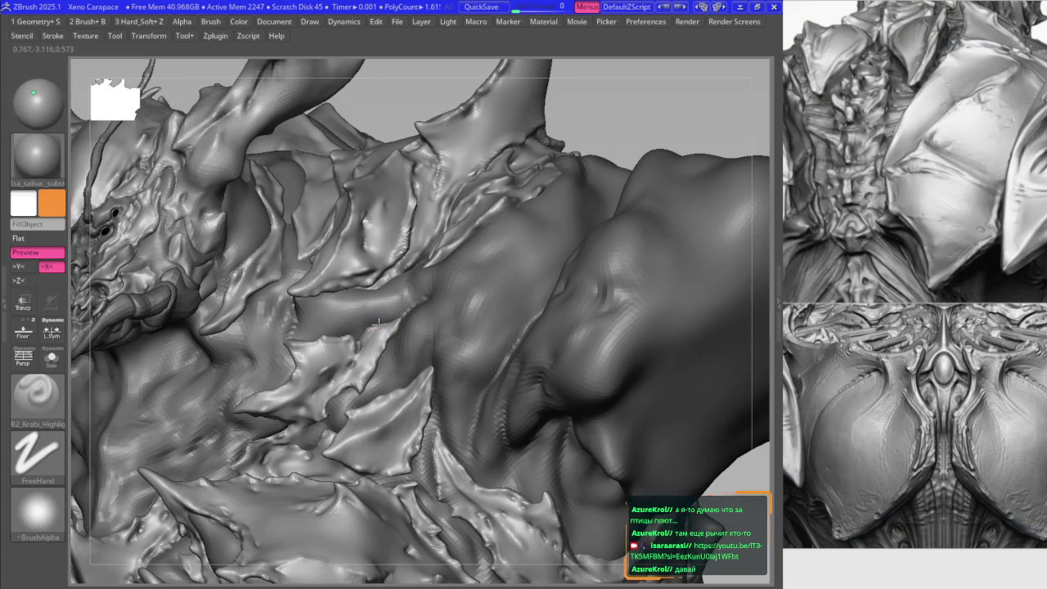
pyautogui.press('1')
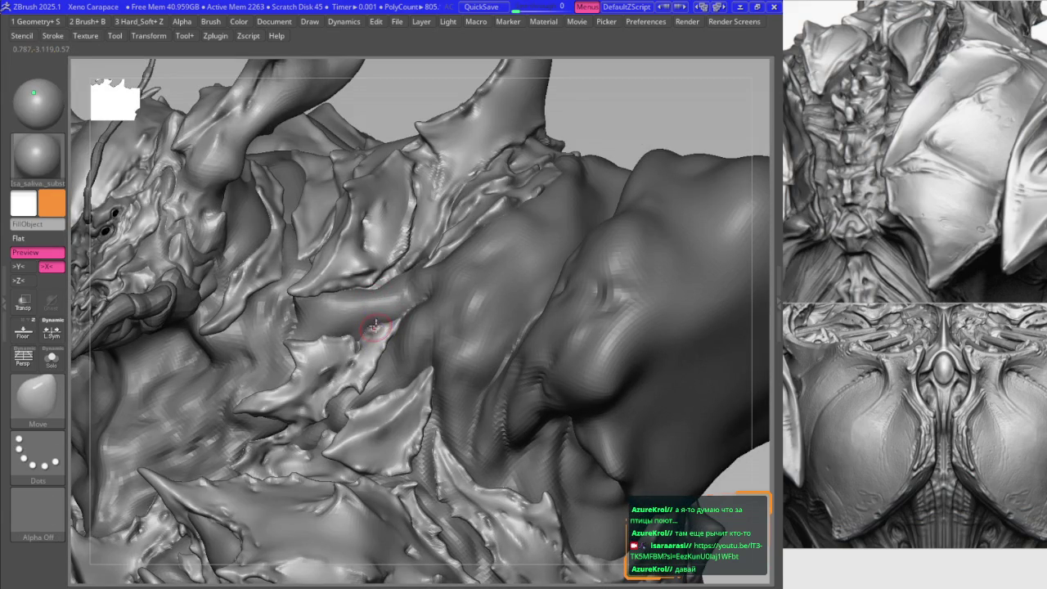
pyautogui.press('2')
pyautogui.press('1')
pyautogui.moveTo(399, 254); pyautogui.dragTo(422, 258, button='right')
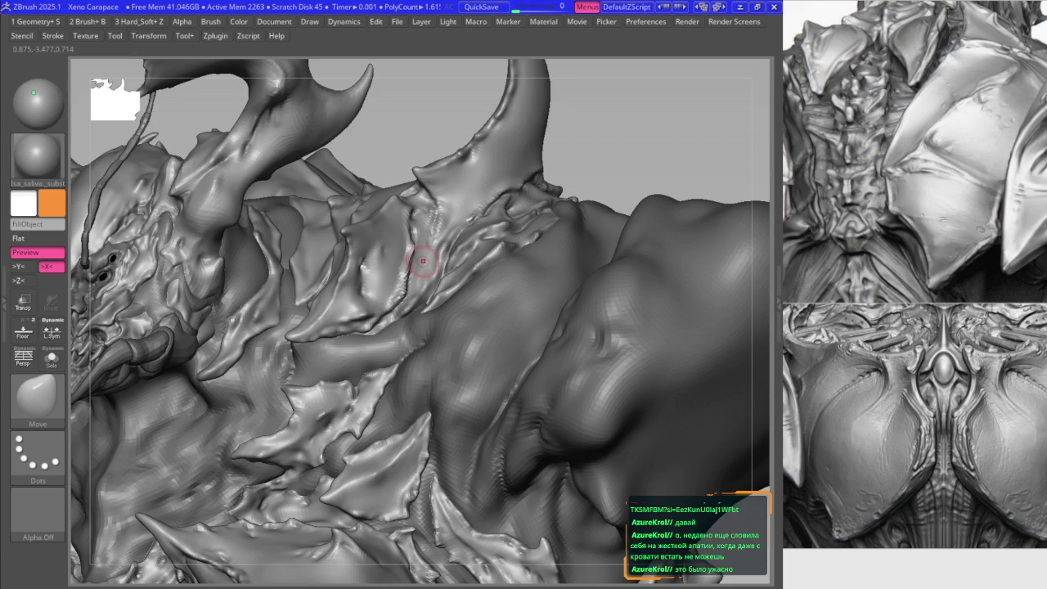
pyautogui.moveTo(444, 297)
pyautogui.mouseDown(button='right')
pyautogui.moveTo(402, 226)
pyautogui.moveTo(442, 219)
pyautogui.moveTo(426, 254)
pyautogui.mouseUp(button='right')
# - Raise the subdivision level with Ctrl+D and frame the whole head and shoulder
pyautogui.press('1')
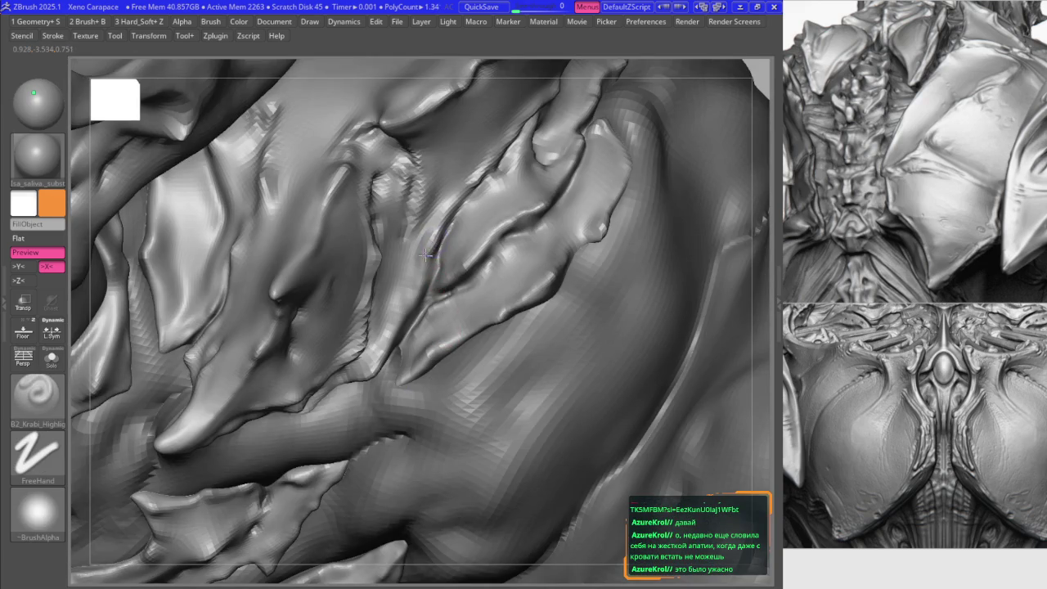
pyautogui.press('1')
pyautogui.hotkey('ctrl', 'd')
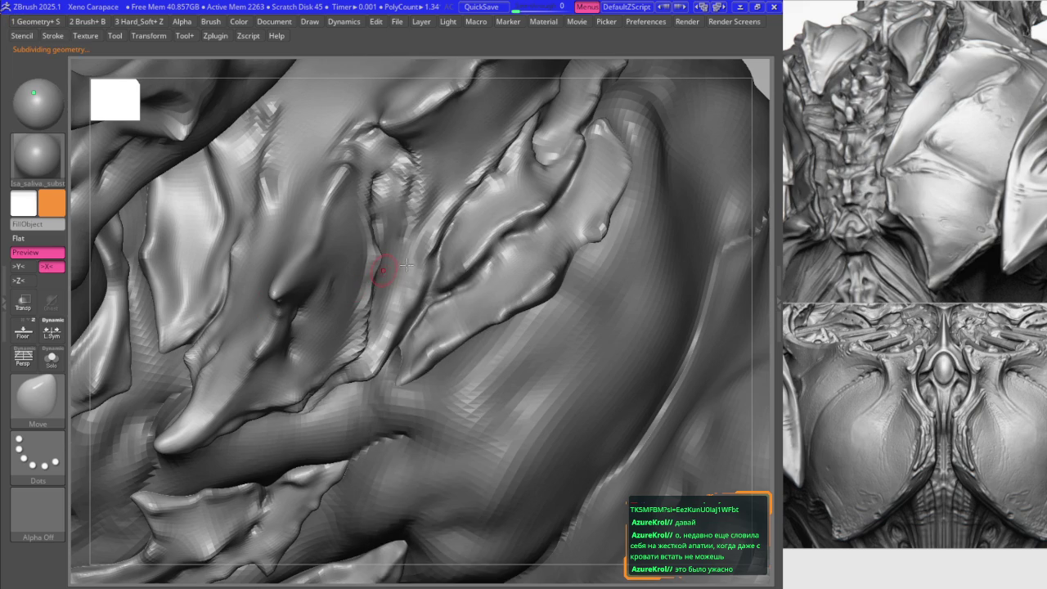
pyautogui.press('space')
pyautogui.press('1')
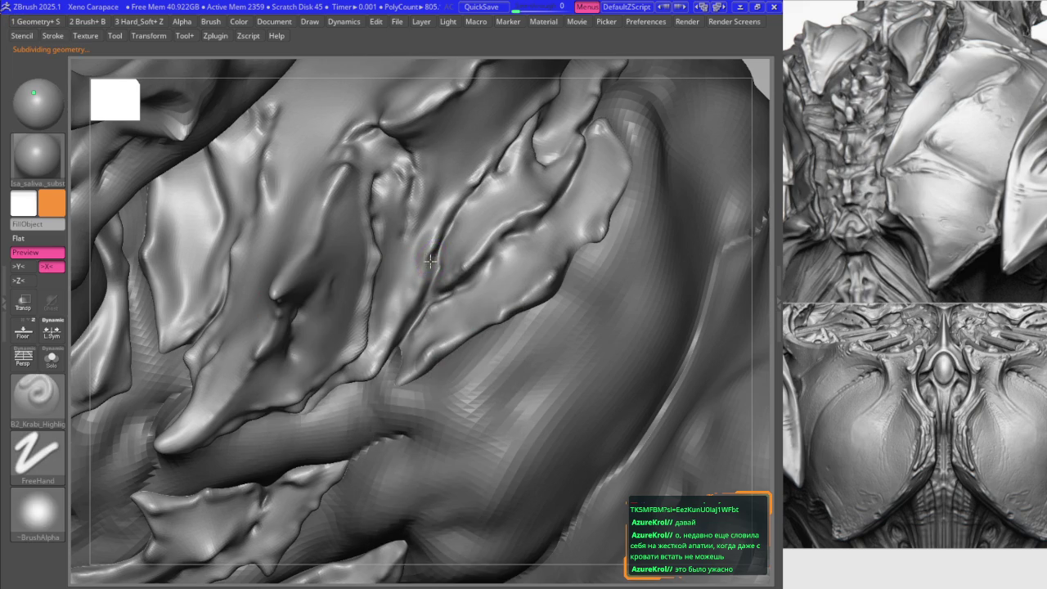
pyautogui.moveTo(427, 276)
pyautogui.keyDown('alt'); pyautogui.mouseDown(button='right')
pyautogui.moveTo(399, 249)
pyautogui.moveTo(428, 315)
pyautogui.moveTo(416, 245)
pyautogui.mouseUp(button='right'); pyautogui.keyUp('alt')
pyautogui.press('1')
pyautogui.press('space')
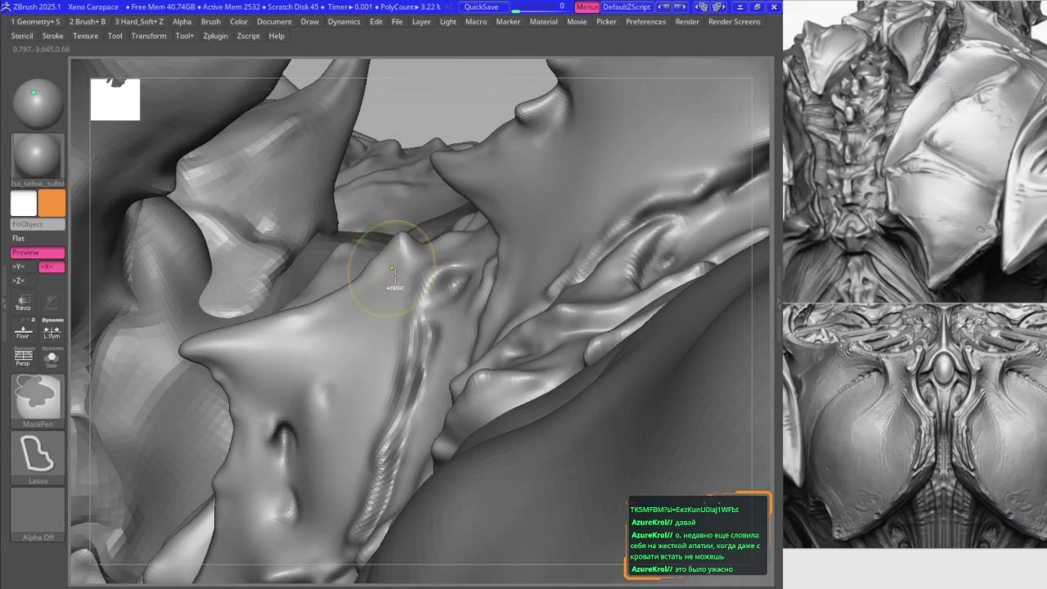
# - Orbit around the spiked shoulder, swapping between the Move and ridge highlight brushes
pyautogui.moveTo(393, 249)
pyautogui.mouseDown(button='right')
pyautogui.moveTo(459, 236)
pyautogui.moveTo(454, 262)
pyautogui.moveTo(393, 310)
pyautogui.moveTo(434, 344)
pyautogui.moveTo(420, 269)
pyautogui.moveTo(441, 297)
pyautogui.mouseUp(button='right')
pyautogui.moveTo(409, 328)
pyautogui.mouseDown(button='right')
pyautogui.moveTo(433, 297)
pyautogui.moveTo(444, 303)
pyautogui.mouseUp(button='right')
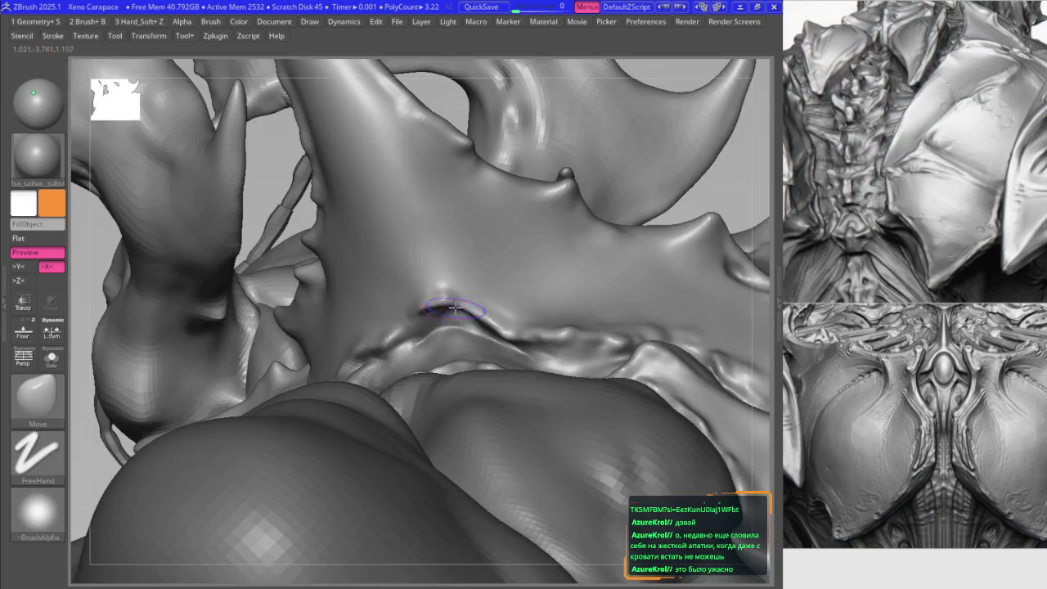
pyautogui.press('b')
pyautogui.press('m')
pyautogui.press('v')
pyautogui.moveTo(549, 304)
pyautogui.mouseDown(button='right')
pyautogui.moveTo(463, 246)
pyautogui.moveTo(483, 197)
pyautogui.moveTo(479, 234)
pyautogui.moveTo(415, 253)
pyautogui.moveTo(467, 240)
pyautogui.moveTo(472, 262)
pyautogui.moveTo(350, 295)
pyautogui.moveTo(385, 229)
pyautogui.moveTo(348, 190)
pyautogui.moveTo(385, 292)
pyautogui.moveTo(344, 288)
pyautogui.moveTo(362, 234)
pyautogui.moveTo(351, 234)
pyautogui.mouseUp(button='right')
pyautogui.press('space')
pyautogui.press('b')
pyautogui.press('b')
pyautogui.press('2')
pyautogui.press('b')
pyautogui.press('m')
pyautogui.press('v')
# - Pull a horn tip slightly left and up, then sharpen another horn tip upward
pyautogui.moveTo(378, 267)
pyautogui.mouseDown(button='right')
pyautogui.moveTo(348, 228)
pyautogui.moveTo(362, 222)
pyautogui.mouseUp(button='right')
pyautogui.press('b')
pyautogui.press('m')
pyautogui.press('v')
pyautogui.moveTo(362, 222); pyautogui.dragTo(354, 217)
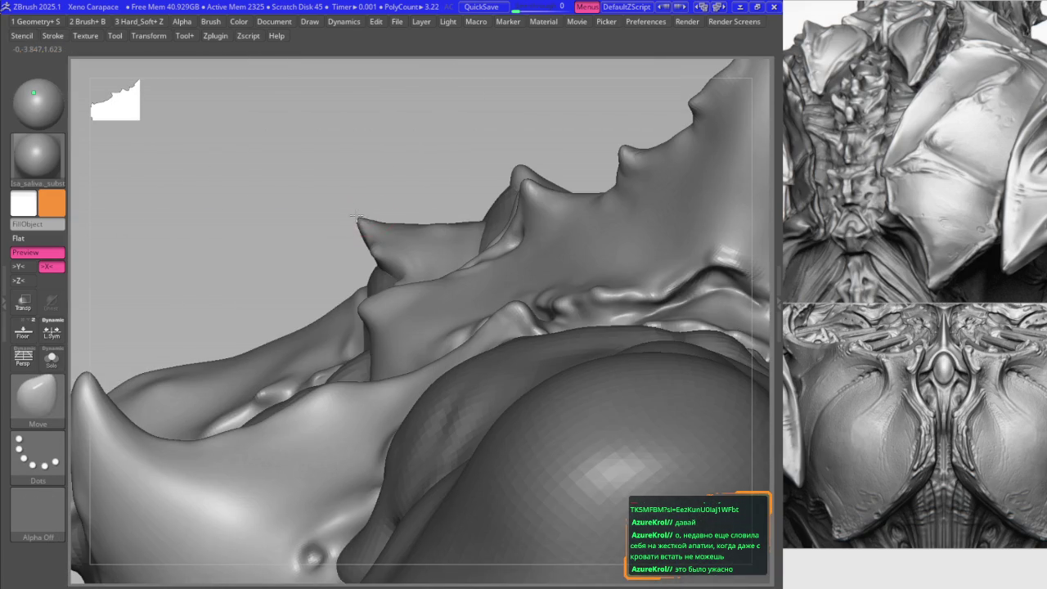
pyautogui.press('space')
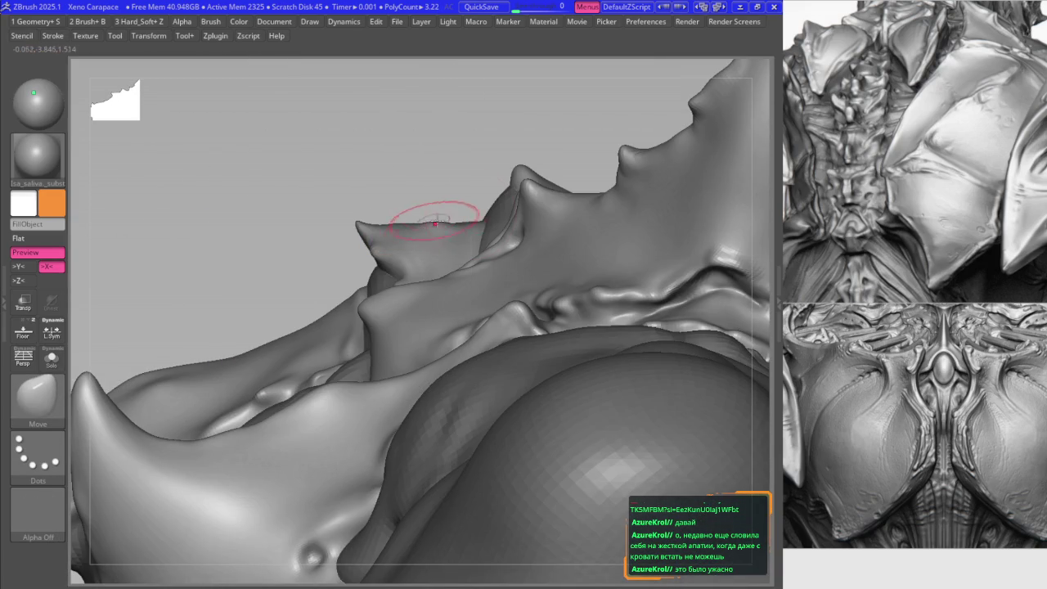
pyautogui.moveTo(514, 173); pyautogui.dragTo(502, 175, button='right')
pyautogui.press('space')
pyautogui.moveTo(508, 166); pyautogui.dragTo(526, 174)
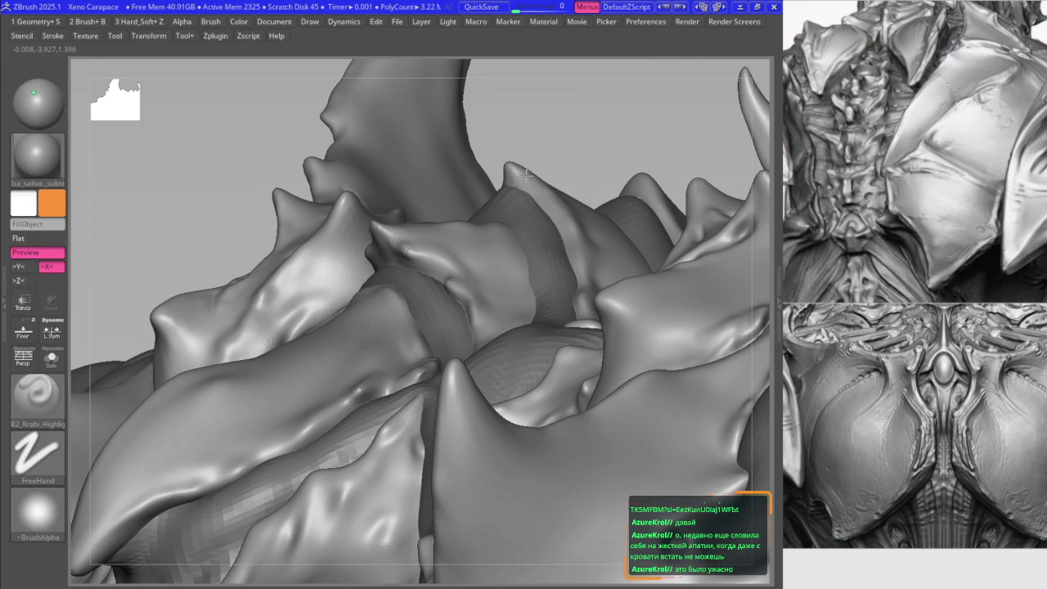
# - Orbit around the carapace and horns, ending on the Move brush for a closer horn view
pyautogui.press('b')
pyautogui.press('m')
pyautogui.press('v')
pyautogui.moveTo(532, 243)
pyautogui.mouseDown(button='right')
pyautogui.moveTo(558, 170)
pyautogui.moveTo(514, 206)
pyautogui.moveTo(528, 239)
pyautogui.moveTo(497, 234)
pyautogui.mouseUp(button='right')
pyautogui.press('space')
pyautogui.moveTo(434, 252)
pyautogui.mouseDown(button='right')
pyautogui.moveTo(433, 292)
pyautogui.moveTo(385, 304)
pyautogui.moveTo(374, 318)
pyautogui.mouseUp(button='right')
pyautogui.press('b')
pyautogui.press('b')
pyautogui.press('2')
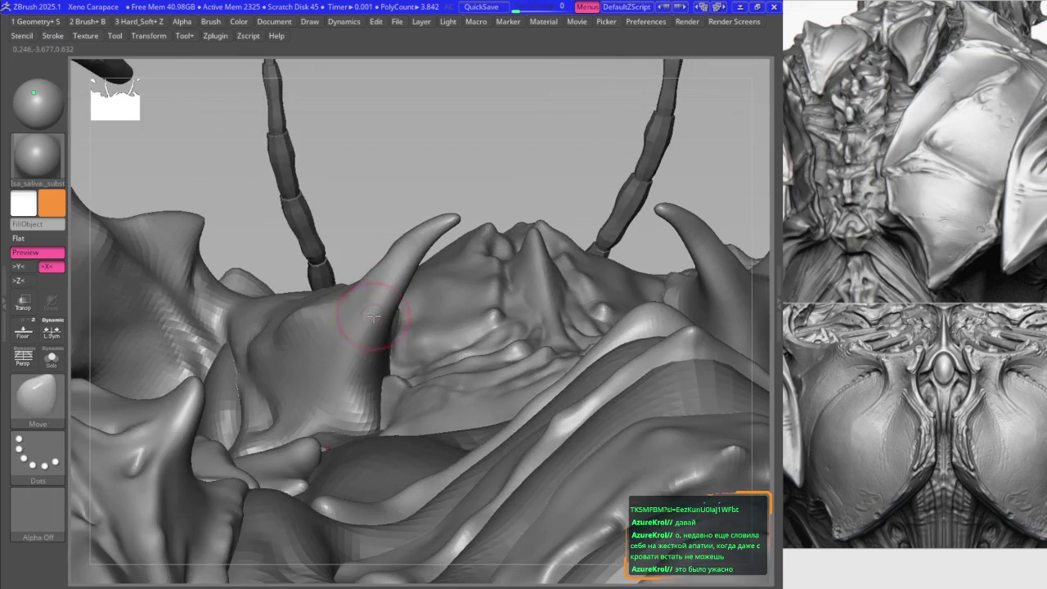
pyautogui.moveTo(510, 253); pyautogui.dragTo(548, 272, button='right')
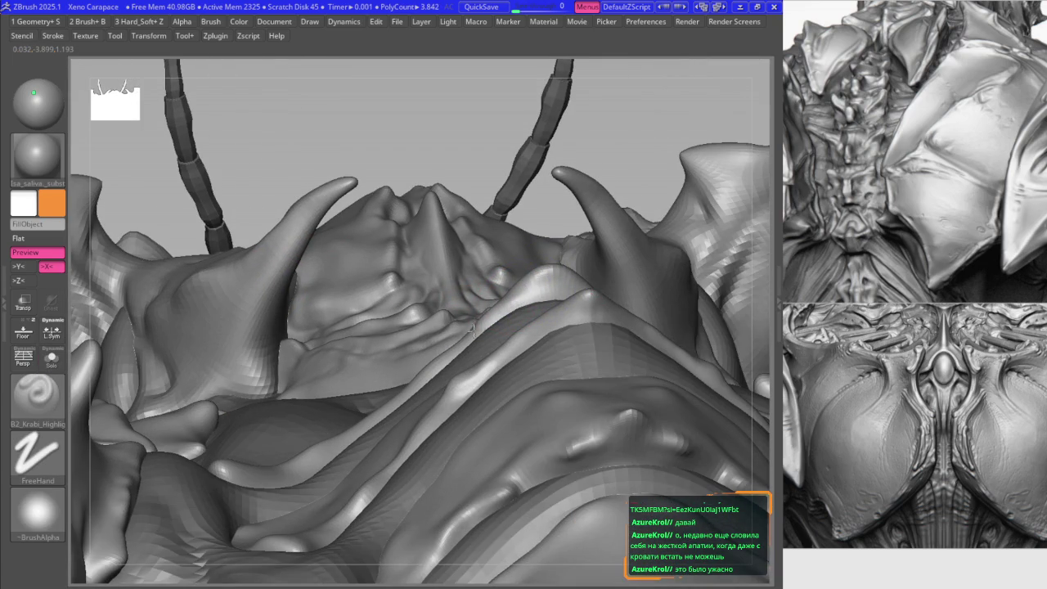
pyautogui.press('b')
pyautogui.press('m')
pyautogui.press('v')
pyautogui.moveTo(517, 297)
pyautogui.mouseDown(button='right')
pyautogui.moveTo(552, 270)
pyautogui.moveTo(535, 234)
pyautogui.moveTo(537, 275)
pyautogui.moveTo(505, 264)
pyautogui.mouseUp(button='right')
pyautogui.press('space')
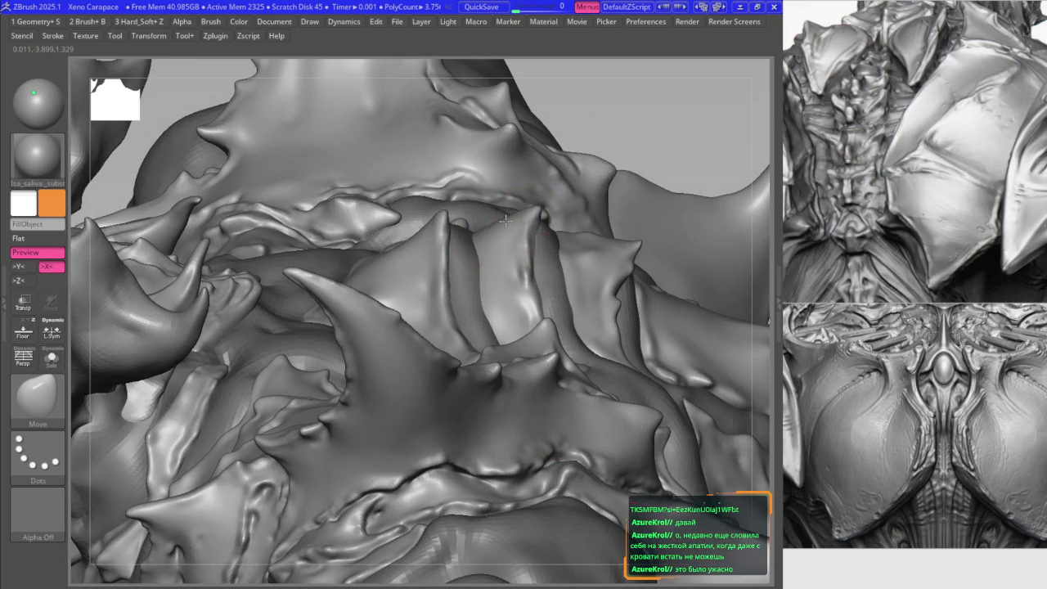
# - Review the large horn's silhouette, the bulge below, and the whole horn with its spikes
pyautogui.moveTo(505, 222)
pyautogui.mouseDown(button='right')
pyautogui.moveTo(406, 230)
pyautogui.moveTo(439, 297)
pyautogui.mouseUp(button='right')
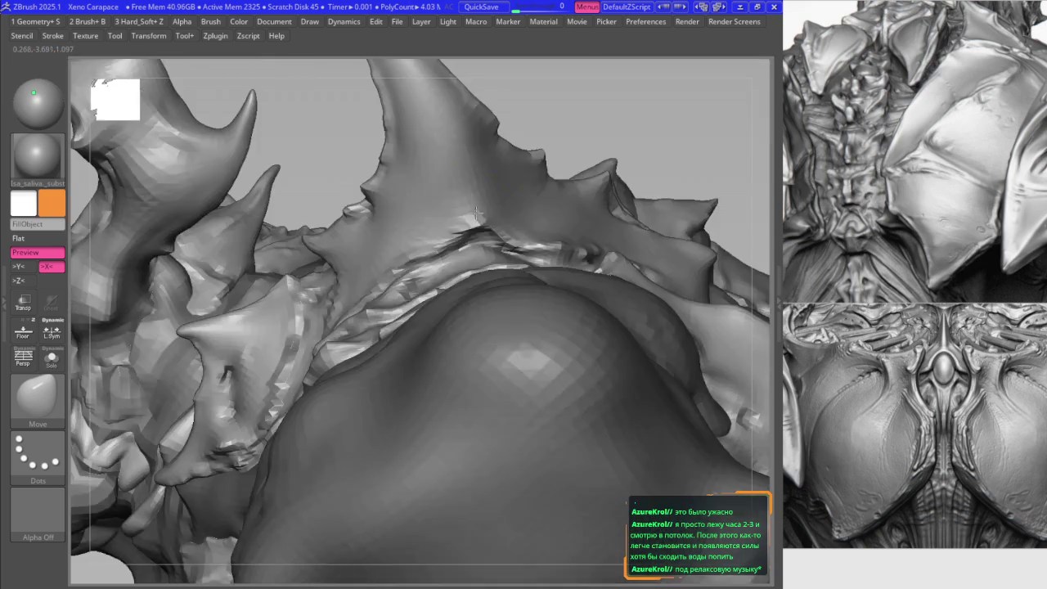
pyautogui.moveTo(425, 278); pyautogui.dragTo(491, 215, button='right')
pyautogui.moveTo(473, 304)
pyautogui.mouseDown(button='right')
pyautogui.moveTo(549, 309)
pyautogui.moveTo(547, 270)
pyautogui.moveTo(479, 234)
pyautogui.moveTo(463, 250)
pyautogui.moveTo(327, 227)
pyautogui.moveTo(316, 256)
pyautogui.moveTo(386, 160)
pyautogui.moveTo(365, 298)
pyautogui.moveTo(323, 323)
pyautogui.moveTo(439, 271)
pyautogui.mouseUp(button='right')
pyautogui.moveTo(456, 117)
pyautogui.mouseDown(button='right')
pyautogui.moveTo(391, 234)
pyautogui.moveTo(450, 275)
pyautogui.moveTo(423, 238)
pyautogui.moveTo(479, 227)
pyautogui.mouseUp(button='right')
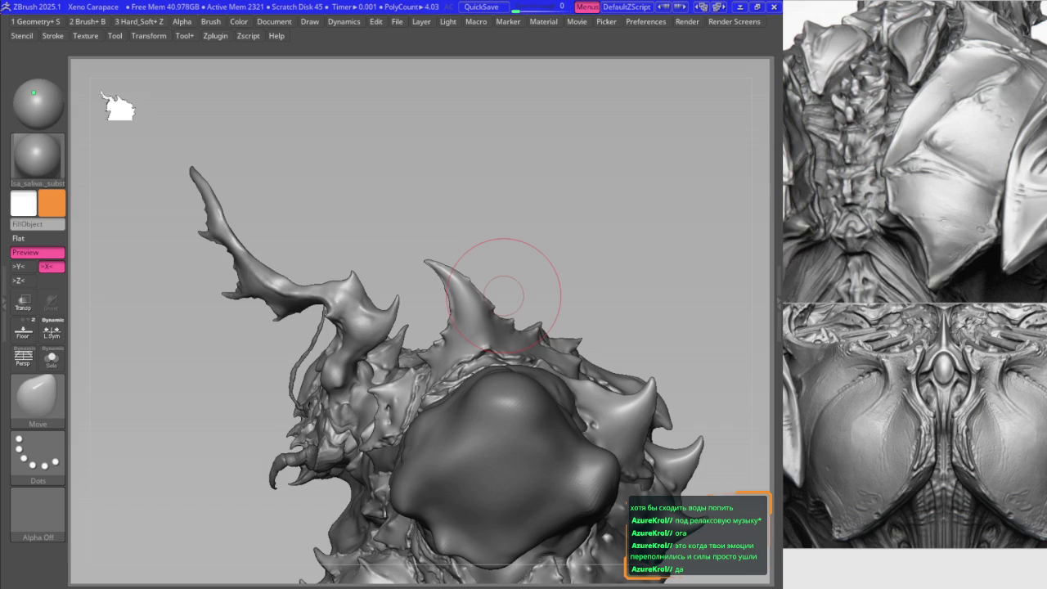
# - Zoom in and nudge the spike's base, edge and silhouette with the Move brush
pyautogui.scroll(1, 467, 209)
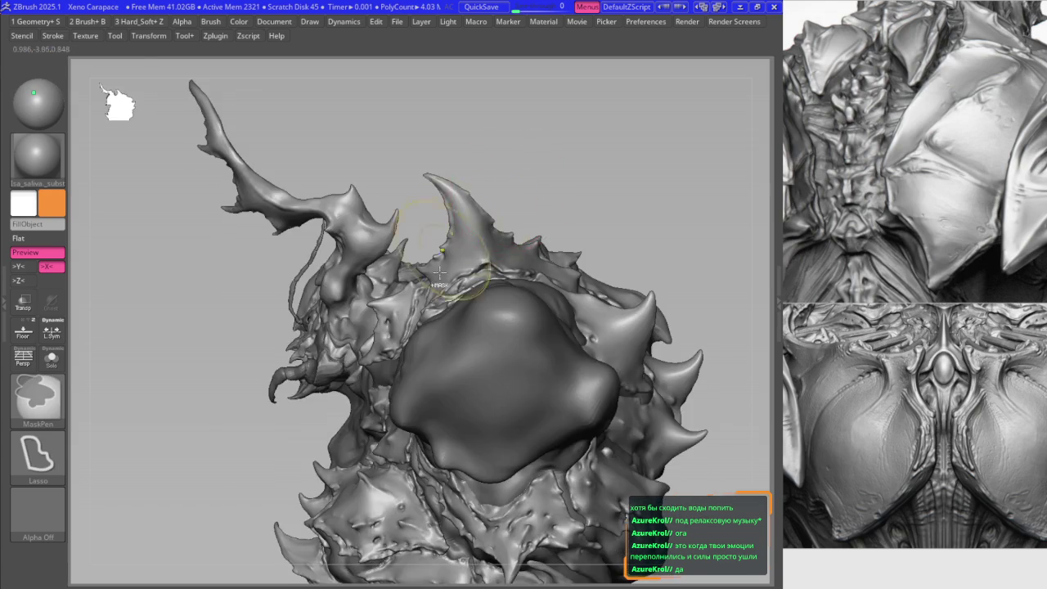
pyautogui.scroll(1, 442, 246)
pyautogui.scroll(1, 409, 278)
pyautogui.moveTo(405, 301); pyautogui.dragTo(360, 327)
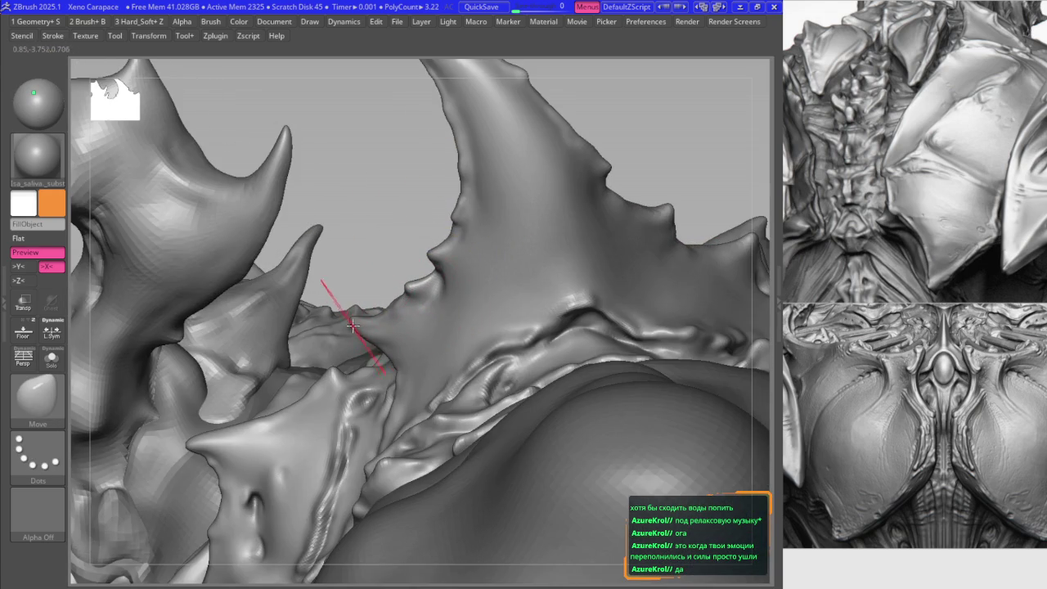
pyautogui.moveTo(438, 284); pyautogui.dragTo(351, 304)
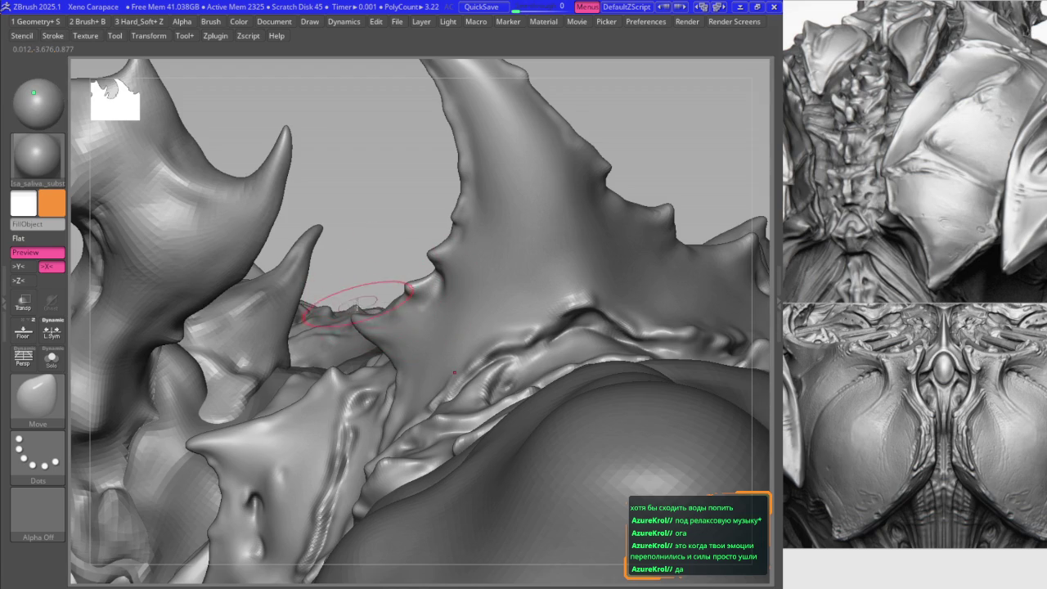
pyautogui.moveTo(553, 273); pyautogui.dragTo(489, 283, button='right')
pyautogui.keyDown('shift'); pyautogui.moveTo(480, 292); pyautogui.dragTo(485, 327); pyautogui.keyUp('shift')
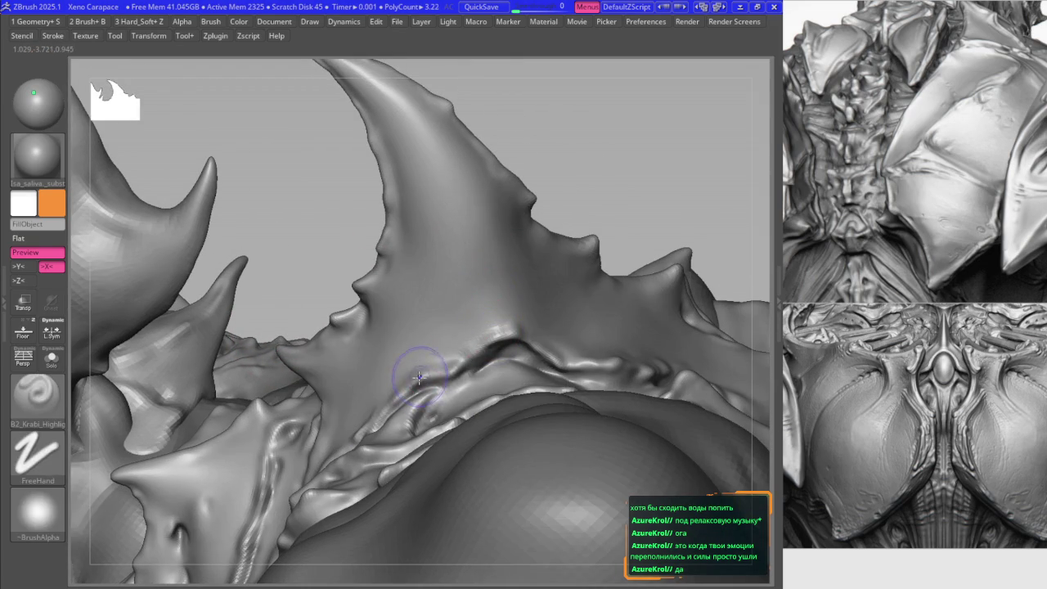
# - Smooth the rough surface on the carapace folds between the plates
pyautogui.moveTo(421, 369)
pyautogui.mouseDown(button='right')
pyautogui.moveTo(486, 292)
pyautogui.moveTo(483, 304)
pyautogui.moveTo(497, 265)
pyautogui.moveTo(481, 263)
pyautogui.moveTo(477, 276)
pyautogui.mouseUp(button='right')
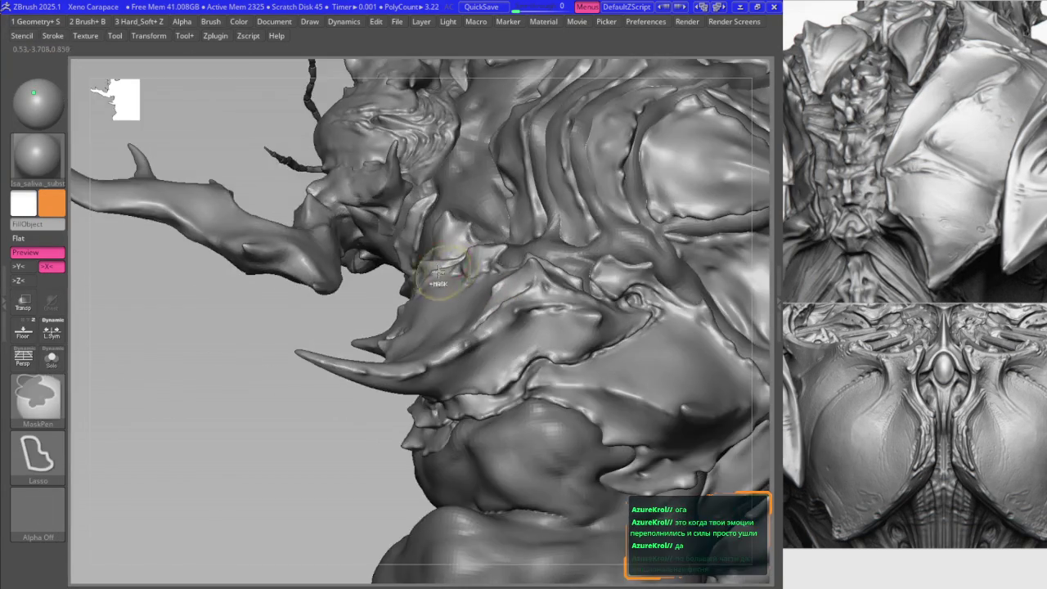
pyautogui.moveTo(485, 278); pyautogui.dragTo(477, 255, button='right')
pyautogui.press('b')
pyautogui.press('b')
pyautogui.press('m')
pyautogui.press('v')
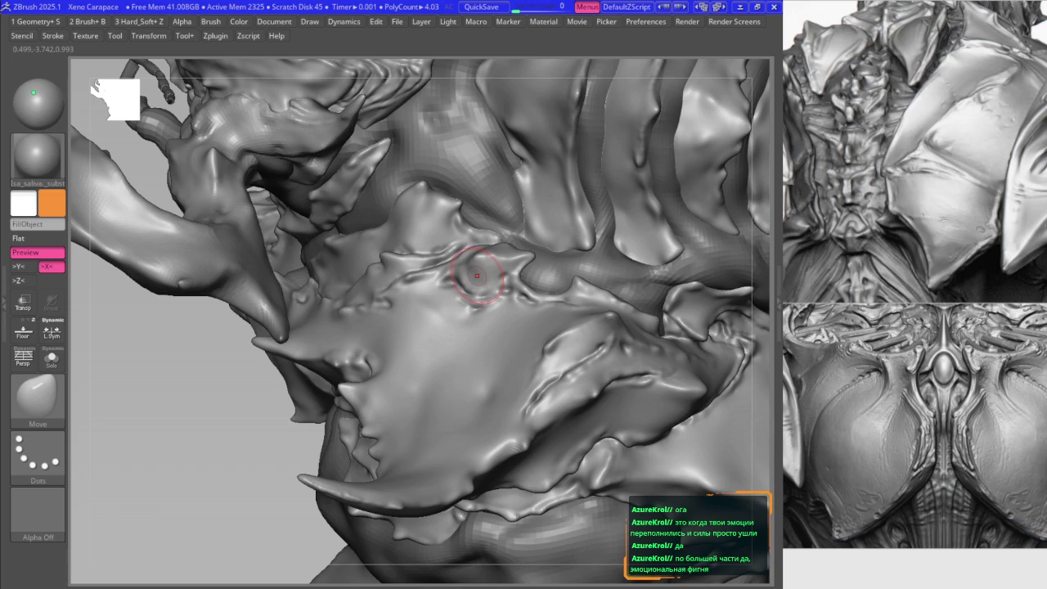
pyautogui.moveTo(477, 276)
pyautogui.mouseDown(button='right')
pyautogui.moveTo(522, 254)
pyautogui.moveTo(523, 314)
pyautogui.mouseUp(button='right')
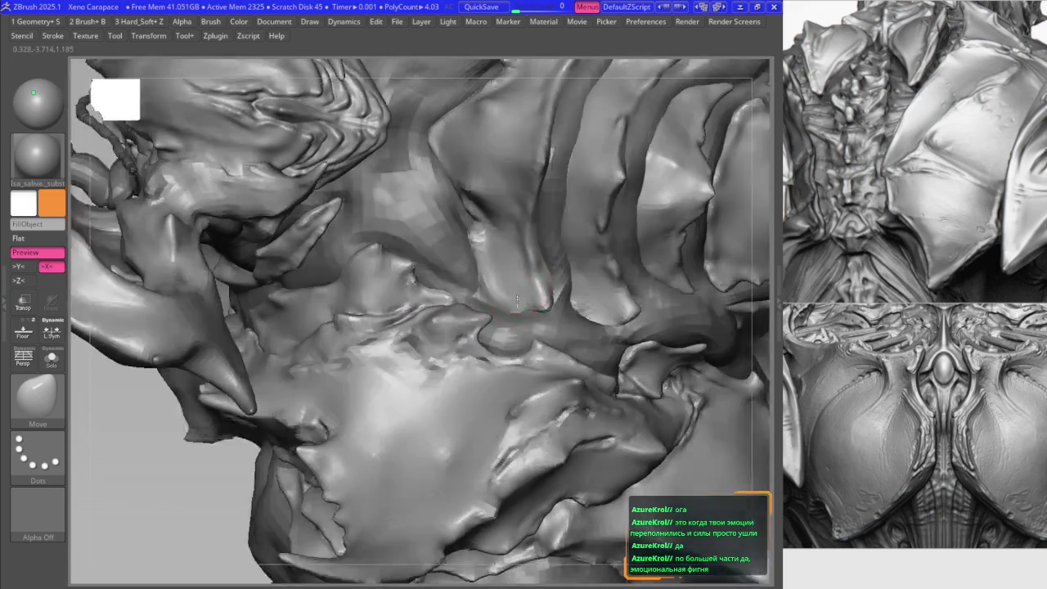
pyautogui.press('b')
pyautogui.keyDown('shift'); pyautogui.moveTo(504, 304); pyautogui.dragTo(494, 286); pyautogui.keyUp('shift')
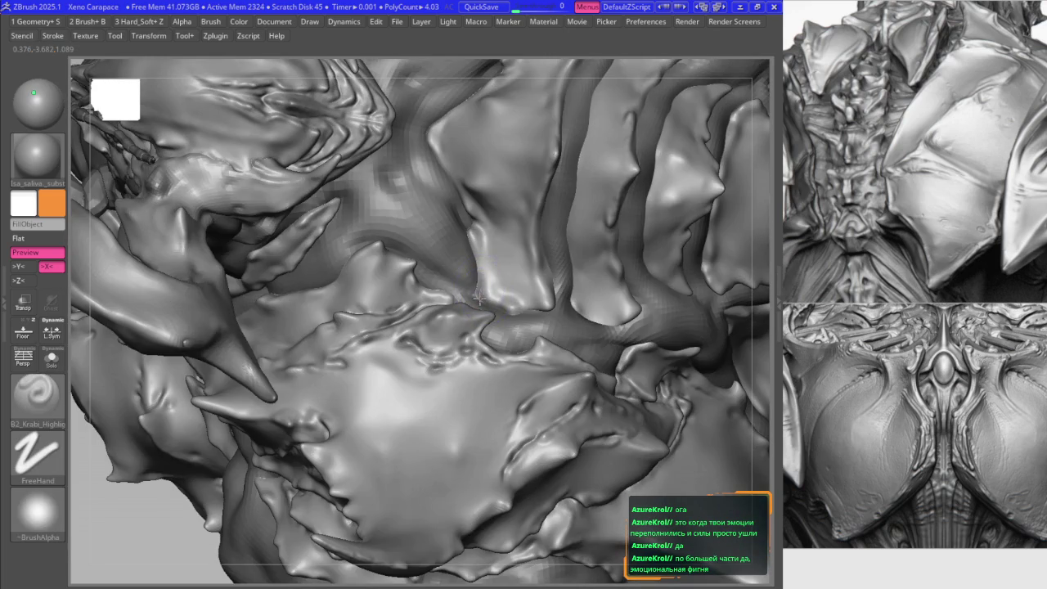
pyautogui.moveTo(514, 268); pyautogui.dragTo(518, 296, button='right')
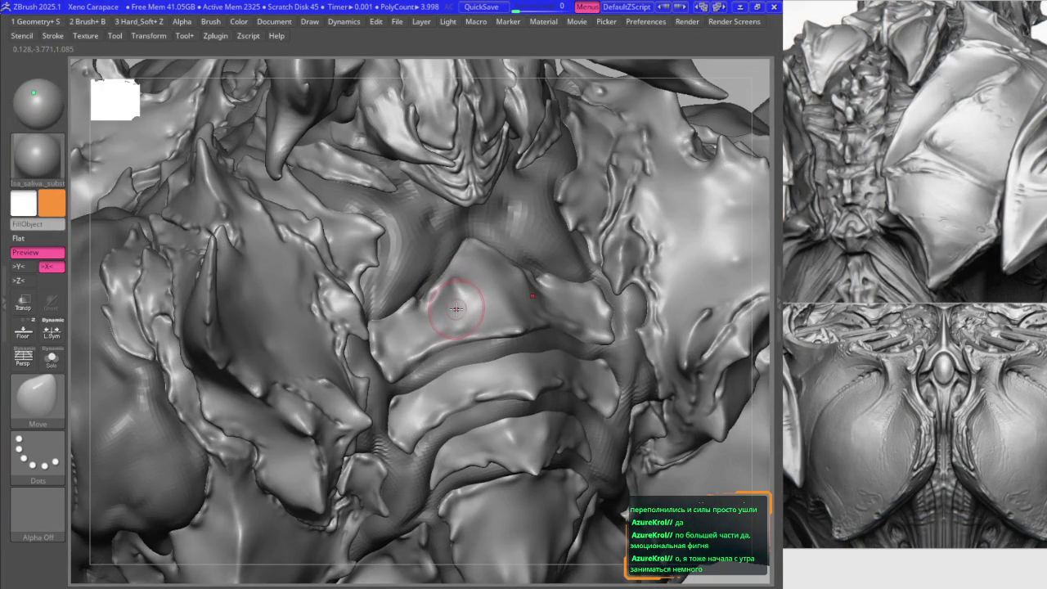
# - Drag a fold out around the central chest plate, then orbit to check it
pyautogui.moveTo(460, 300); pyautogui.dragTo(500, 333)
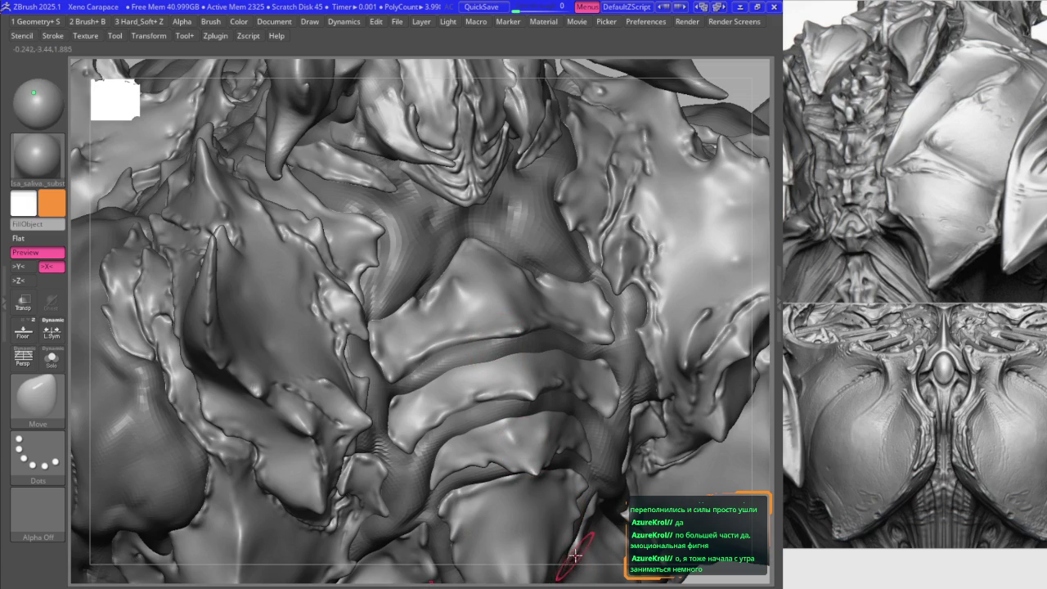
pyautogui.moveTo(456, 303)
pyautogui.mouseDown(button='right')
pyautogui.moveTo(420, 303)
pyautogui.moveTo(443, 291)
pyautogui.moveTo(390, 285)
pyautogui.moveTo(383, 304)
pyautogui.moveTo(422, 356)
pyautogui.moveTo(444, 300)
pyautogui.mouseUp(button='right')
pyautogui.moveTo(503, 286)
pyautogui.mouseDown(button='right')
pyautogui.moveTo(515, 303)
pyautogui.moveTo(480, 315)
pyautogui.moveTo(466, 303)
pyautogui.moveTo(479, 299)
pyautogui.moveTo(470, 305)
pyautogui.moveTo(475, 351)
pyautogui.mouseUp(button='right')
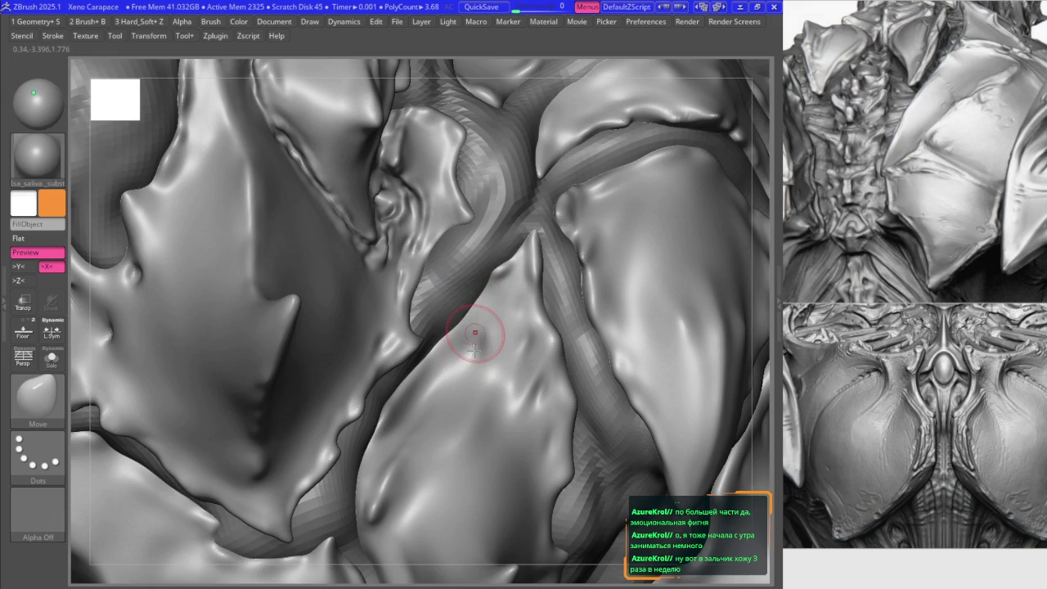
# - Sharpen the central fold plates, alternating the B2_Krabi_Highlight ridge brush with Smooth
pyautogui.moveTo(475, 332); pyautogui.dragTo(473, 362, button='right')
pyautogui.press('2')
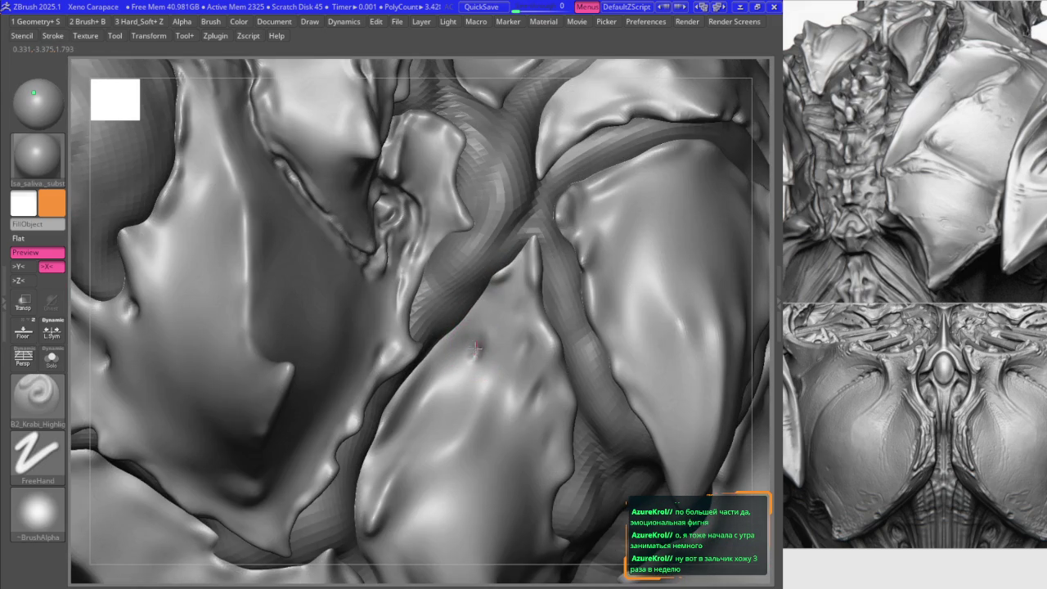
pyautogui.press('space')
pyautogui.press('shift')
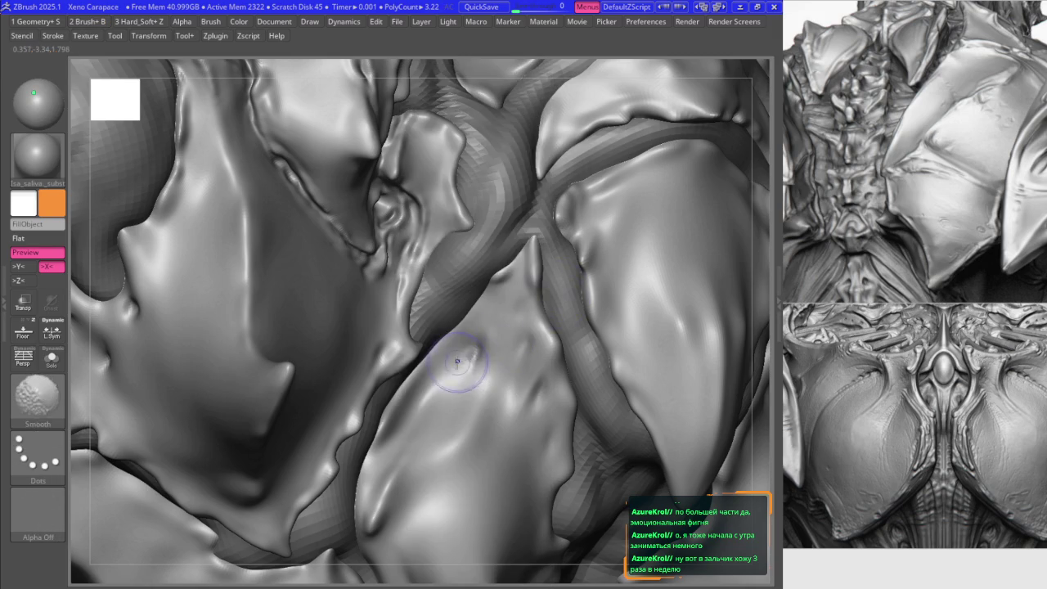
pyautogui.press('space')
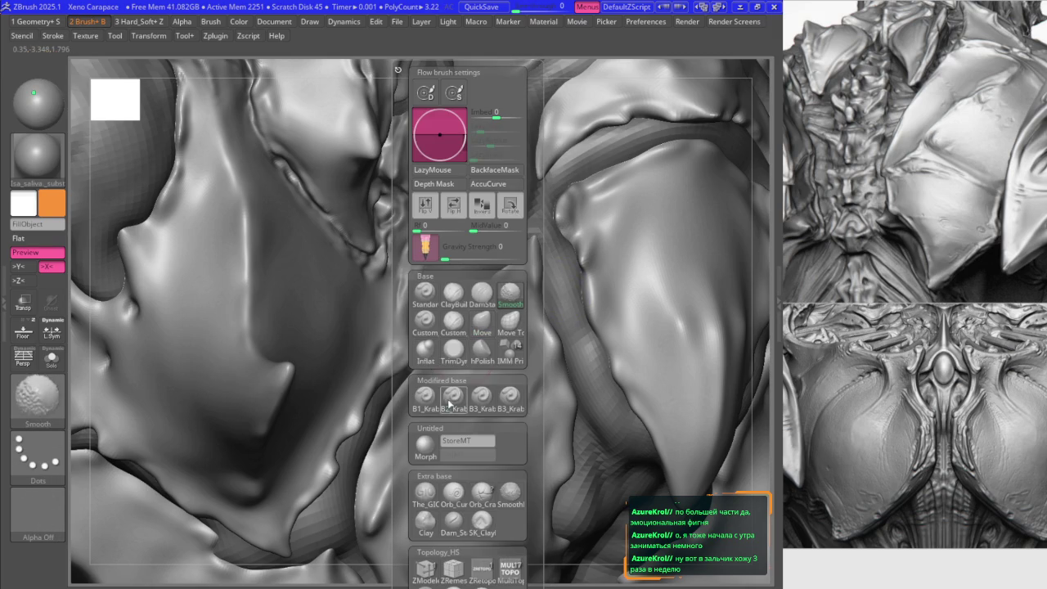
pyautogui.press('shift')
pyautogui.press('space')
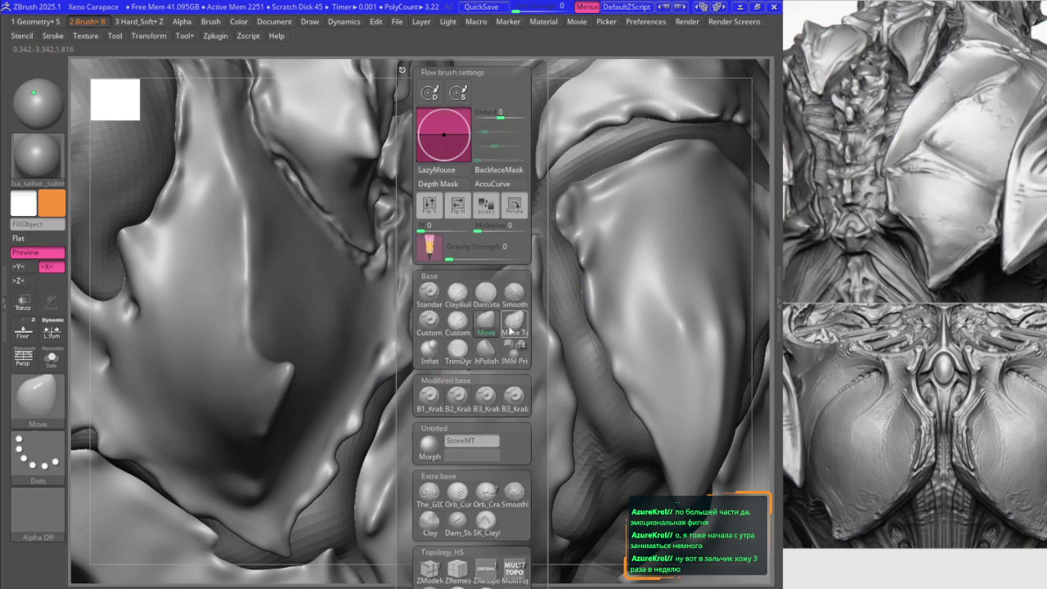
pyautogui.press('space')
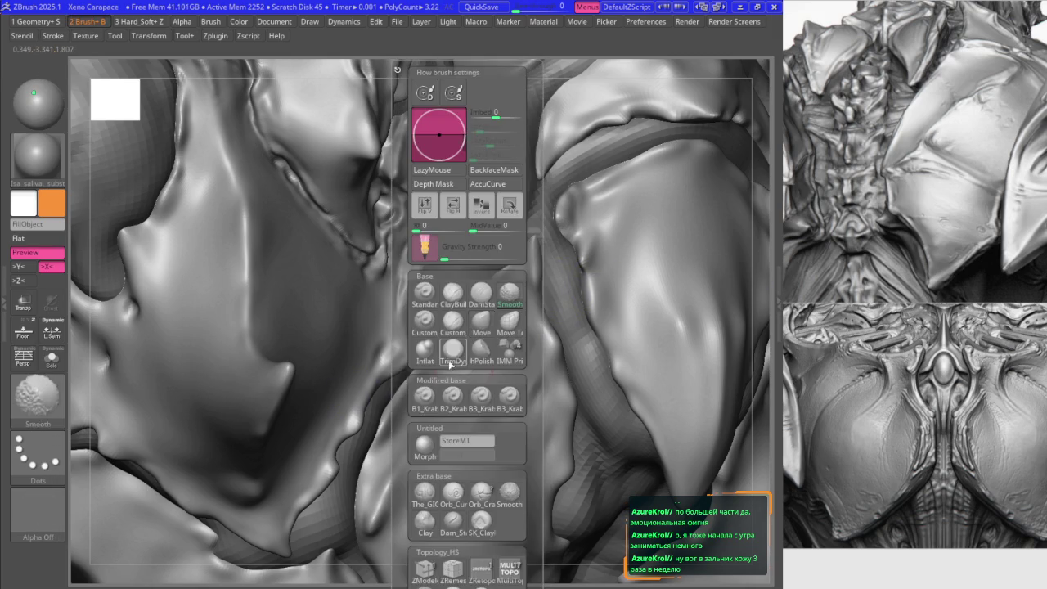
pyautogui.press('space')
pyautogui.click(523, 304)
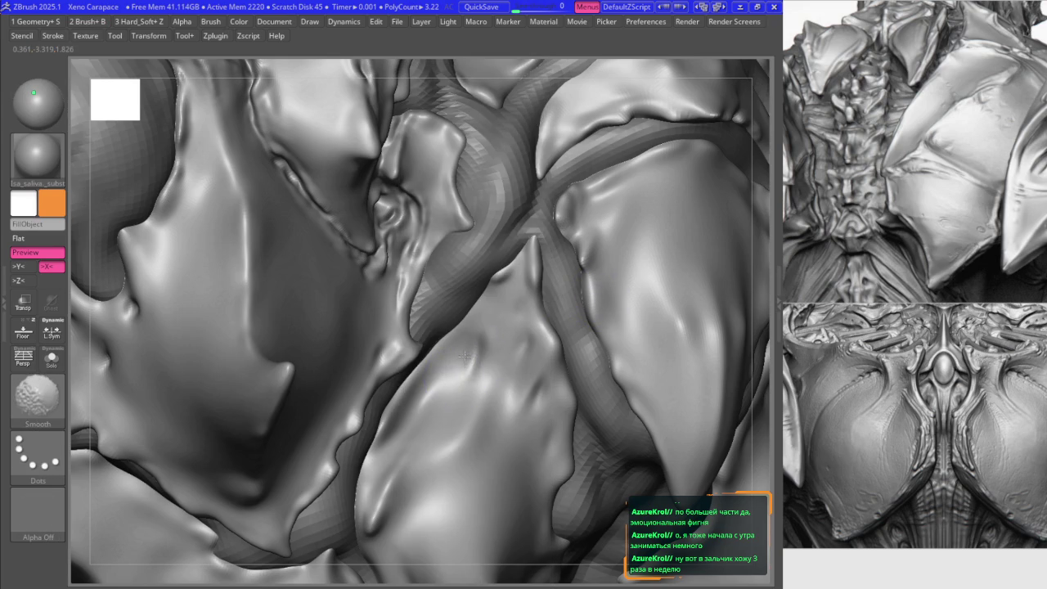
# - Push the overlapping central plates into cleaner shapes with Move, crease highlight and Smooth
pyautogui.press('space')
pyautogui.click(440, 316)
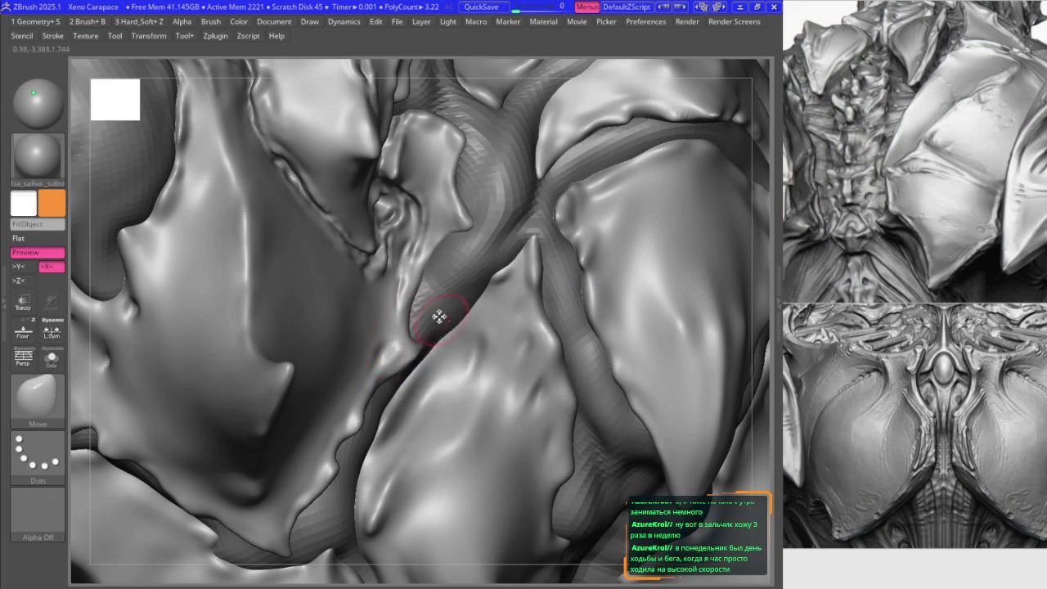
pyautogui.press('space')
pyautogui.click(467, 341)
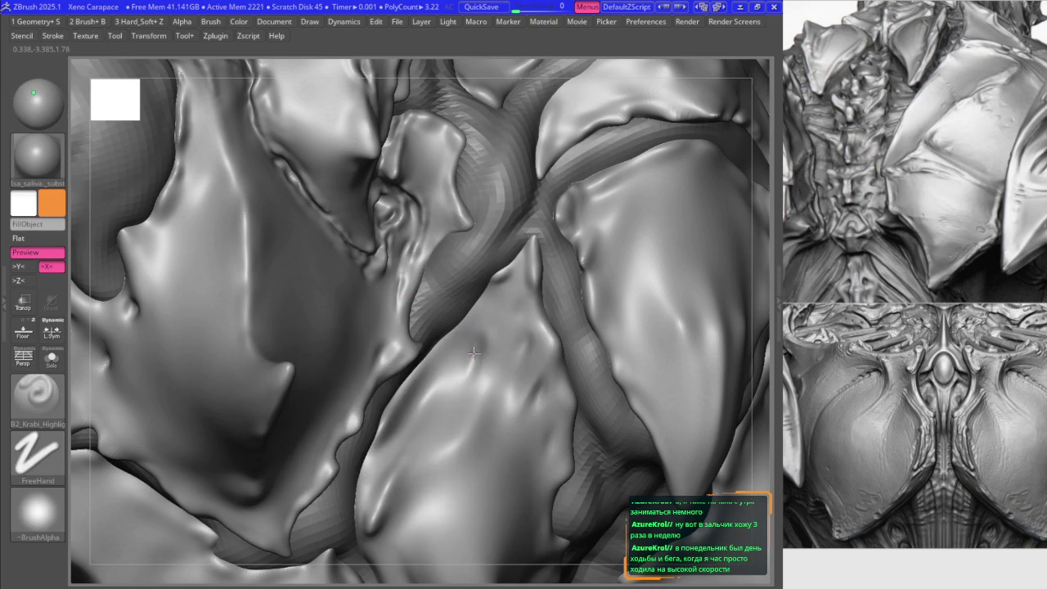
pyautogui.press('space')
pyautogui.click(527, 309)
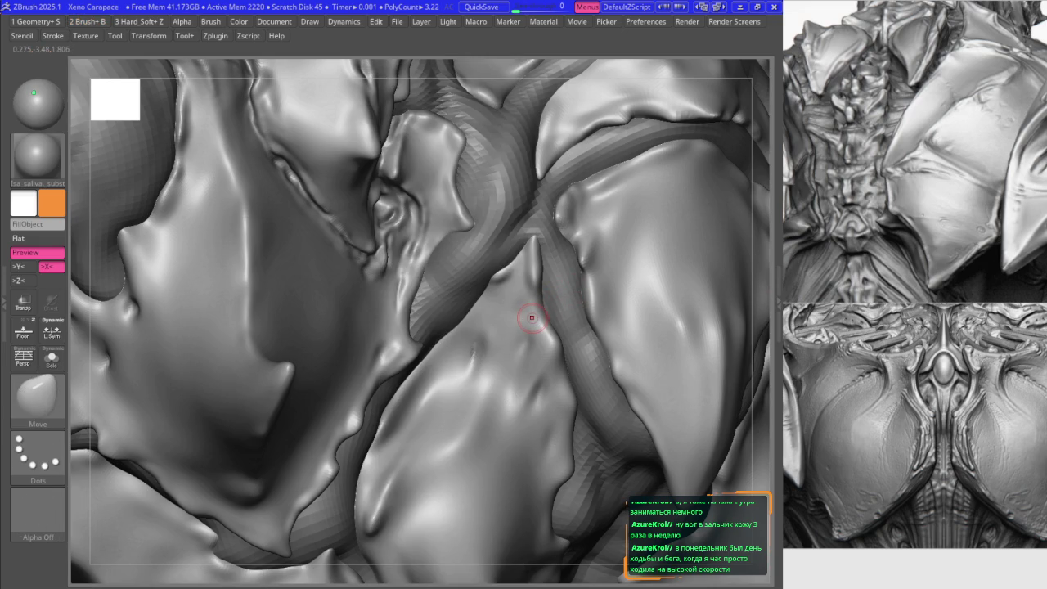
pyautogui.press('space')
pyautogui.click(540, 322)
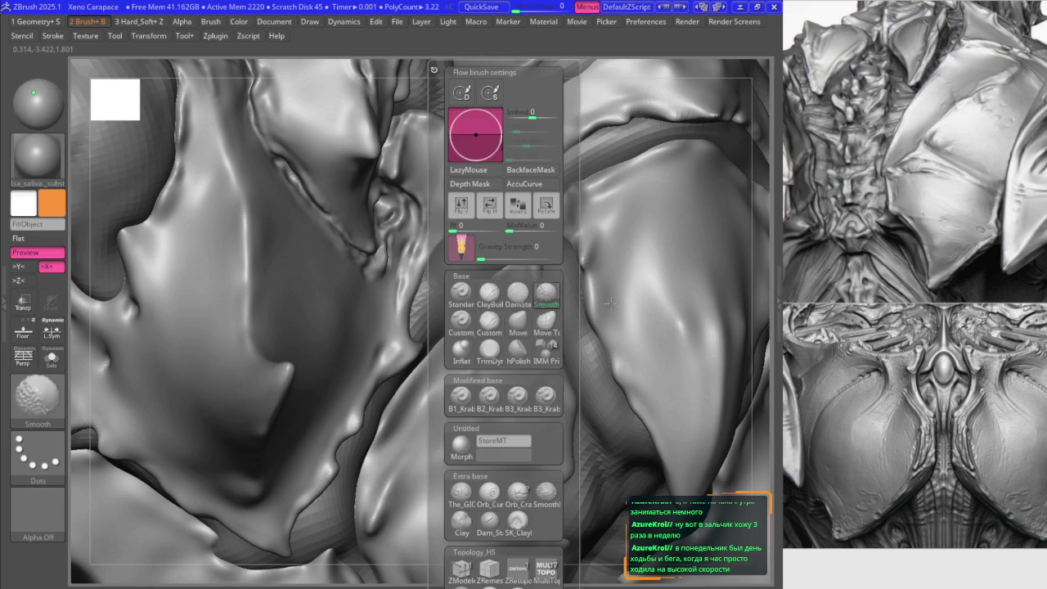
pyautogui.press('space')
pyautogui.click(467, 403)
pyautogui.press('space')
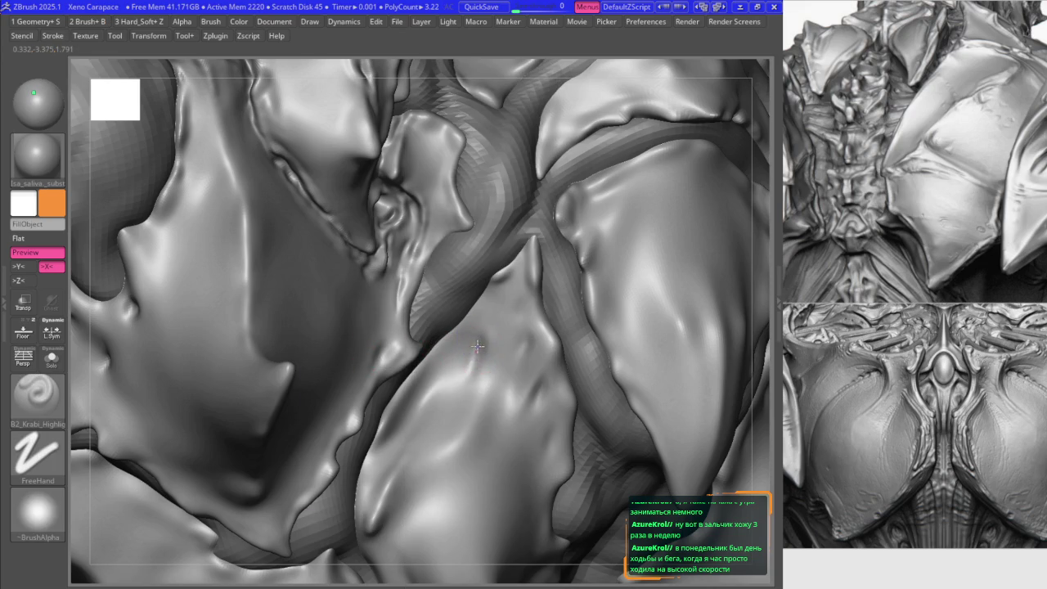
# - Step back and forth through the sculpt history to compare the plate shapes
pyautogui.hotkey('ctrl', 'z')
pyautogui.press('b')
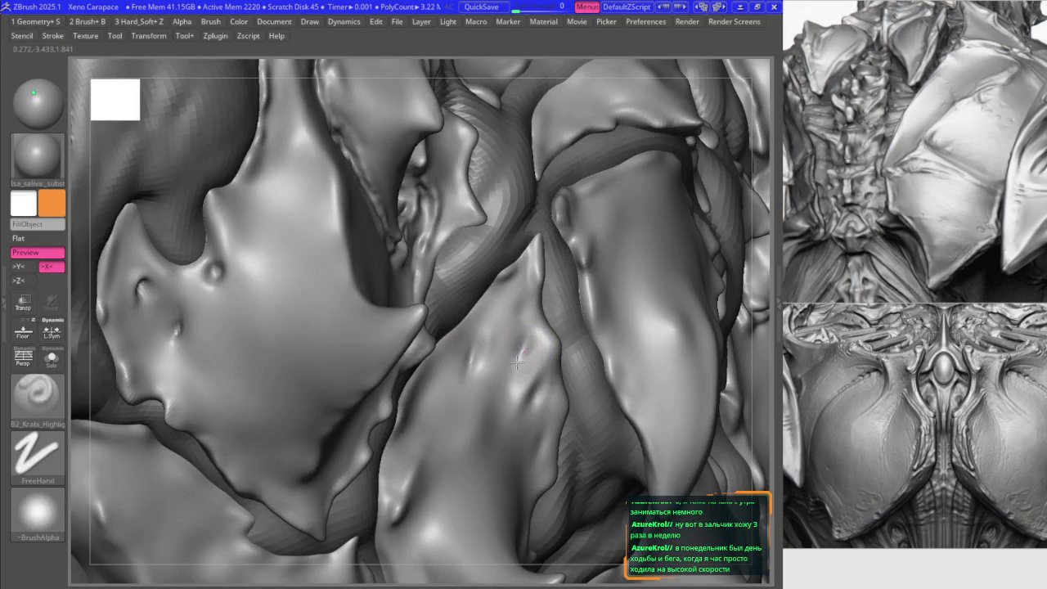
pyautogui.hotkey('ctrl', 'z')
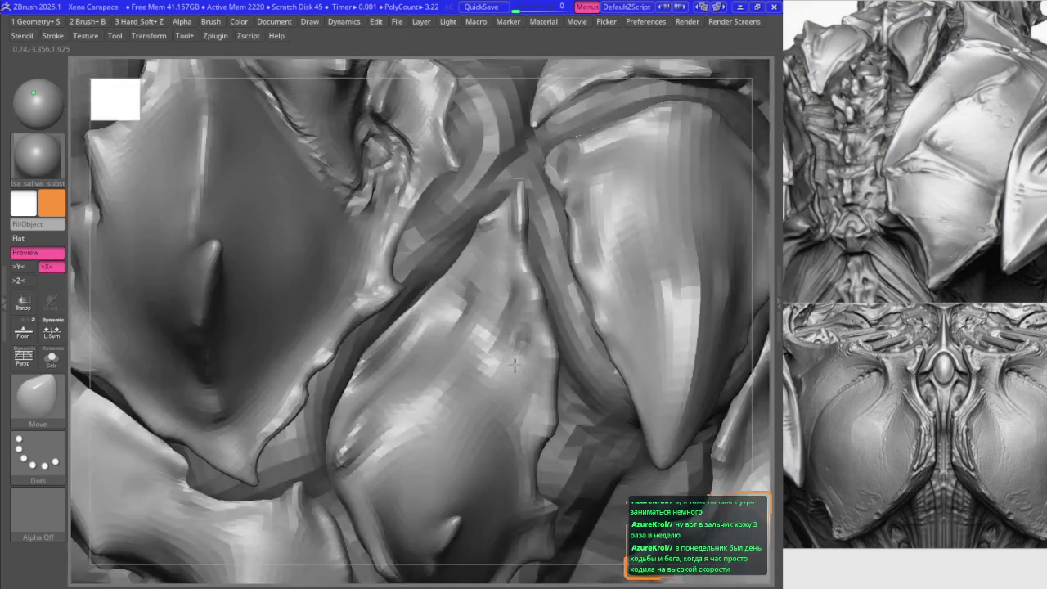
pyautogui.hotkey('ctrl', 'z')
pyautogui.hotkey('ctrl', 'z')
pyautogui.hotkey('ctrl', 'z')
pyautogui.hotkey('ctrl', 'shift', 'z')
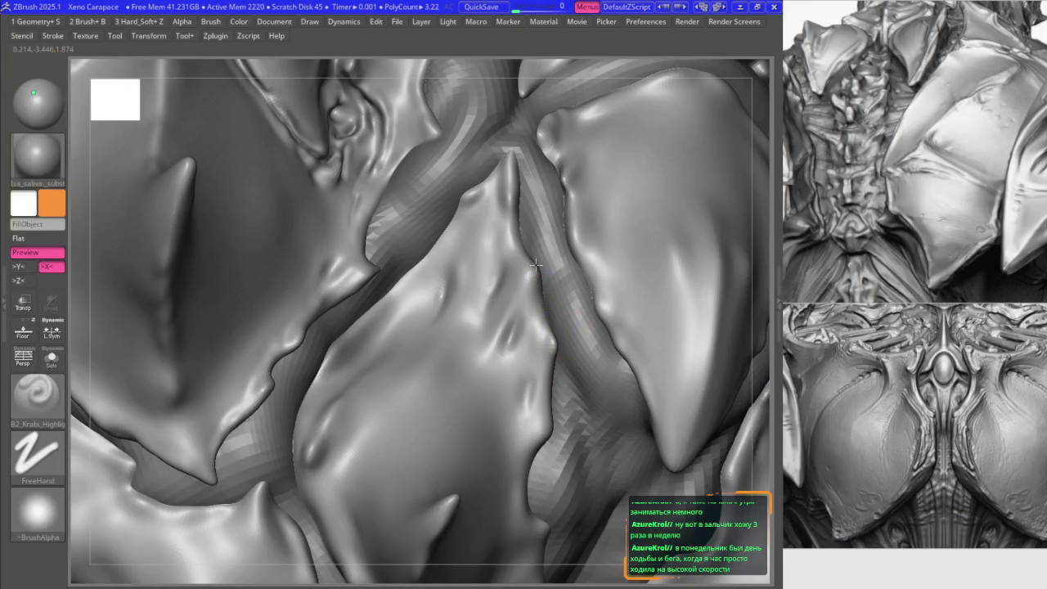
pyautogui.hotkey('ctrl', 'z')
pyautogui.hotkey('ctrl', 'z')
pyautogui.hotkey('ctrl', 'z')
pyautogui.hotkey('ctrl', 'z')
pyautogui.hotkey('ctrl', 'z')
pyautogui.hotkey('ctrl', 'z')
pyautogui.hotkey('ctrl', 'z')
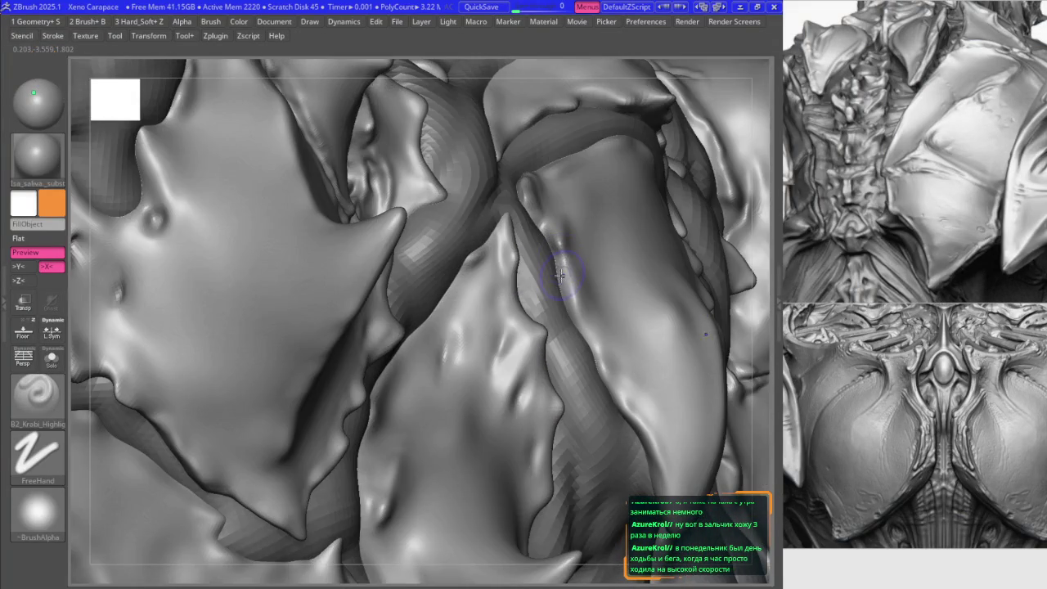
pyautogui.hotkey('ctrl', 'z')
pyautogui.hotkey('ctrl', 'z')
pyautogui.hotkey('ctrl', 'z')
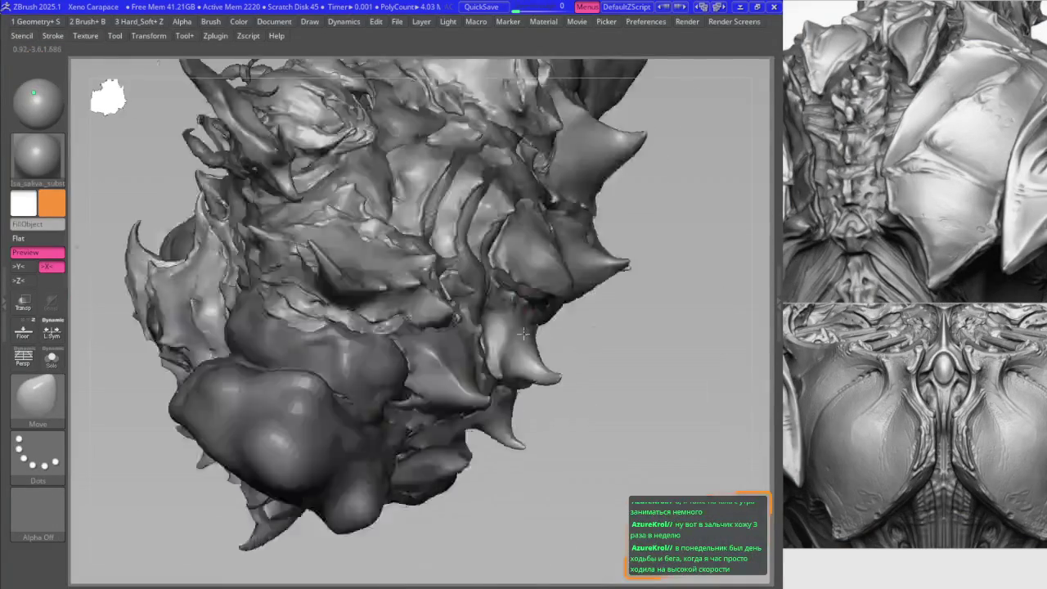
pyautogui.hotkey('ctrl', 'z')
pyautogui.hotkey('ctrl', 'z')
pyautogui.hotkey('ctrl', 'z')
pyautogui.hotkey('ctrl', 'z')
pyautogui.hotkey('ctrl', 'z')
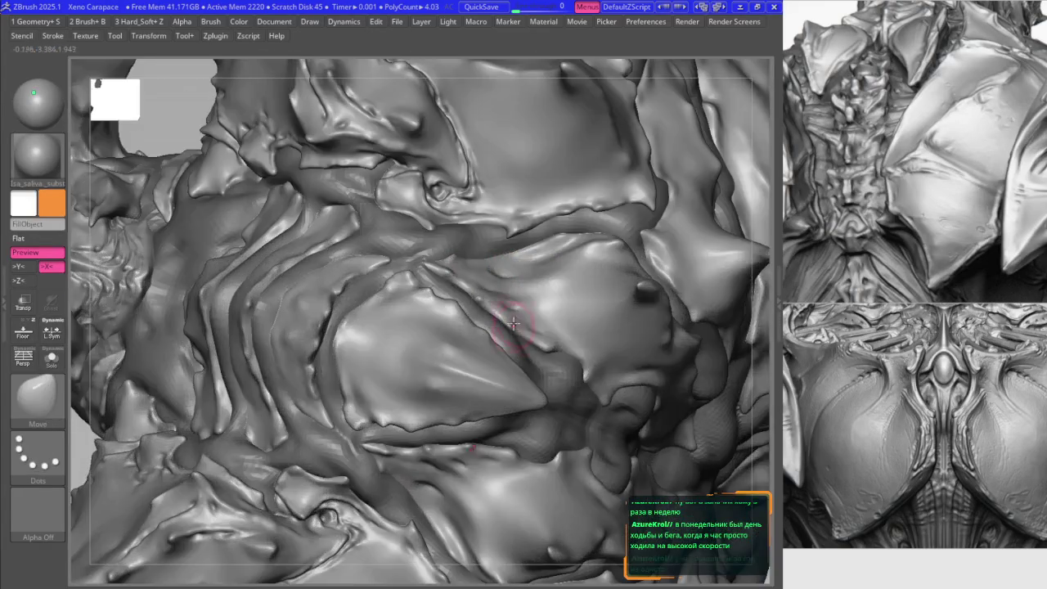
pyautogui.hotkey('ctrl', 'z')
pyautogui.hotkey('ctrl', 'z')
pyautogui.hotkey('ctrl', 'z')
pyautogui.hotkey('ctrl', 'z')
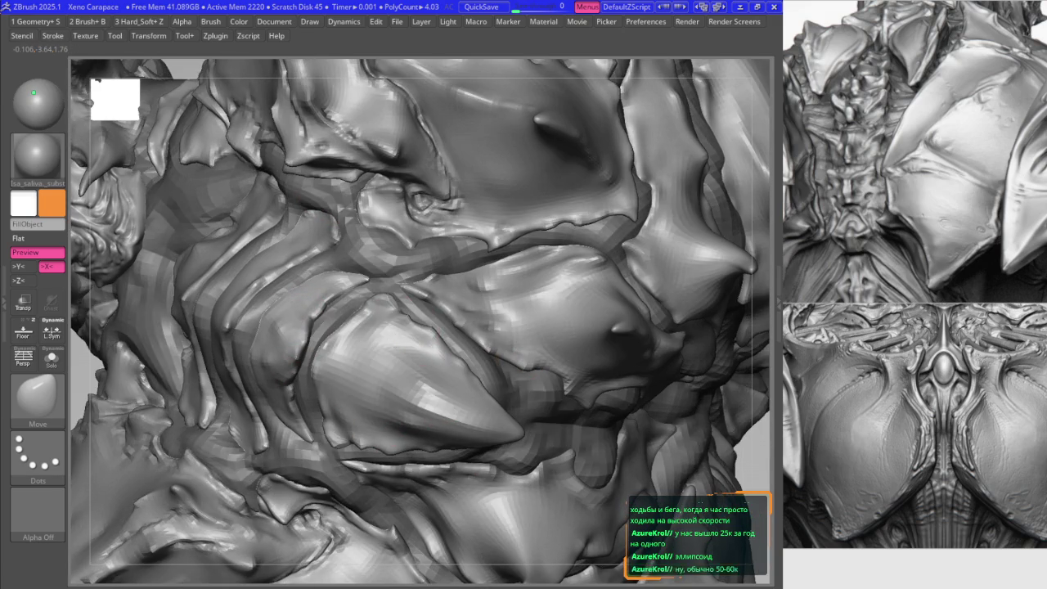
pyautogui.moveTo(383, 348); pyautogui.dragTo(389, 342, button='right')
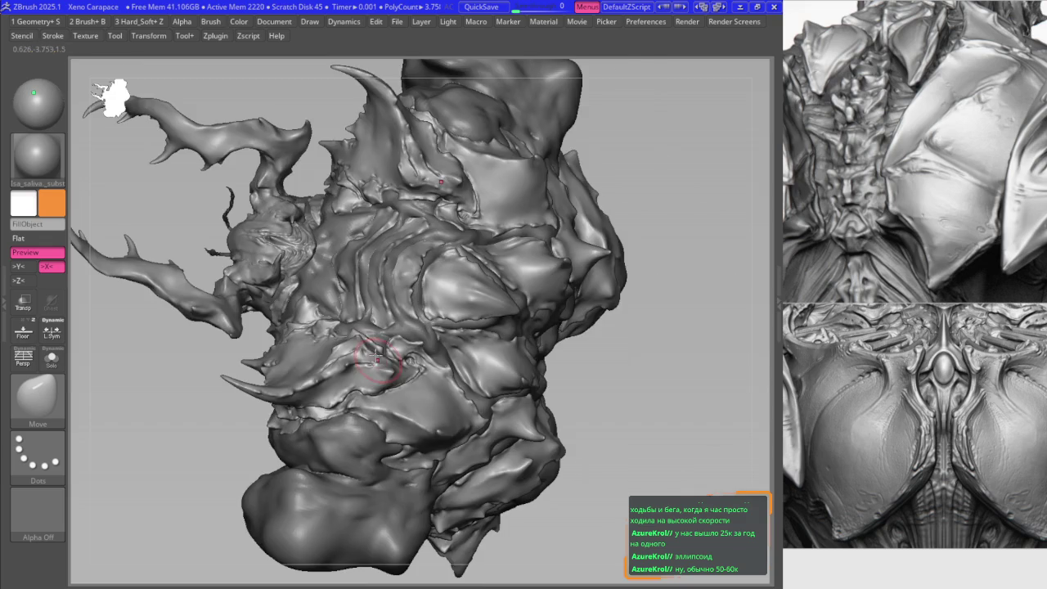
# - Zoom onto the ridged back plates and smooth and push their folds
pyautogui.press('f')
pyautogui.moveTo(335, 342)
pyautogui.keyDown('ctrl'); pyautogui.mouseDown(button='right')
pyautogui.moveTo(360, 557)
pyautogui.moveTo(386, 304)
pyautogui.moveTo(451, 323)
pyautogui.mouseUp(button='right'); pyautogui.keyUp('ctrl')
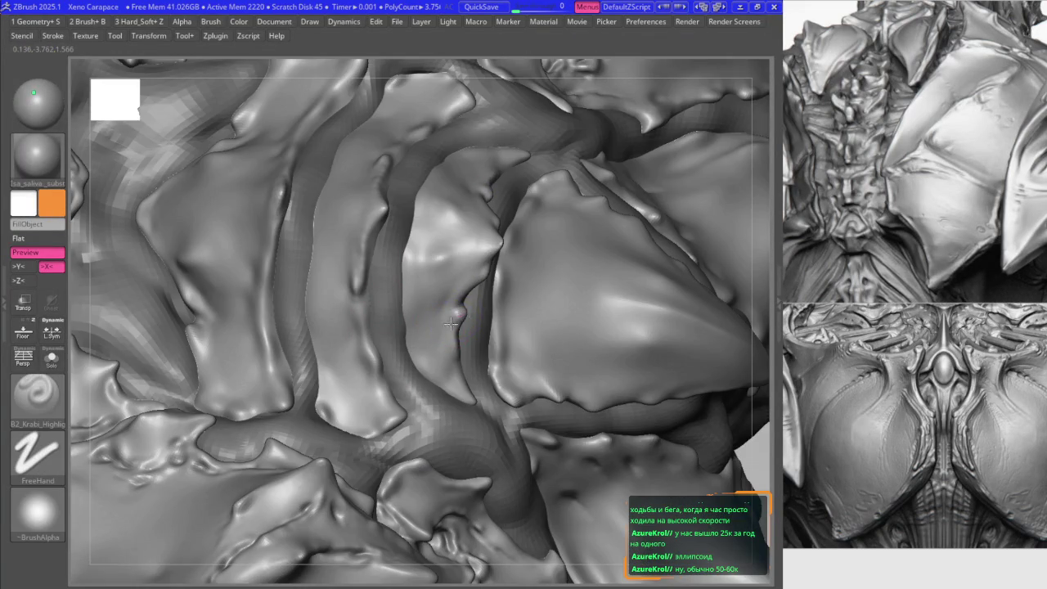
pyautogui.press('b')
pyautogui.press('s')
pyautogui.press('m')
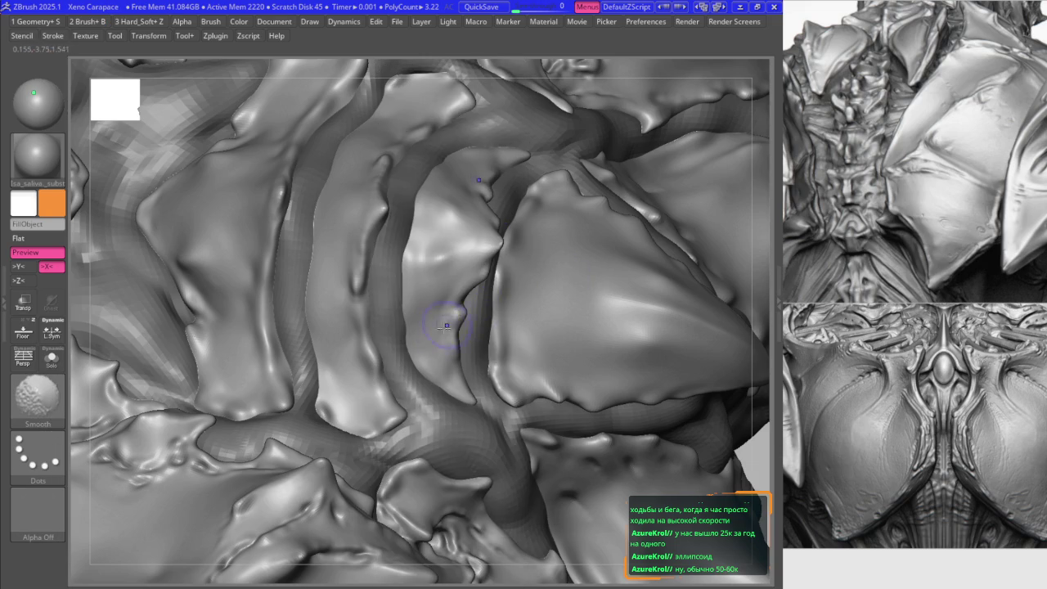
pyautogui.press('b')
pyautogui.press('m')
pyautogui.press('v')
# - Crease the back ridges with B2_Krabi_Highlight, smoothing between strokes
pyautogui.moveTo(446, 326); pyautogui.dragTo(477, 309, button='right')
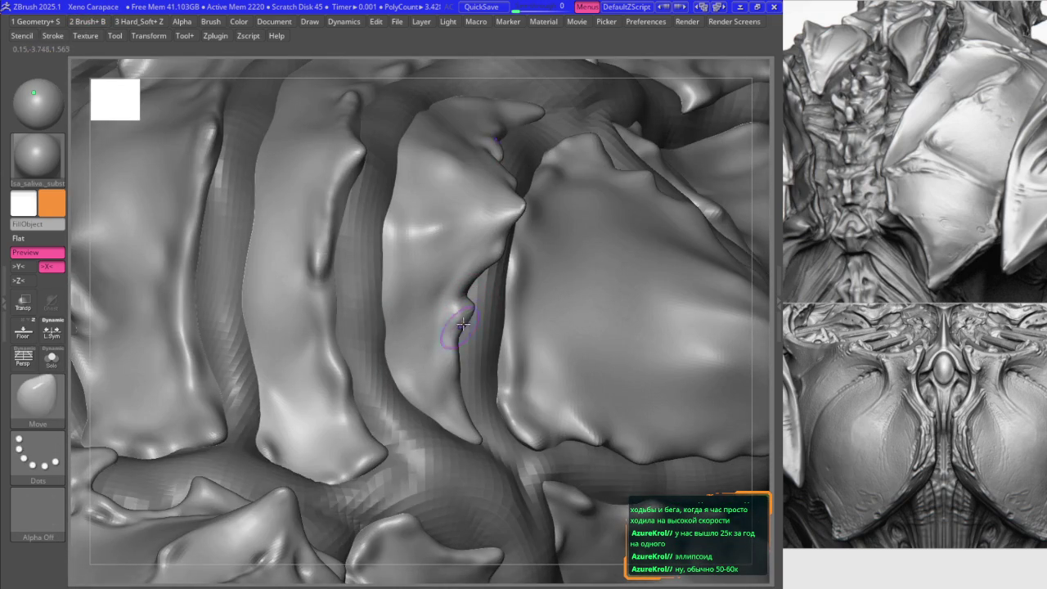
pyautogui.press('1')
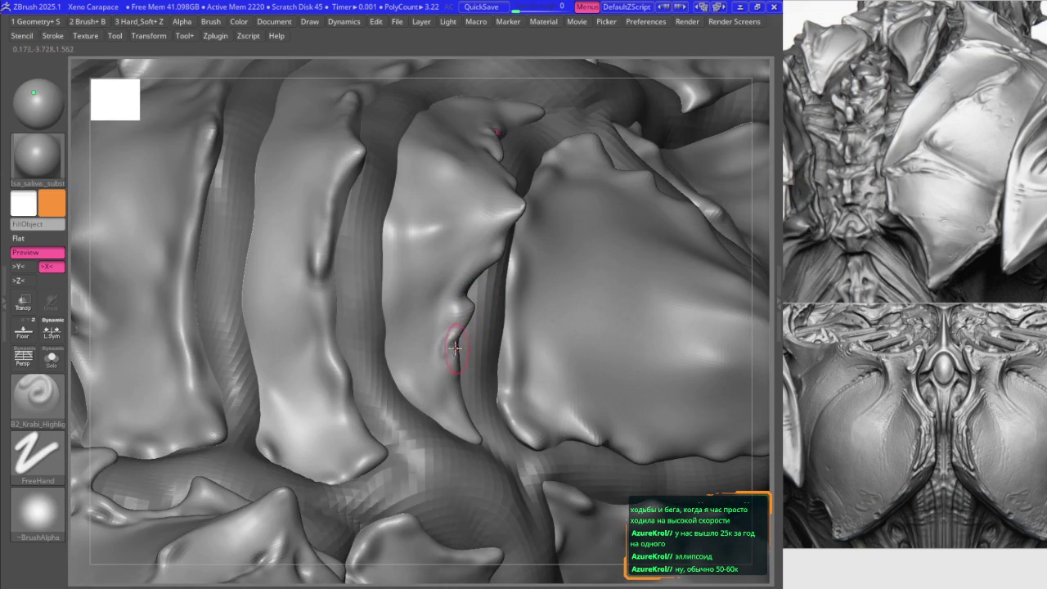
pyautogui.press('b')
pyautogui.press('s')
pyautogui.press('m')
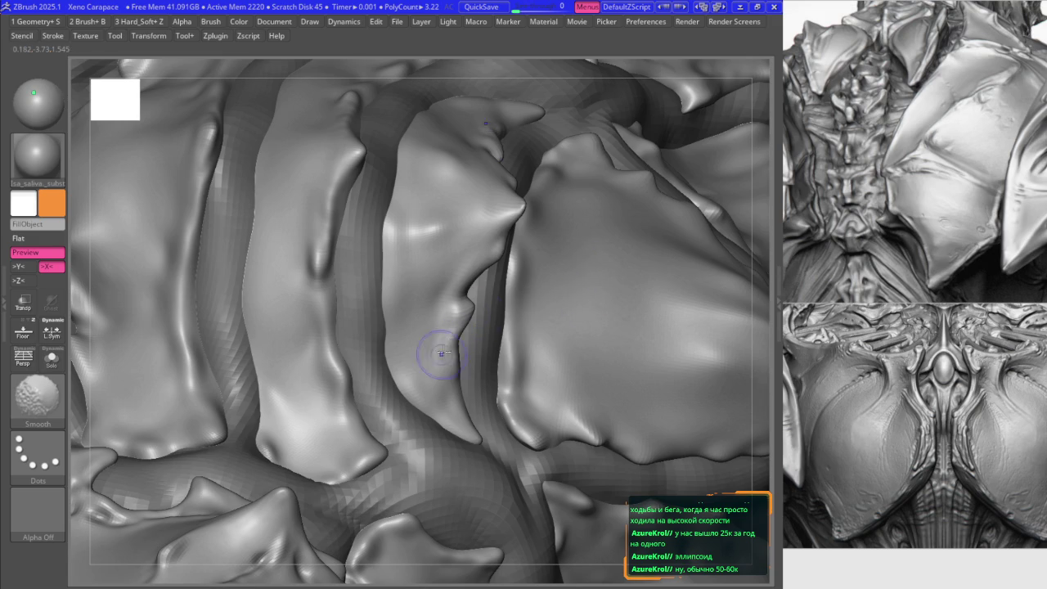
pyautogui.press('b')
pyautogui.click(435, 400)
pyautogui.press('1')
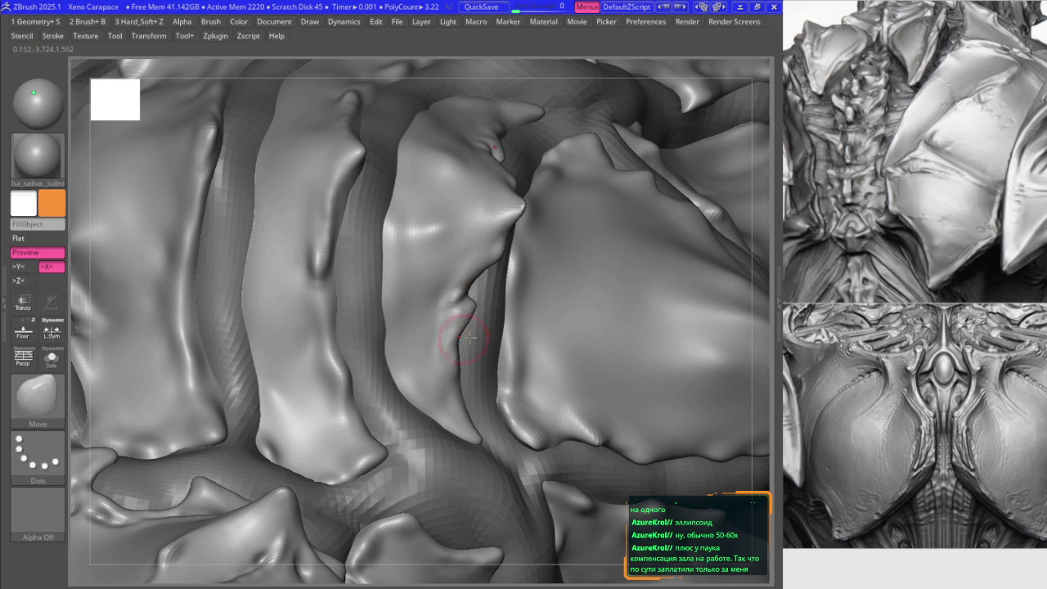
# - Isolate a spike by hiding the surrounding mesh, then unhide everything and reframe
pyautogui.keyDown('ctrl'); pyautogui.keyDown('shift'); pyautogui.click(442, 299); pyautogui.keyUp('shift'); pyautogui.keyUp('ctrl')
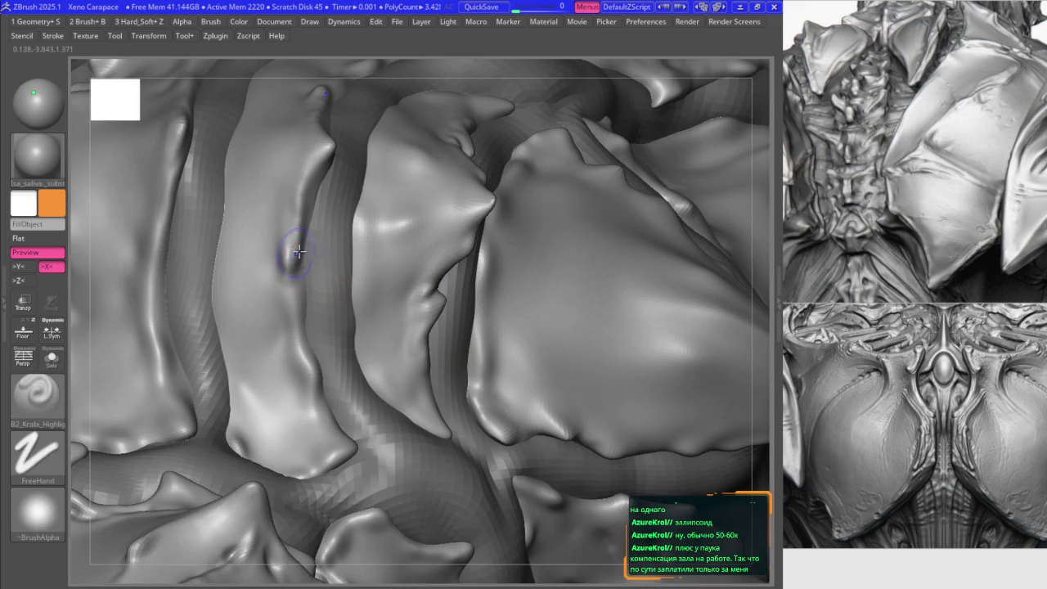
pyautogui.keyDown('ctrl'); pyautogui.keyDown('shift'); pyautogui.click(295, 247); pyautogui.keyUp('shift'); pyautogui.keyUp('ctrl')
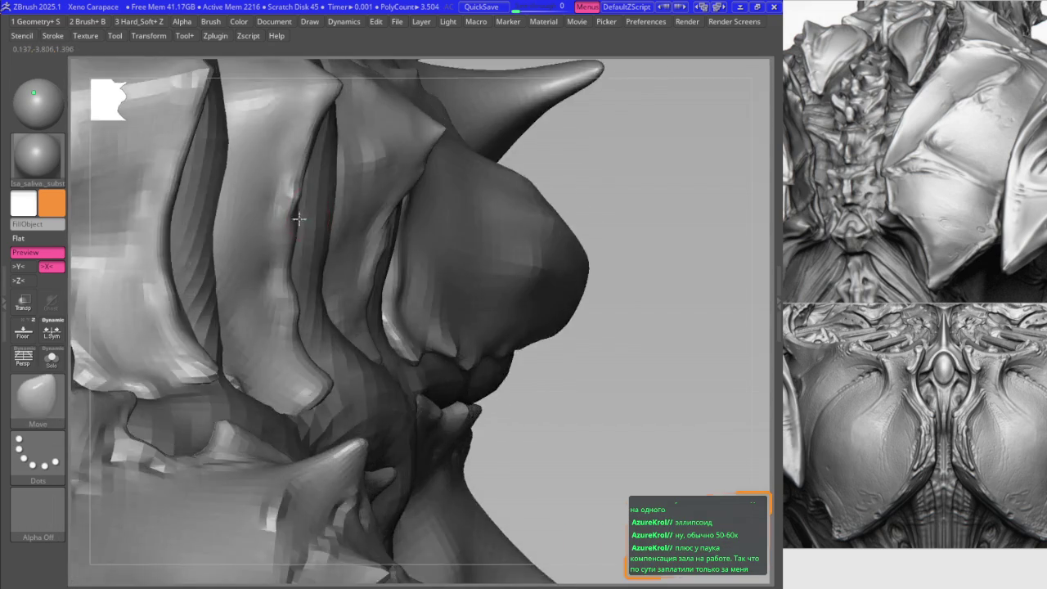
pyautogui.keyDown('ctrl'); pyautogui.keyDown('shift'); pyautogui.click(311, 219); pyautogui.keyUp('shift'); pyautogui.keyUp('ctrl')
pyautogui.press('f')
pyautogui.moveTo(374, 276)
pyautogui.mouseDown(button='right')
pyautogui.moveTo(541, 283)
pyautogui.moveTo(401, 270)
pyautogui.moveTo(394, 245)
pyautogui.mouseUp(button='right')
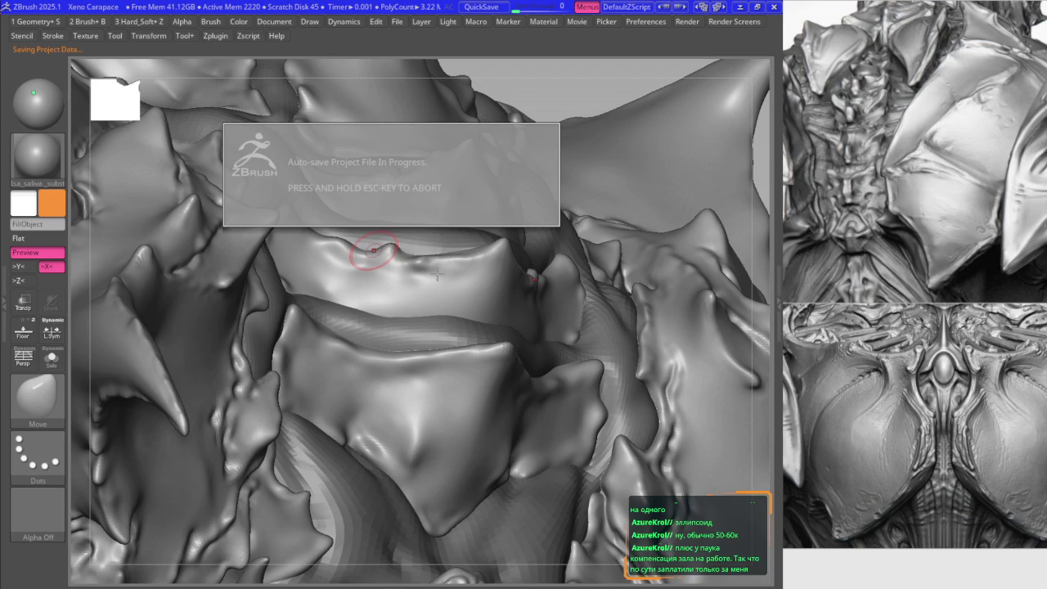
# - Nudge and smooth the back plate folds from several angles with Move and Smooth
pyautogui.moveTo(421, 232); pyautogui.dragTo(512, 277, button='right')
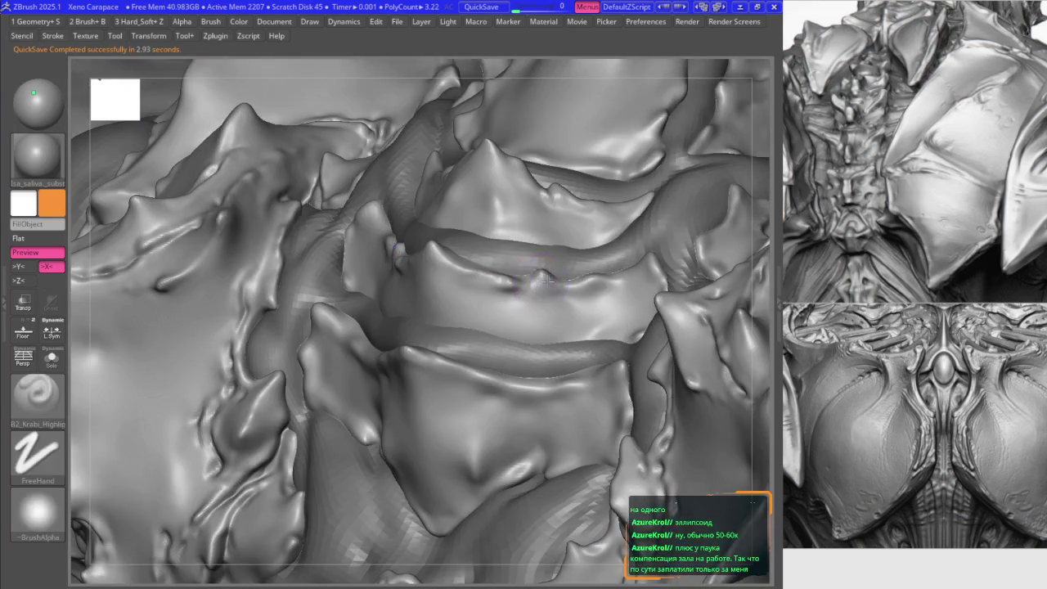
pyautogui.press('b')
pyautogui.press('m')
pyautogui.press('v')
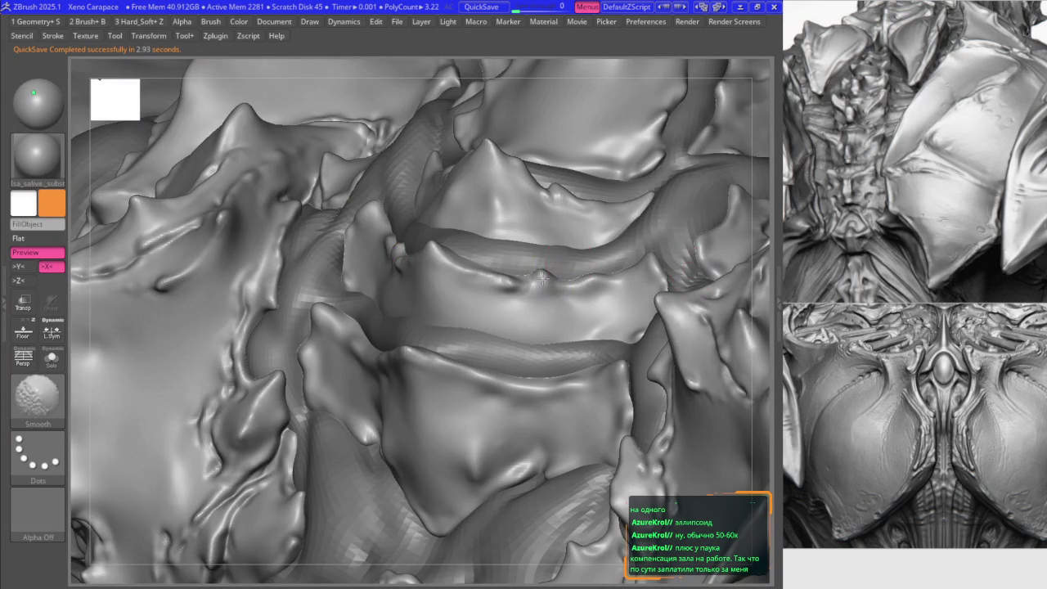
pyautogui.moveTo(530, 270)
pyautogui.mouseDown(button='right')
pyautogui.moveTo(555, 276)
pyautogui.moveTo(521, 273)
pyautogui.mouseUp(button='right')
pyautogui.press('b')
pyautogui.press('s')
pyautogui.press('m')
pyautogui.moveTo(556, 290)
pyautogui.mouseDown(button='right')
pyautogui.moveTo(401, 368)
pyautogui.moveTo(377, 267)
pyautogui.mouseUp(button='right')
pyautogui.press('b')
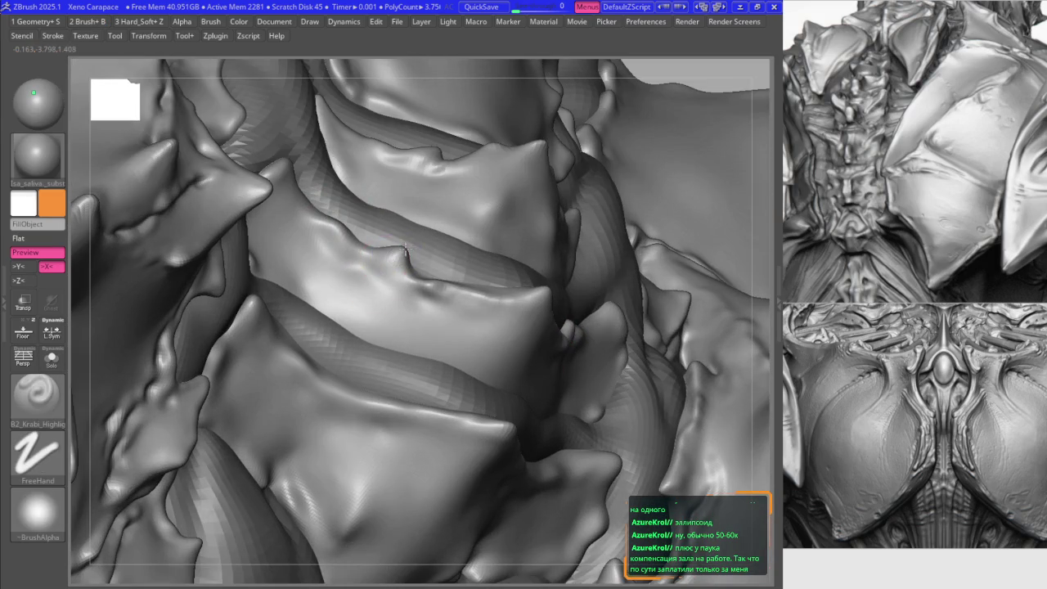
pyautogui.press('b')
pyautogui.press('m')
pyautogui.press('v')
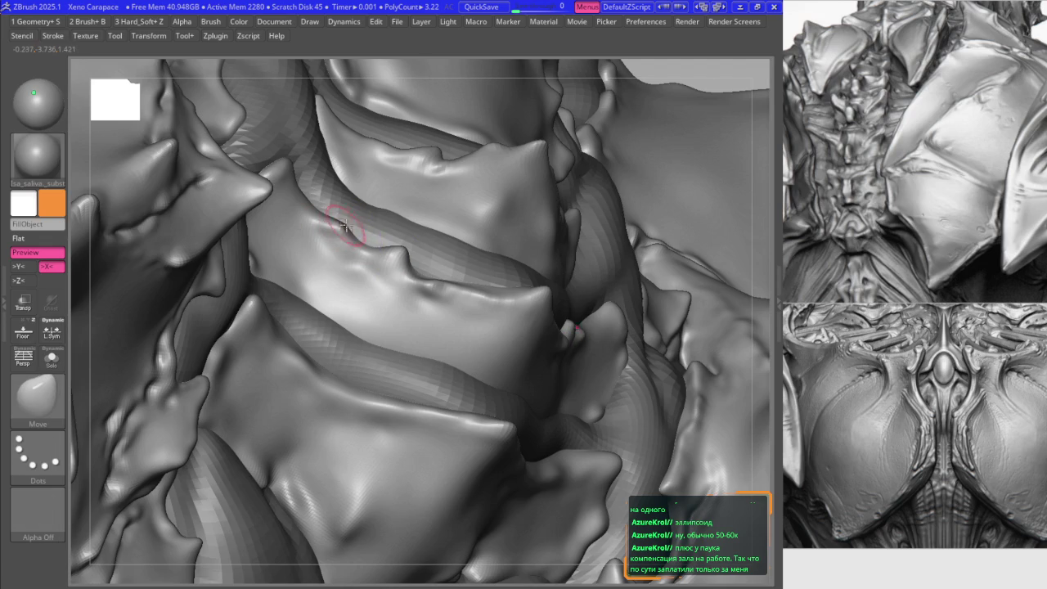
pyautogui.moveTo(354, 230)
pyautogui.mouseDown(button='right')
pyautogui.moveTo(341, 189)
pyautogui.moveTo(409, 238)
pyautogui.moveTo(502, 276)
pyautogui.moveTo(398, 257)
pyautogui.moveTo(433, 282)
pyautogui.moveTo(484, 291)
pyautogui.moveTo(487, 278)
pyautogui.moveTo(481, 298)
pyautogui.moveTo(492, 240)
pyautogui.mouseUp(button='right')
# - Alternate crease highlight and Move strokes along the ridged plates
pyautogui.press('b')
pyautogui.press('k')
pyautogui.press('h')
pyautogui.press('b')
pyautogui.press('m')
pyautogui.press('v')
pyautogui.press('b')
pyautogui.press('k')
pyautogui.press('h')
pyautogui.press('b')
pyautogui.press('m')
pyautogui.press('v')
# - Carve a crisp crease along the plate fold, then view the back ridges
pyautogui.moveTo(423, 278)
pyautogui.mouseDown(button='right')
pyautogui.moveTo(360, 211)
pyautogui.moveTo(403, 205)
pyautogui.moveTo(338, 304)
pyautogui.moveTo(339, 320)
pyautogui.moveTo(341, 243)
pyautogui.moveTo(355, 278)
pyautogui.moveTo(343, 221)
pyautogui.moveTo(508, 358)
pyautogui.moveTo(479, 338)
pyautogui.moveTo(480, 324)
pyautogui.moveTo(473, 348)
pyautogui.mouseUp(button='right')
pyautogui.press('b')
pyautogui.press('k')
pyautogui.press('h')
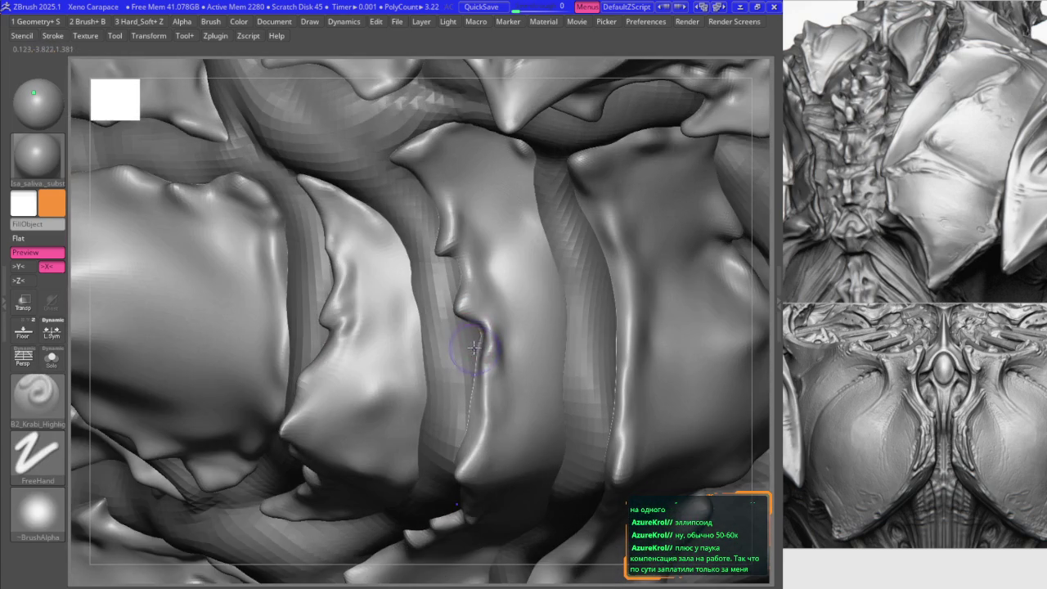
pyautogui.moveTo(473, 347); pyautogui.dragTo(475, 372)
pyautogui.moveTo(485, 344)
pyautogui.mouseDown(button='right')
pyautogui.moveTo(453, 316)
pyautogui.moveTo(467, 304)
pyautogui.mouseUp(button='right')
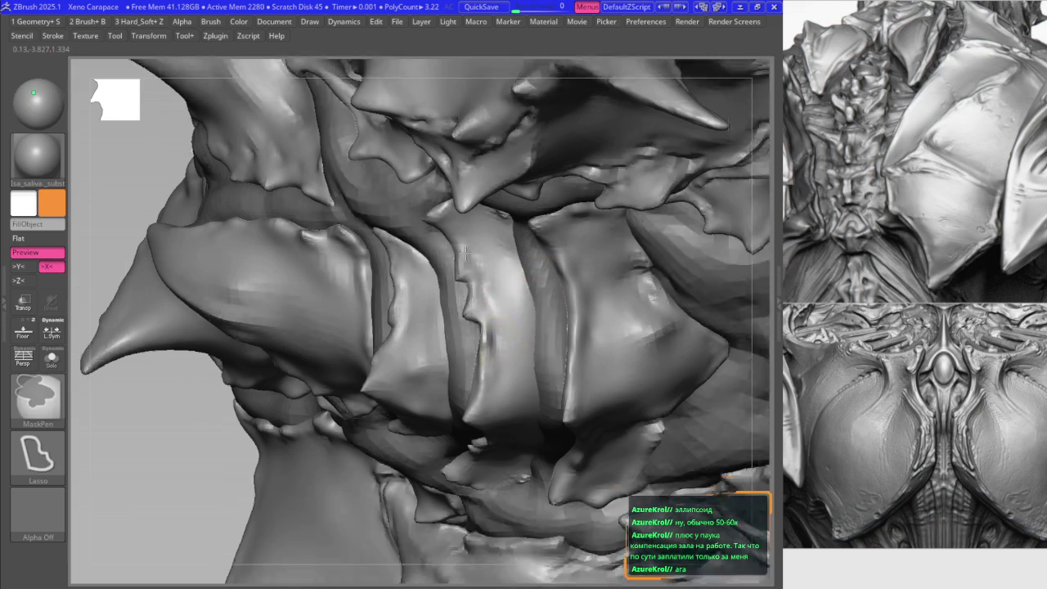
pyautogui.moveTo(503, 300)
pyautogui.mouseDown(button='right')
pyautogui.moveTo(523, 261)
pyautogui.moveTo(543, 423)
pyautogui.moveTo(544, 336)
pyautogui.moveTo(456, 346)
pyautogui.moveTo(348, 319)
pyautogui.moveTo(382, 335)
pyautogui.mouseUp(button='right')
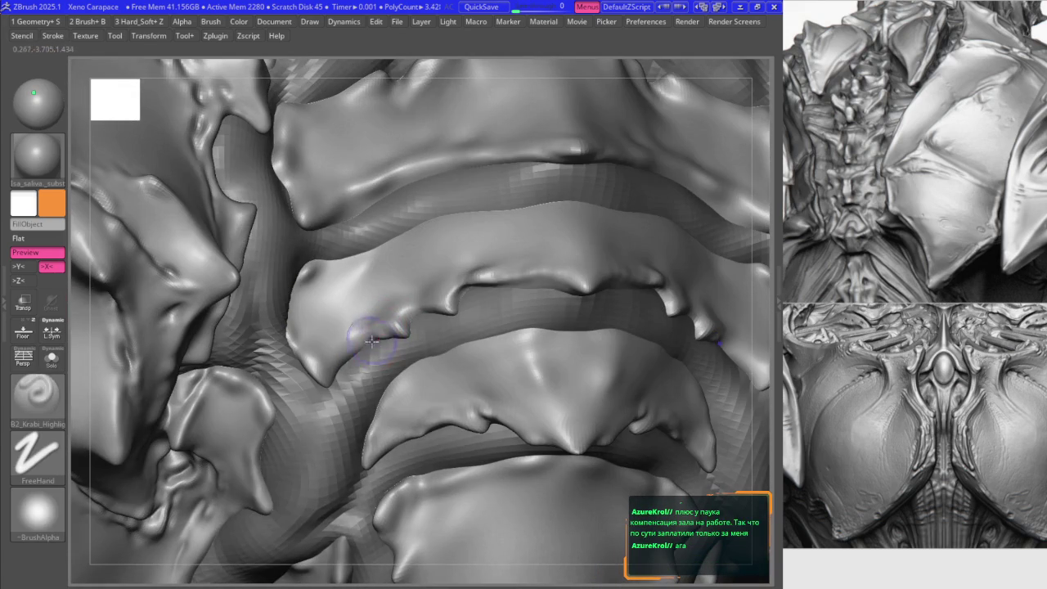
# - Pull the small hooked bump on the back ridge upward with the Move brush
pyautogui.press('b')
pyautogui.press('m')
pyautogui.press('v')
pyautogui.moveTo(385, 338); pyautogui.dragTo(411, 329)
pyautogui.moveTo(404, 282); pyautogui.dragTo(421, 298, button='right')
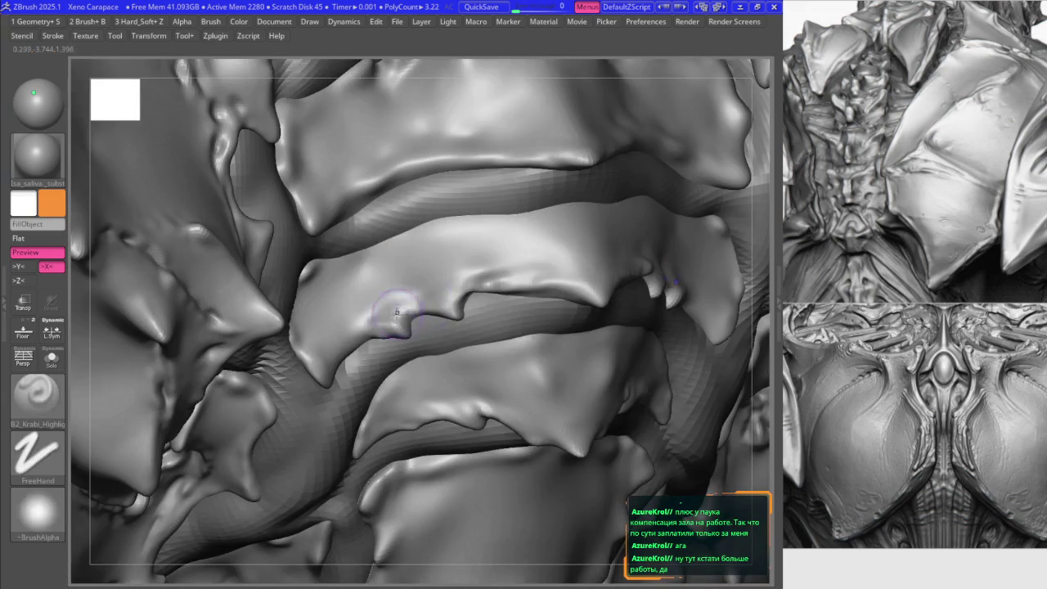
pyautogui.moveTo(303, 260); pyautogui.dragTo(302, 272, button='right')
pyautogui.press('b')
pyautogui.press('k')
pyautogui.press('r')
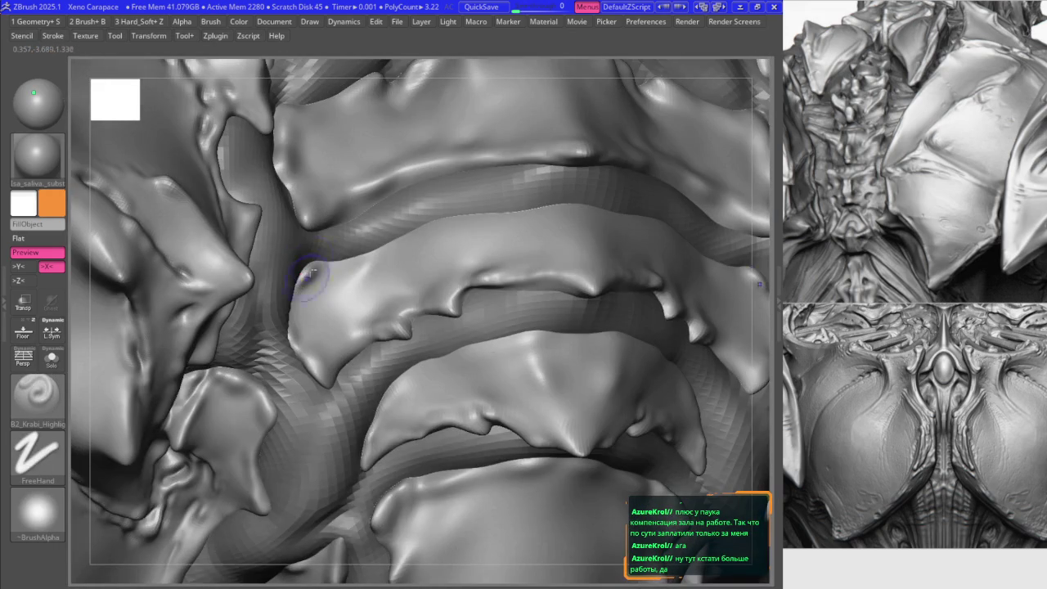
pyautogui.press('b')
pyautogui.press('m')
pyautogui.press('v')
# - Work around the carapace ridges and horn, shaping plate edges from front, side and close-up
pyautogui.moveTo(467, 257)
pyautogui.mouseDown(button='right')
pyautogui.moveTo(450, 324)
pyautogui.moveTo(420, 304)
pyautogui.mouseUp(button='right')
pyautogui.moveTo(281, 280); pyautogui.dragTo(271, 270, button='right')
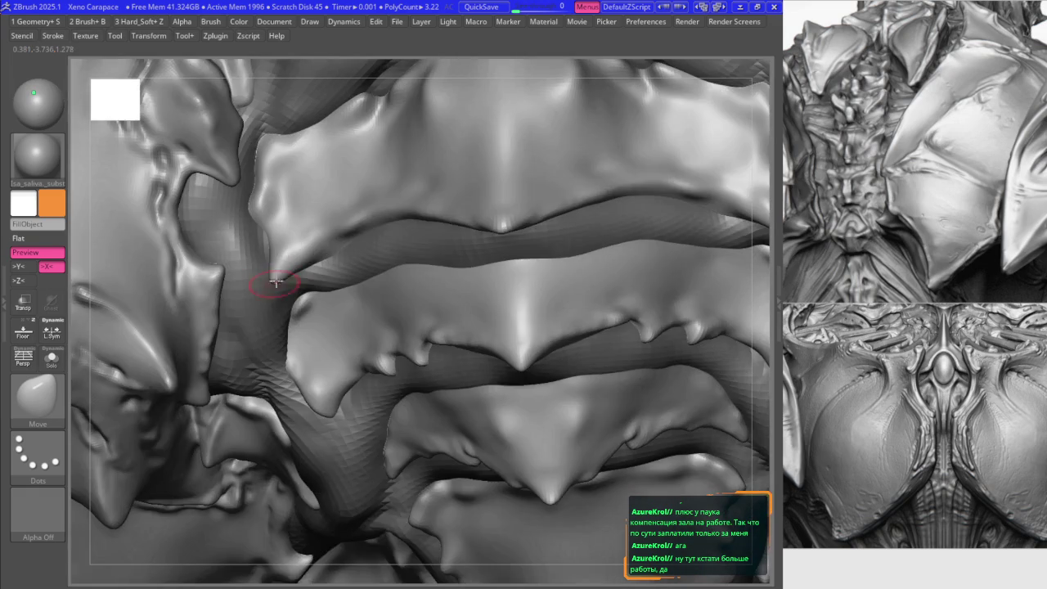
pyautogui.moveTo(273, 281)
pyautogui.mouseDown(button='right')
pyautogui.moveTo(350, 245)
pyautogui.moveTo(495, 260)
pyautogui.moveTo(471, 276)
pyautogui.mouseUp(button='right')
pyautogui.moveTo(462, 353)
pyautogui.mouseDown(button='right')
pyautogui.moveTo(490, 342)
pyautogui.moveTo(482, 331)
pyautogui.moveTo(474, 363)
pyautogui.moveTo(479, 351)
pyautogui.mouseUp(button='right')
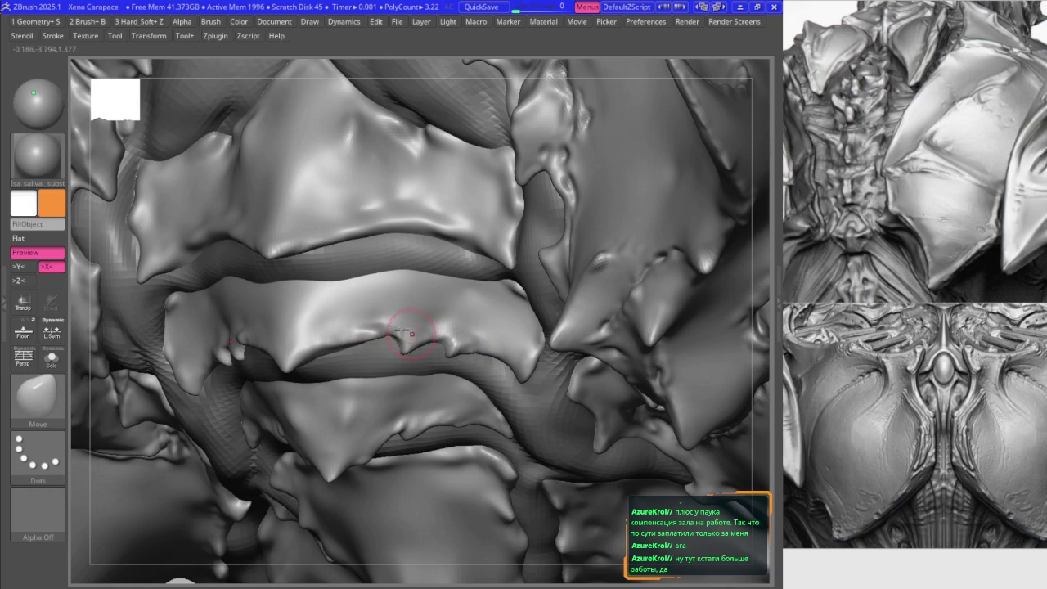
pyautogui.moveTo(409, 309)
pyautogui.mouseDown(button='right')
pyautogui.moveTo(393, 329)
pyautogui.moveTo(349, 279)
pyautogui.mouseUp(button='right')
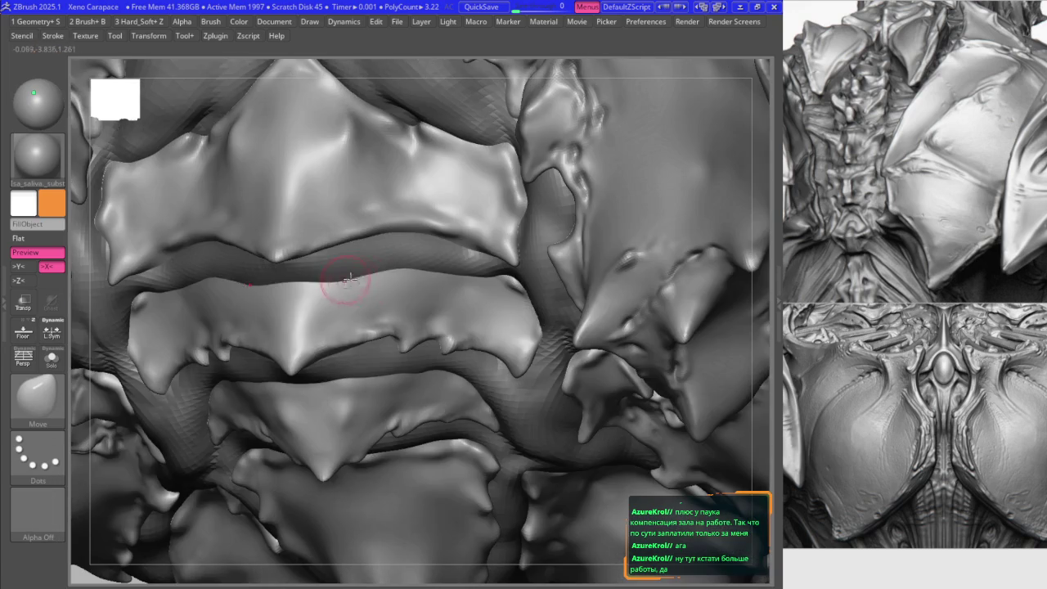
pyautogui.moveTo(330, 322)
pyautogui.mouseDown(button='right')
pyautogui.moveTo(448, 275)
pyautogui.moveTo(409, 306)
pyautogui.moveTo(335, 256)
pyautogui.mouseUp(button='right')
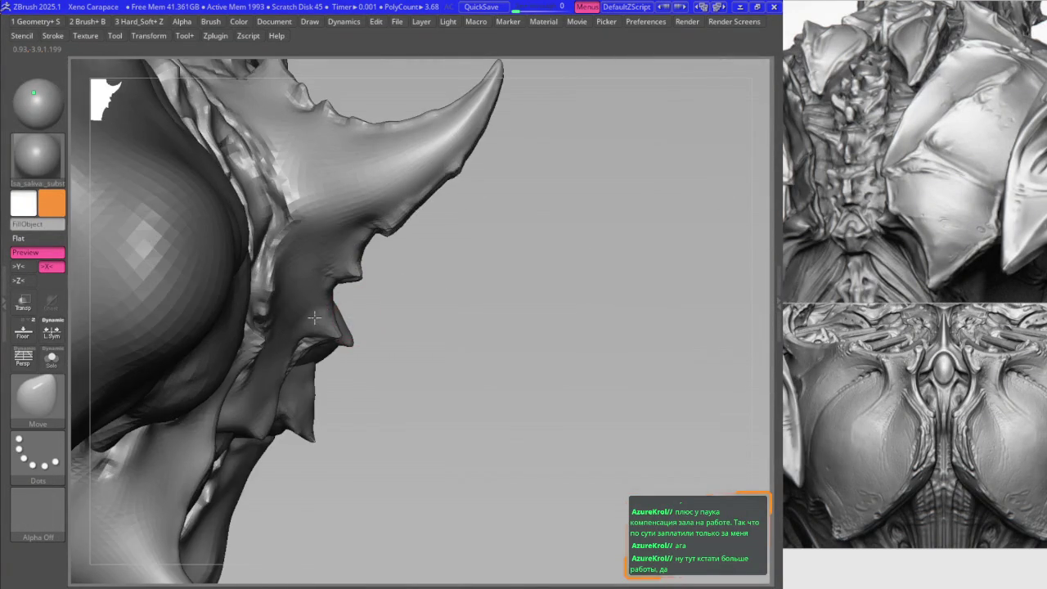
pyautogui.moveTo(337, 327); pyautogui.dragTo(354, 323, button='right')
pyautogui.moveTo(292, 311)
pyautogui.mouseDown(button='right')
pyautogui.moveTo(346, 297)
pyautogui.moveTo(381, 341)
pyautogui.moveTo(397, 297)
pyautogui.mouseUp(button='right')
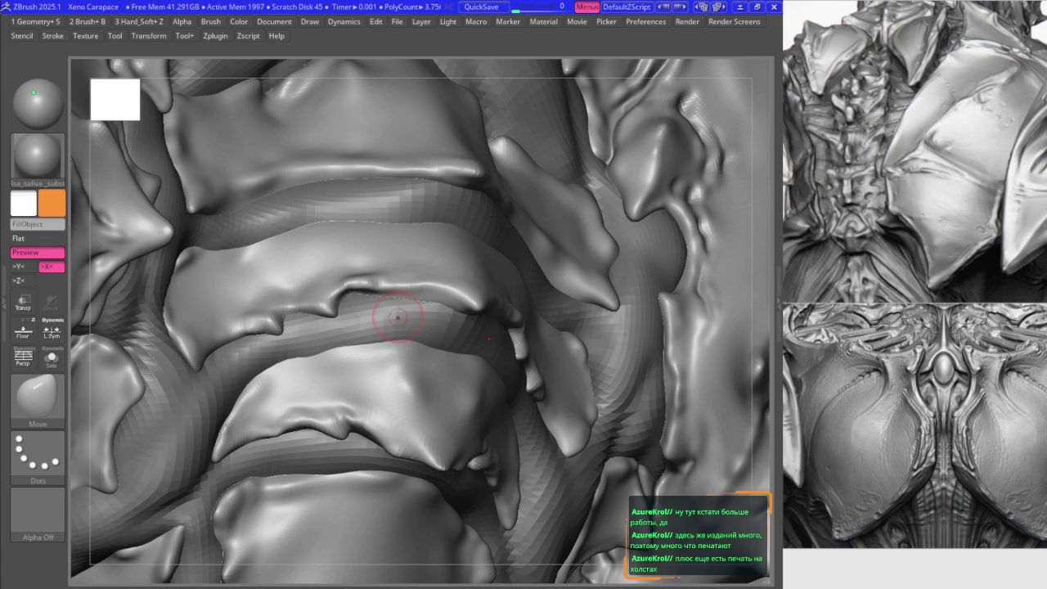
pyautogui.moveTo(398, 316)
pyautogui.mouseDown(button='right')
pyautogui.moveTo(473, 360)
pyautogui.moveTo(509, 292)
pyautogui.mouseUp(button='right')
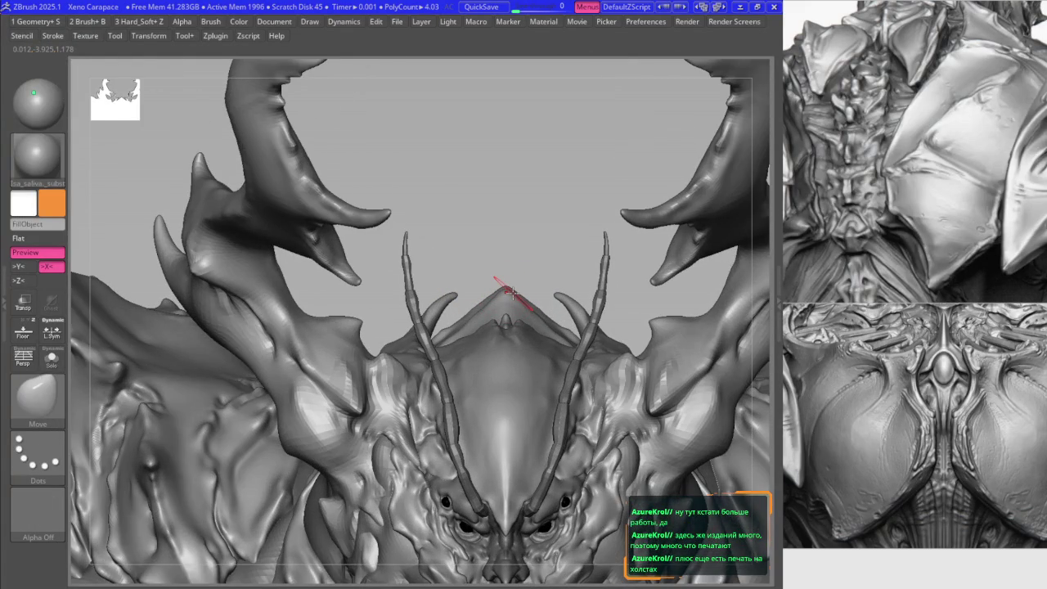
# - Zoom to the upper spikes, mask then clear it, and reshape the small spiked plate
pyautogui.press('f')
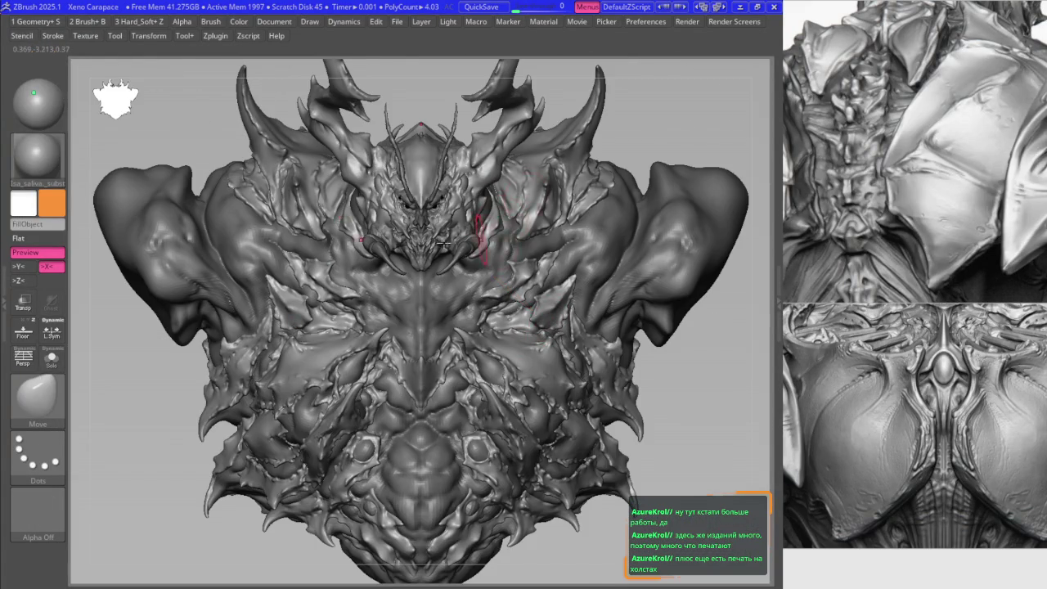
pyautogui.moveTo(442, 242); pyautogui.dragTo(512, 264, button='right')
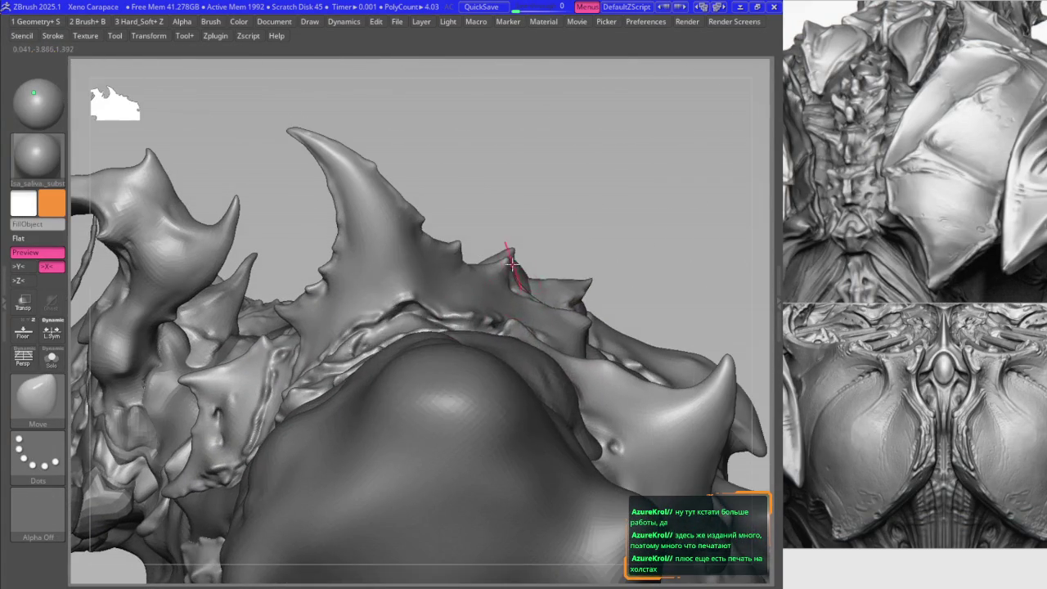
pyautogui.scroll(3, 513, 257)
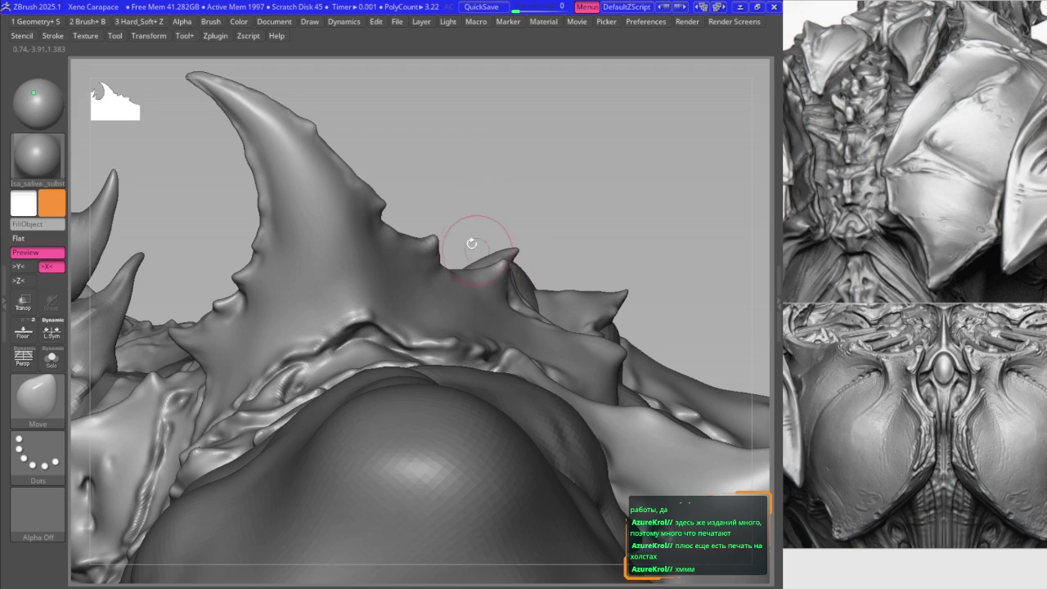
pyautogui.moveTo(603, 301); pyautogui.dragTo(499, 254, button='right')
pyautogui.press('ctrl')
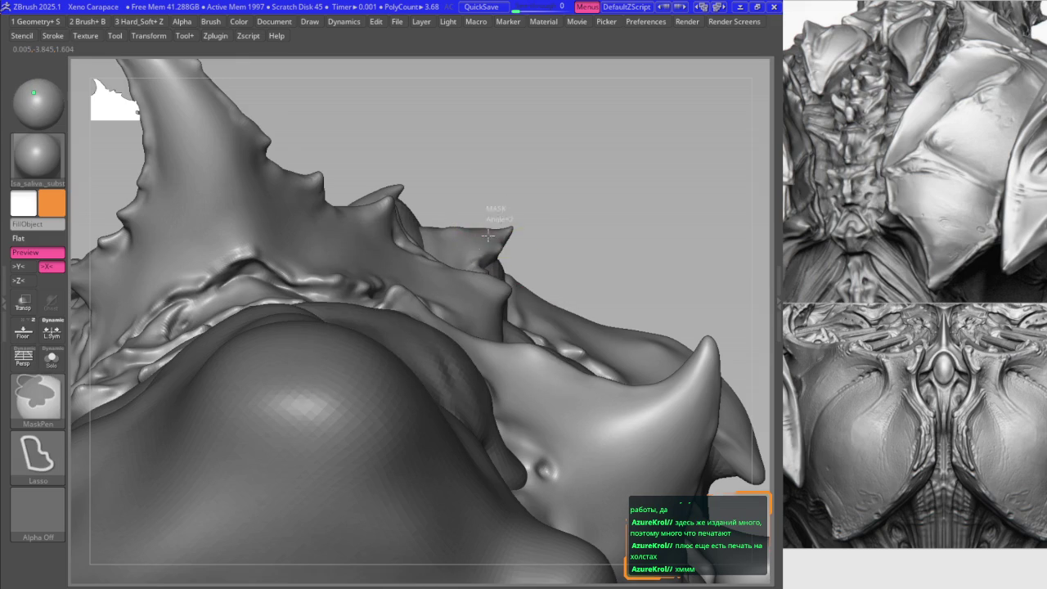
pyautogui.keyDown('ctrl'); pyautogui.moveTo(491, 201); pyautogui.dragTo(478, 244); pyautogui.keyUp('ctrl')
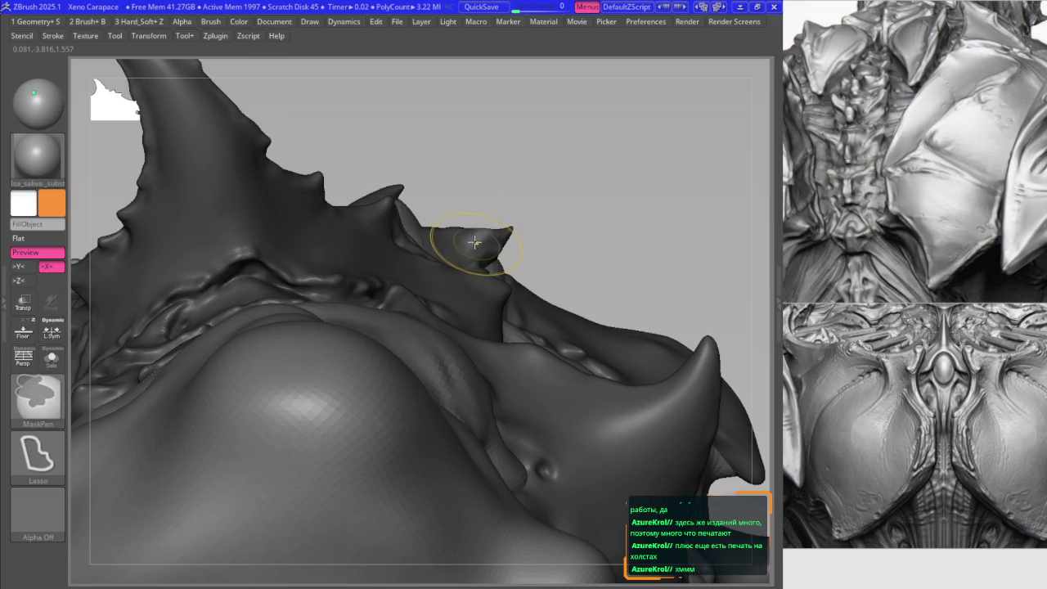
pyautogui.keyDown('ctrl'); pyautogui.click(479, 215); pyautogui.keyUp('ctrl')
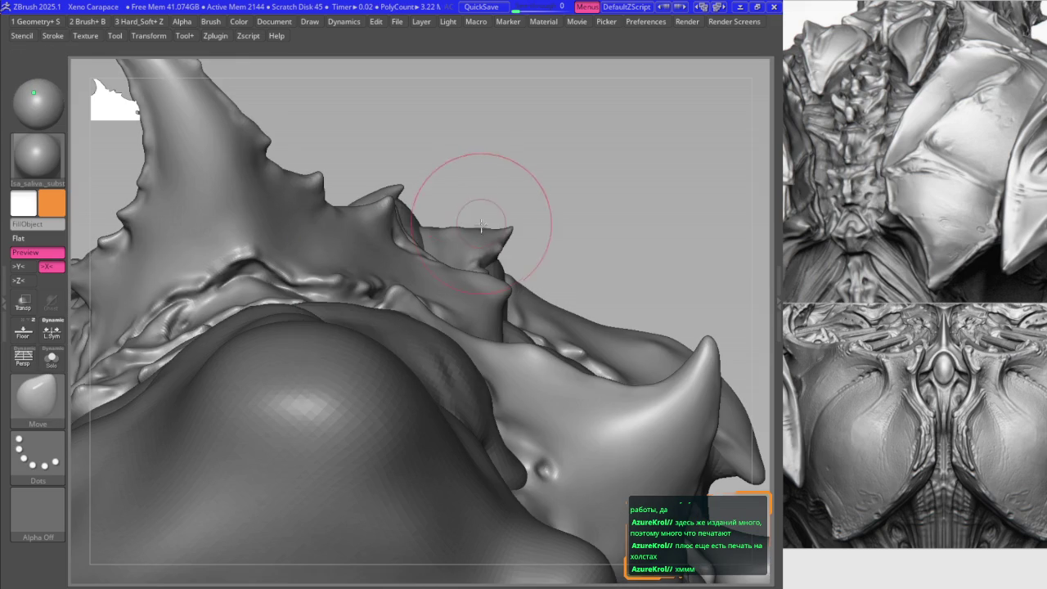
pyautogui.moveTo(480, 225)
pyautogui.mouseDown(button='right')
pyautogui.moveTo(469, 223)
pyautogui.moveTo(472, 249)
pyautogui.mouseUp(button='right')
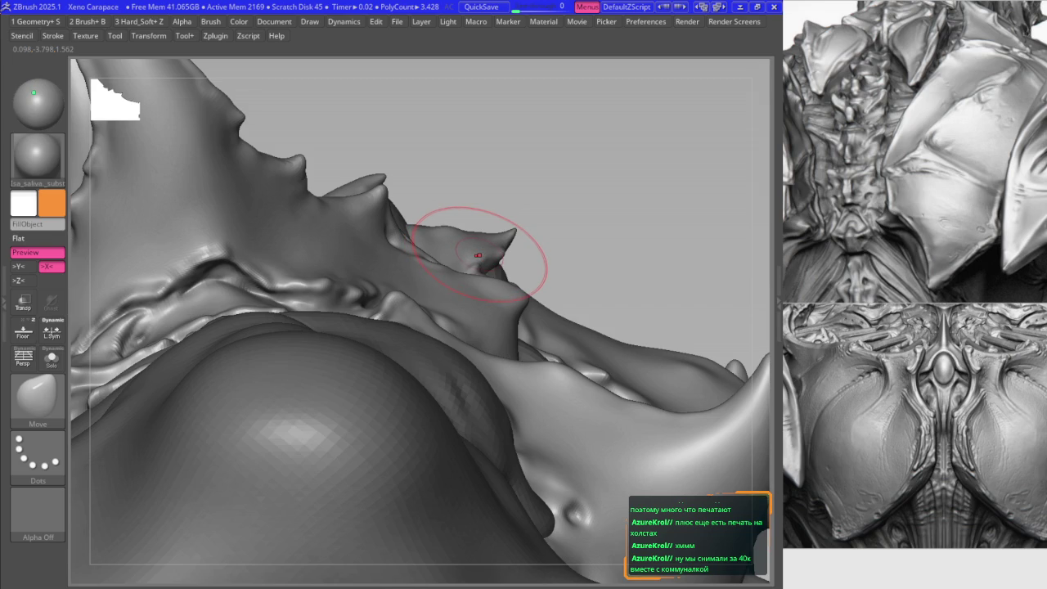
pyautogui.moveTo(481, 245)
pyautogui.mouseDown(button='right')
pyautogui.moveTo(444, 210)
pyautogui.moveTo(426, 258)
pyautogui.mouseUp(button='right')
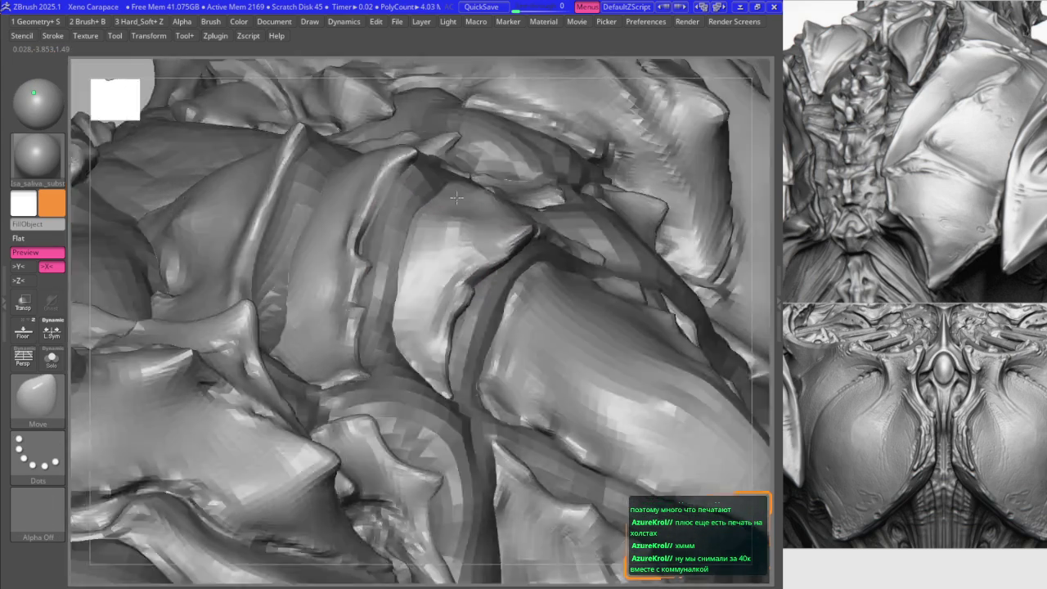
pyautogui.moveTo(451, 208)
pyautogui.mouseDown(button='right')
pyautogui.moveTo(467, 188)
pyautogui.moveTo(491, 211)
pyautogui.moveTo(410, 222)
pyautogui.moveTo(466, 249)
pyautogui.mouseUp(button='right')
# - Toggle undo and redo on the central pointed plate, ending on the newest sculpt state
pyautogui.press('2')
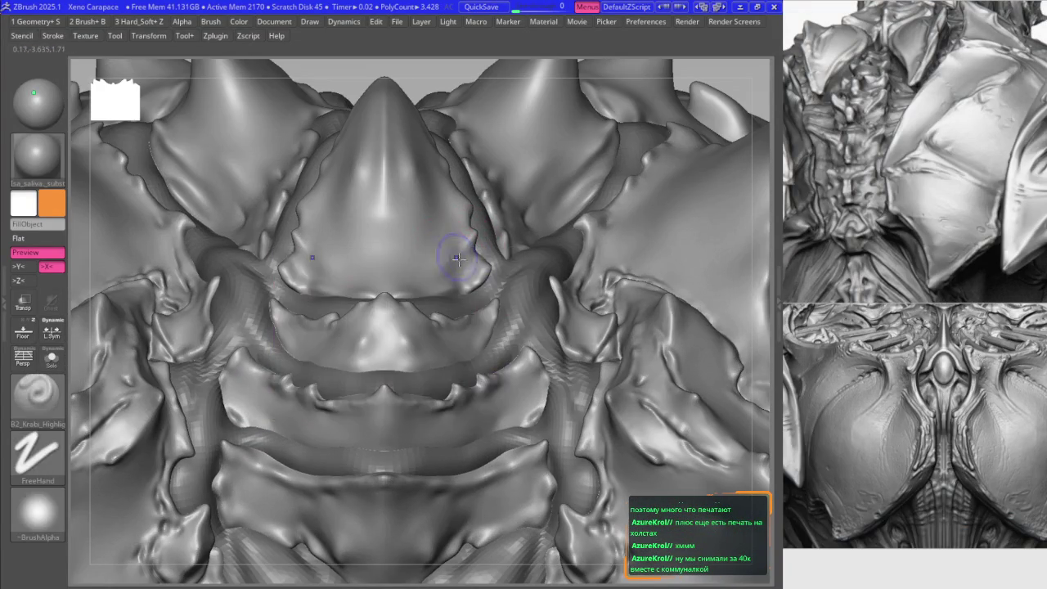
pyautogui.hotkey('ctrl', 'z')
pyautogui.hotkey('ctrl', 'z')
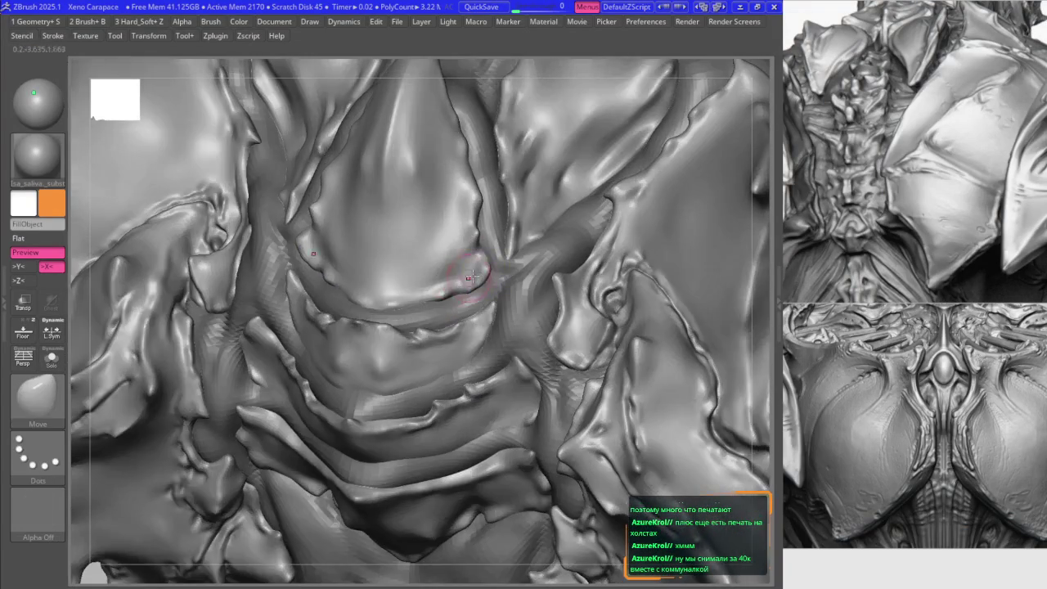
pyautogui.hotkey('ctrl', 'z')
pyautogui.hotkey('ctrl', 'z')
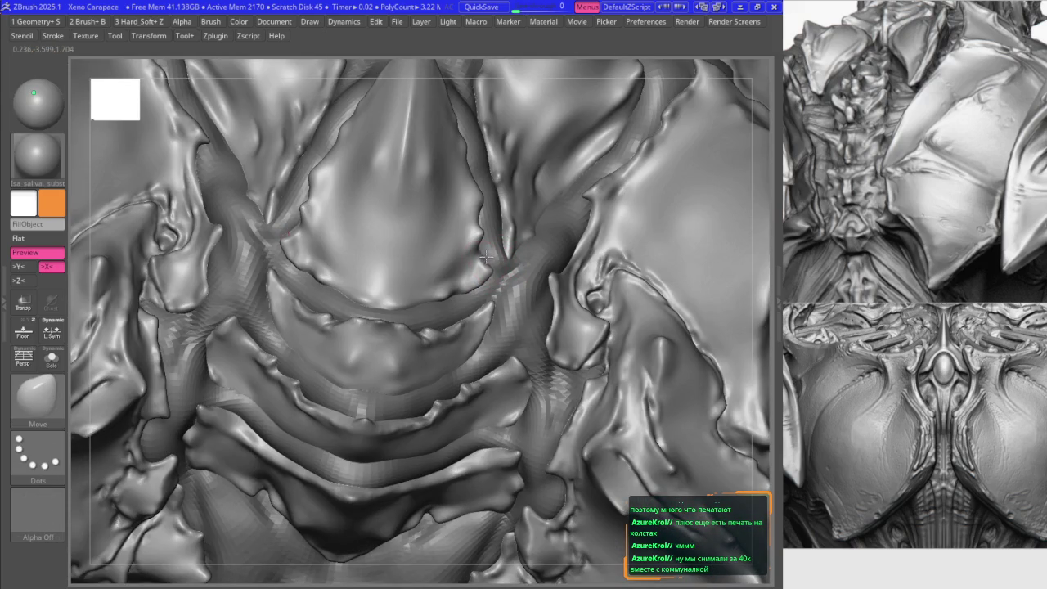
pyautogui.hotkey('ctrl', 'shift', 'z')
pyautogui.hotkey('ctrl', 'shift', 'z')
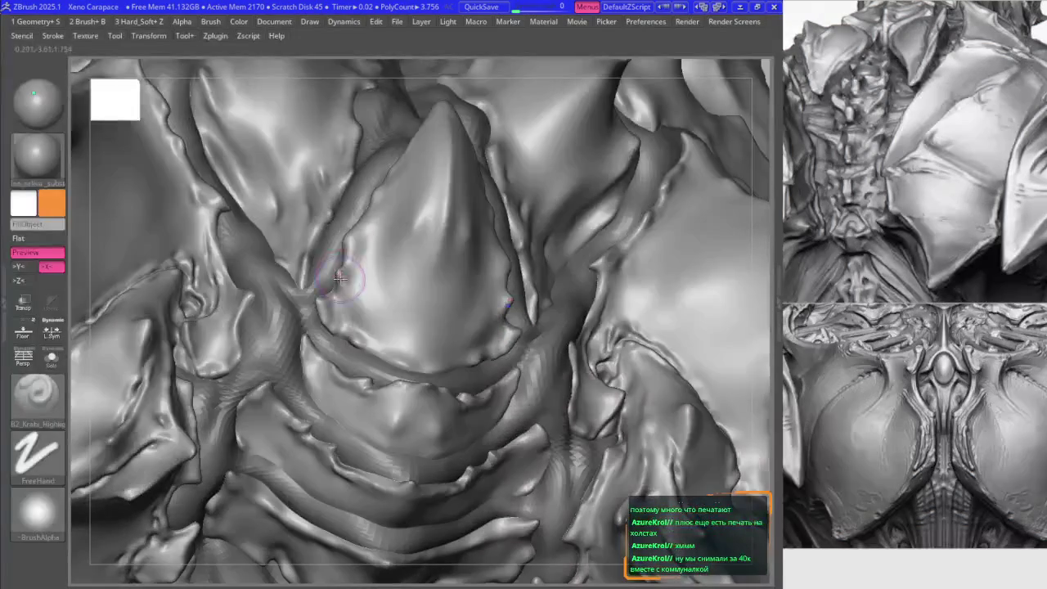
pyautogui.hotkey('ctrl', 'z')
pyautogui.hotkey('ctrl', 'z')
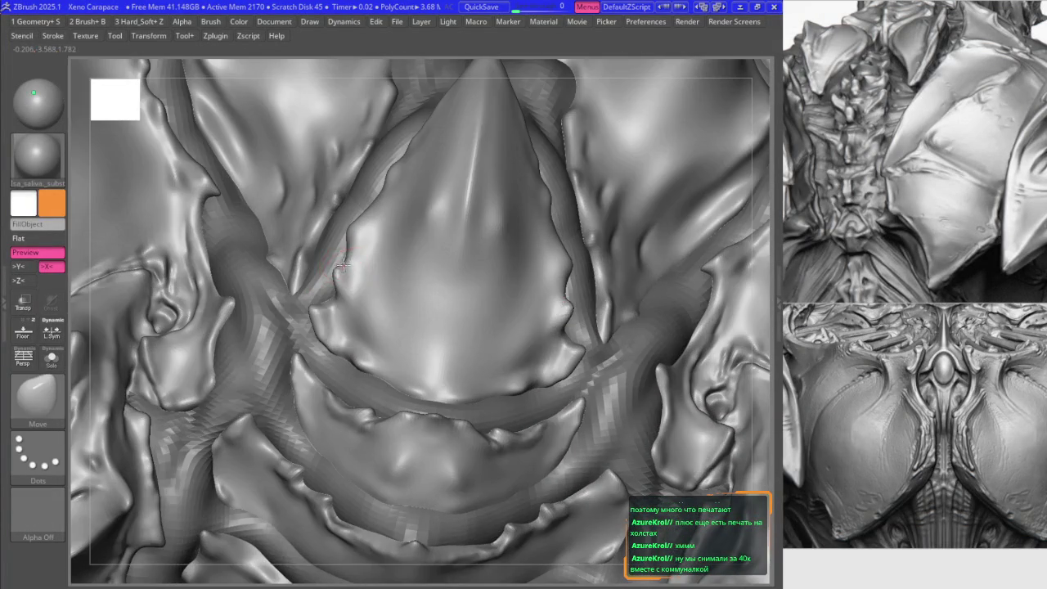
pyautogui.hotkey('ctrl', 'shift', 'z')
pyautogui.hotkey('ctrl', 'shift', 'z')
pyautogui.hotkey('ctrl', 'shift', 'z')
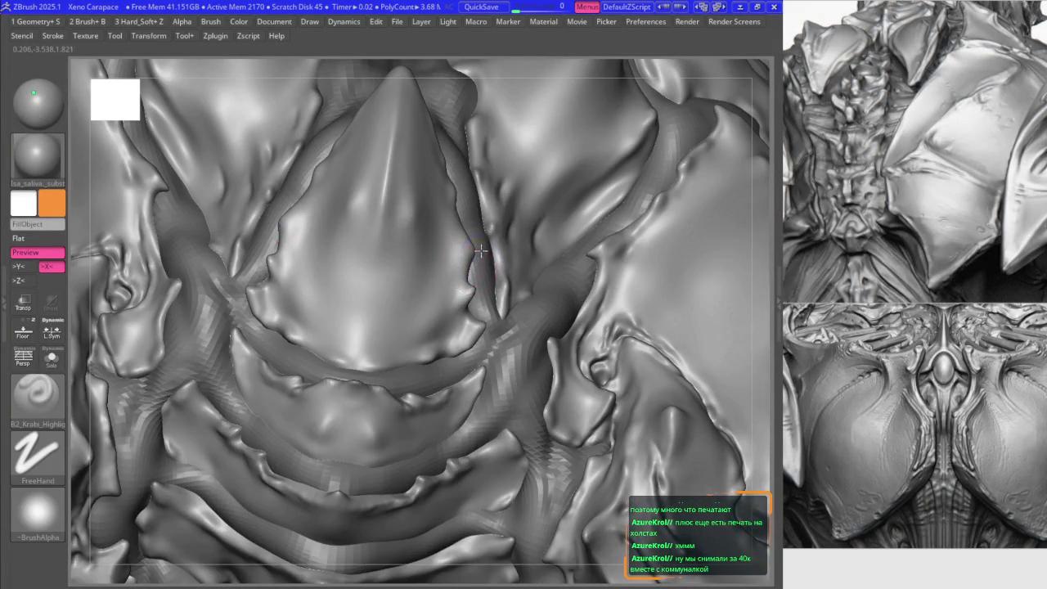
pyautogui.hotkey('ctrl', 'z')
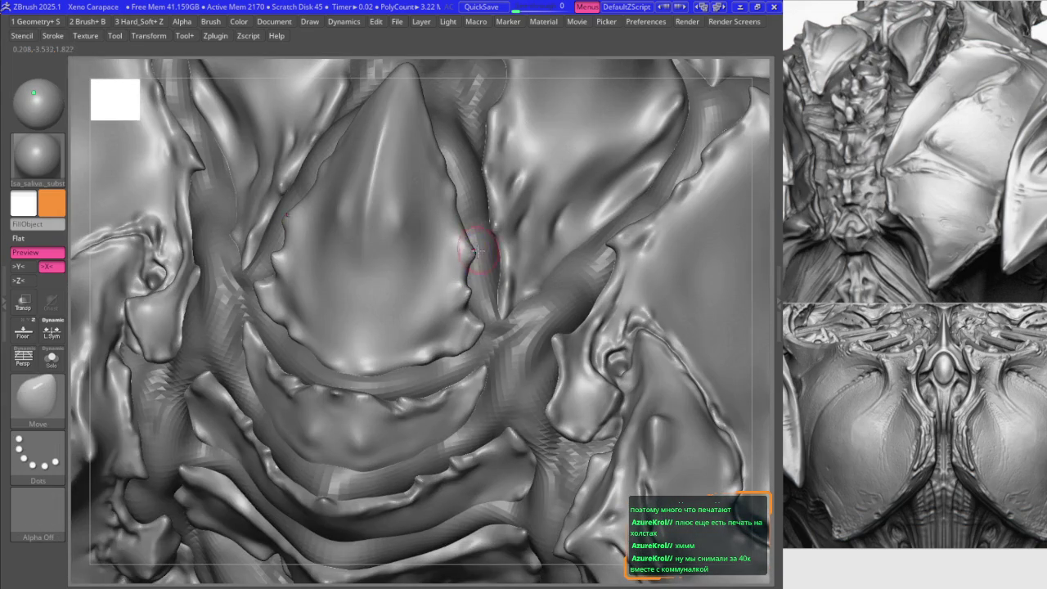
pyautogui.hotkey('ctrl', 'shift', 'z')
pyautogui.hotkey('ctrl', 'shift', 'z')
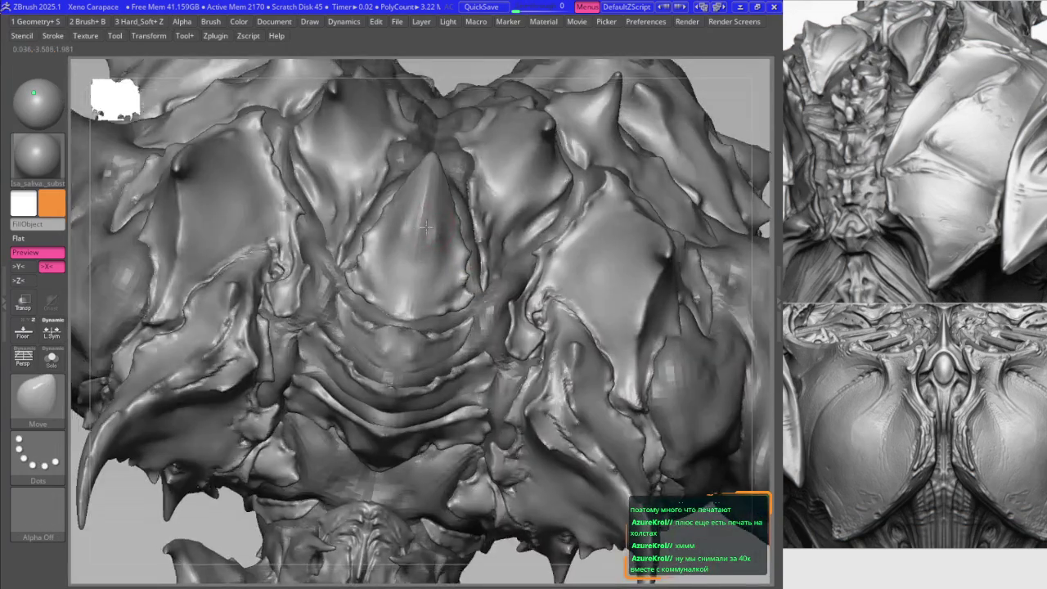
pyautogui.hotkey('ctrl', 'shift', 'z')
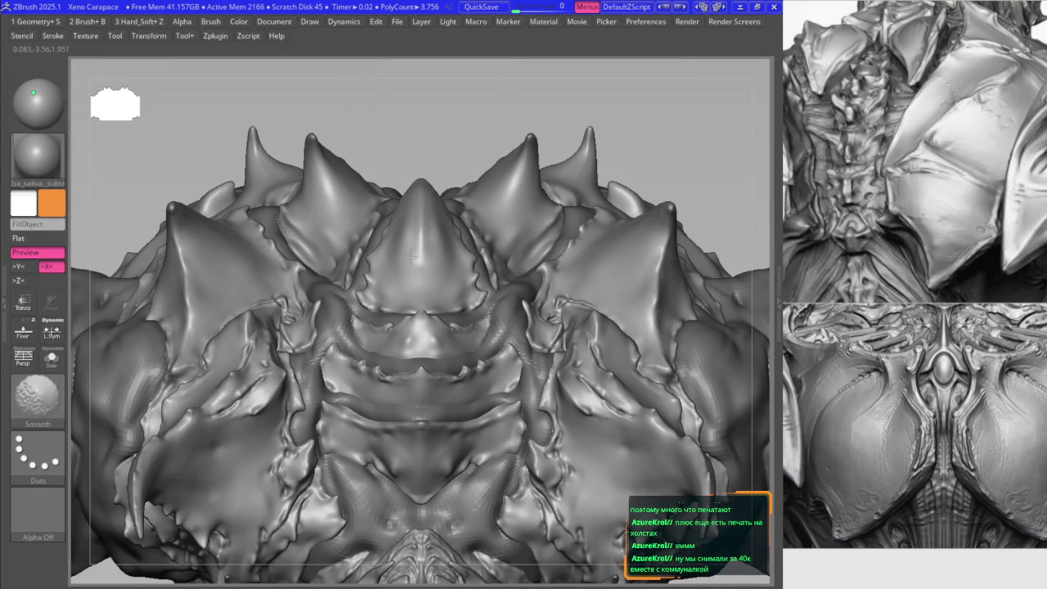
# - Select the B2_Krabi_Highlight brush and smooth the chest carapace plates
pyautogui.press('b')
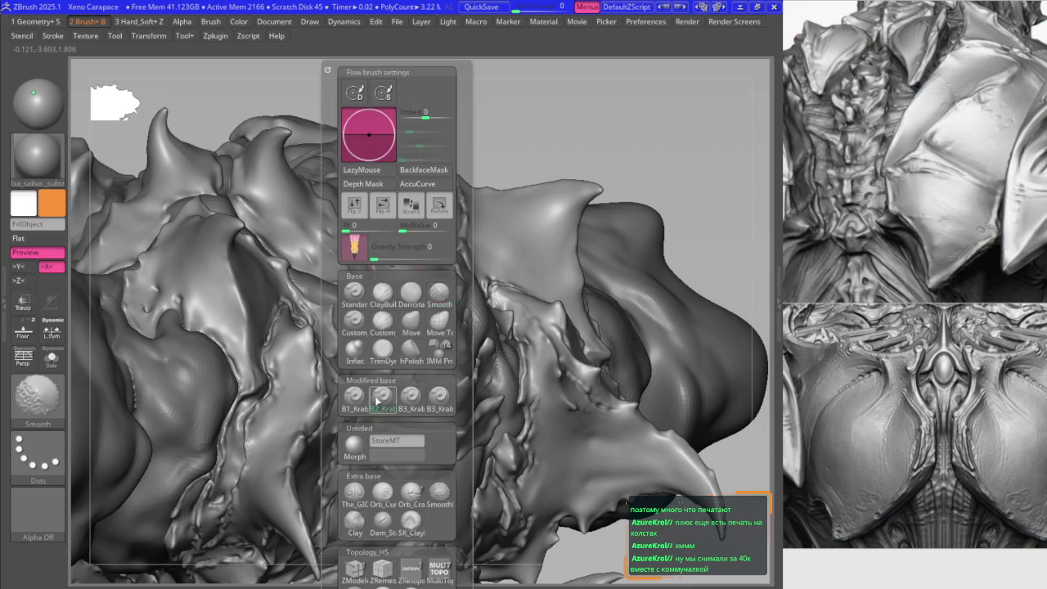
pyautogui.click(376, 400)
pyautogui.moveTo(409, 226); pyautogui.dragTo(418, 244, button='right')
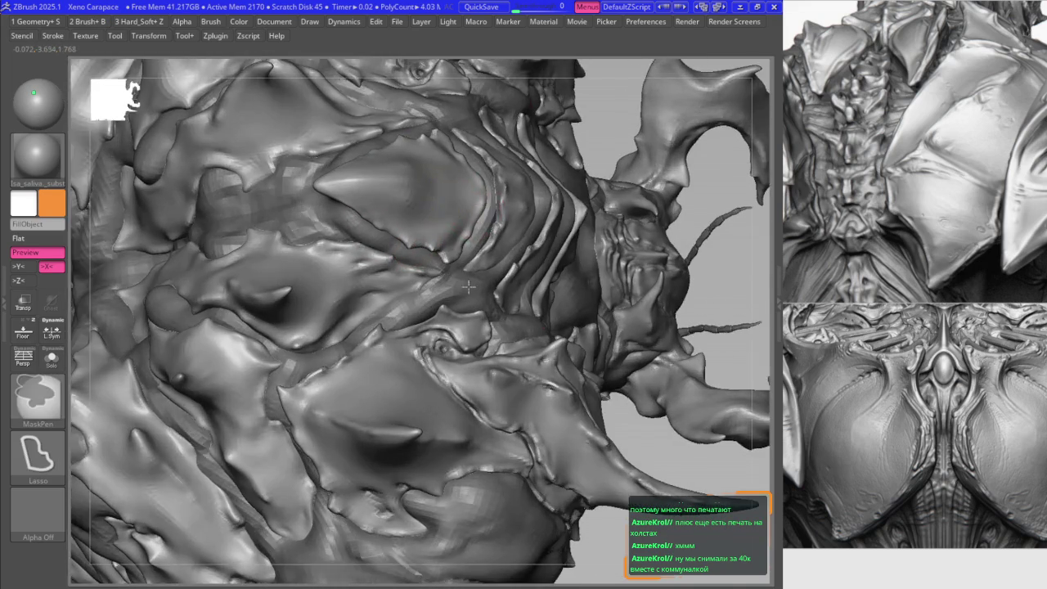
pyautogui.moveTo(418, 244)
pyautogui.keyDown('ctrl'); pyautogui.mouseDown(button='right')
pyautogui.moveTo(493, 311)
pyautogui.moveTo(533, 325)
pyautogui.moveTo(566, 246)
pyautogui.moveTo(570, 260)
pyautogui.moveTo(546, 293)
pyautogui.moveTo(500, 237)
pyautogui.mouseUp(button='right'); pyautogui.keyUp('ctrl')
pyautogui.press('space')
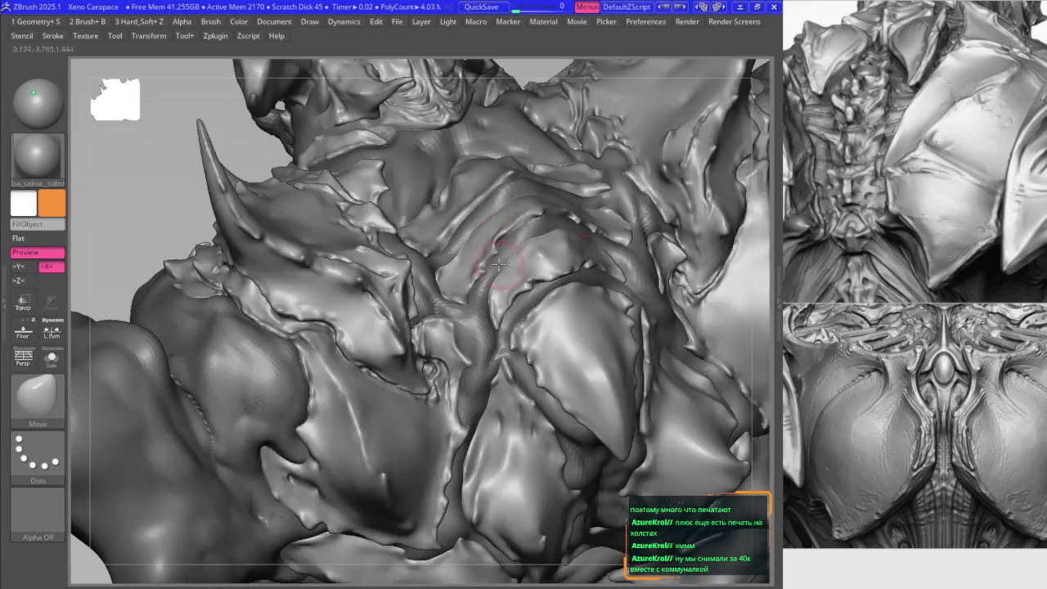
# - Make Extract4 the active subtool
pyautogui.press('space')
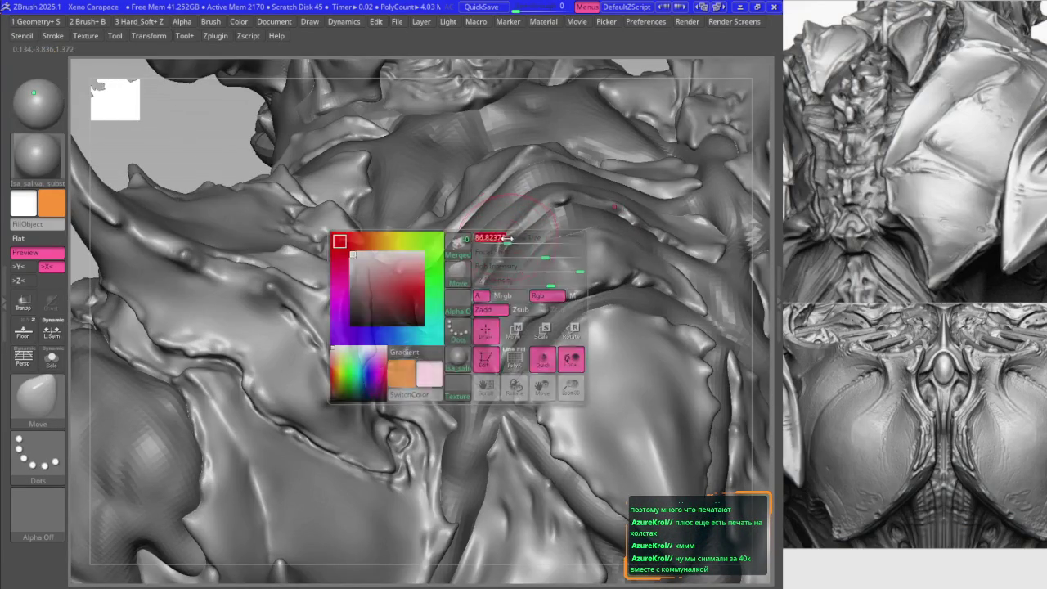
pyautogui.moveTo(523, 225)
pyautogui.mouseDown(button='right')
pyautogui.moveTo(548, 211)
pyautogui.moveTo(553, 238)
pyautogui.mouseUp(button='right')
pyautogui.keyDown('alt'); pyautogui.click(550, 235); pyautogui.keyUp('alt')
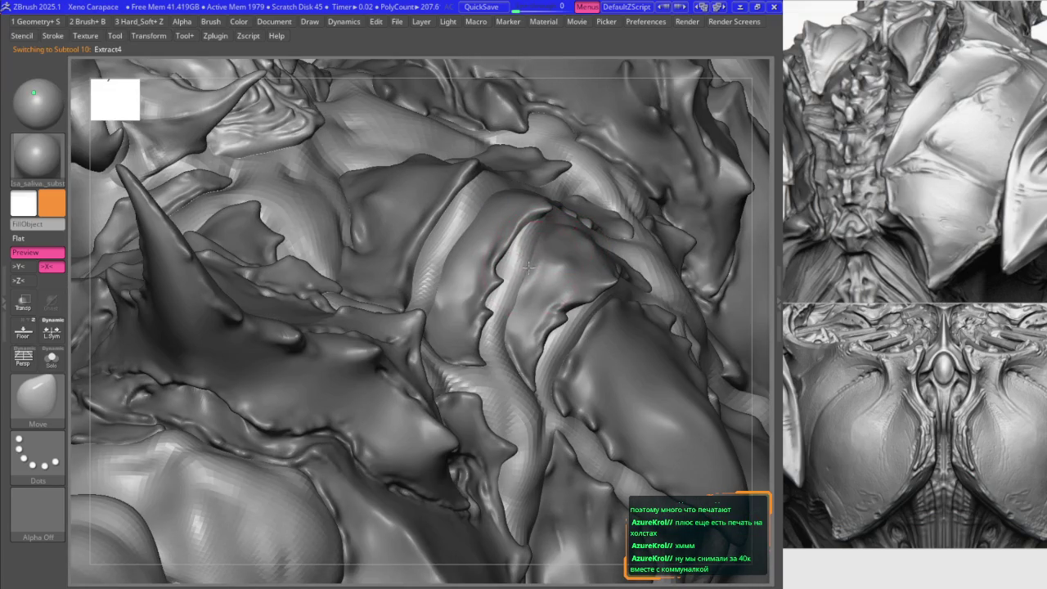
# - Rotate to a new angle on the torso and select the Move brush (B, M, V)
pyautogui.moveTo(491, 262)
pyautogui.mouseDown(button='right')
pyautogui.moveTo(438, 238)
pyautogui.moveTo(396, 245)
pyautogui.moveTo(395, 269)
pyautogui.moveTo(491, 266)
pyautogui.mouseUp(button='right')
pyautogui.press('space')
pyautogui.press('b')
pyautogui.press('m')
pyautogui.press('v')
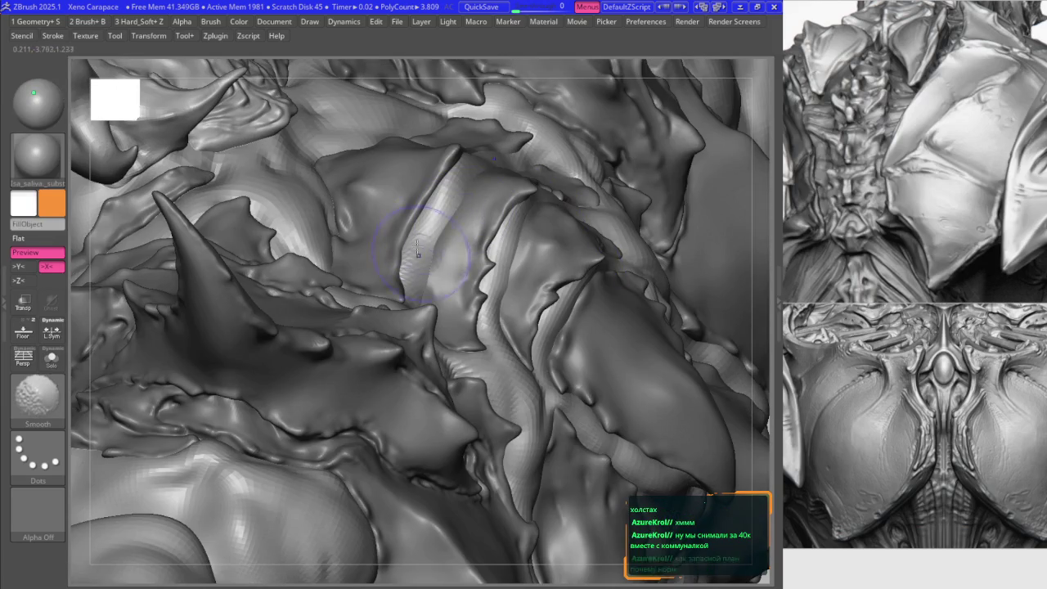
pyautogui.press('space')
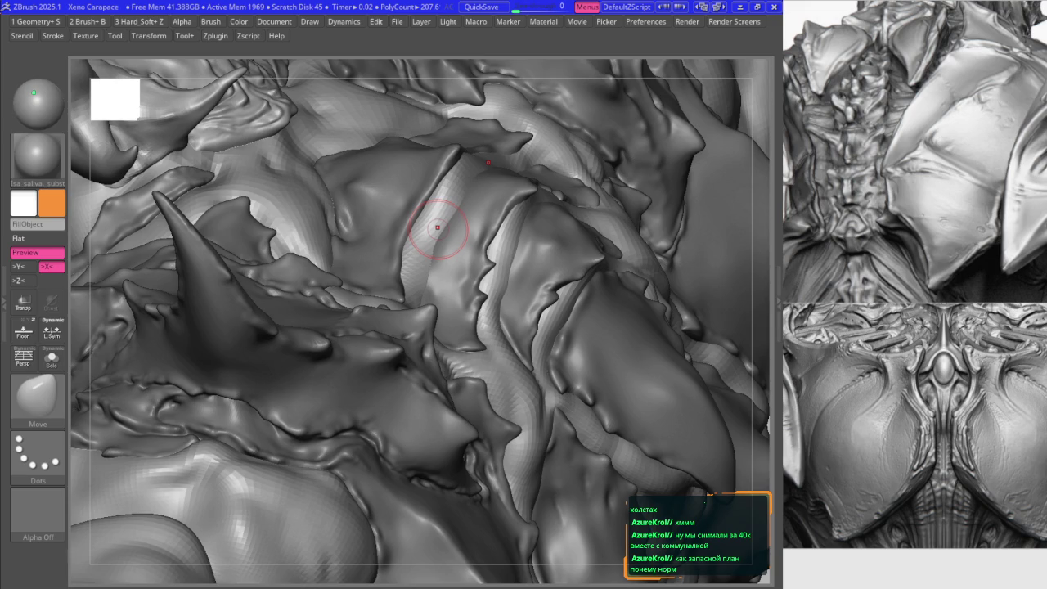
# - Inspect the ridged plates and horn, toggling the Transpose gizmo and reactivating the skin subtool
pyautogui.moveTo(515, 196)
pyautogui.mouseDown(button='right')
pyautogui.moveTo(524, 204)
pyautogui.moveTo(532, 185)
pyautogui.moveTo(542, 209)
pyautogui.mouseUp(button='right')
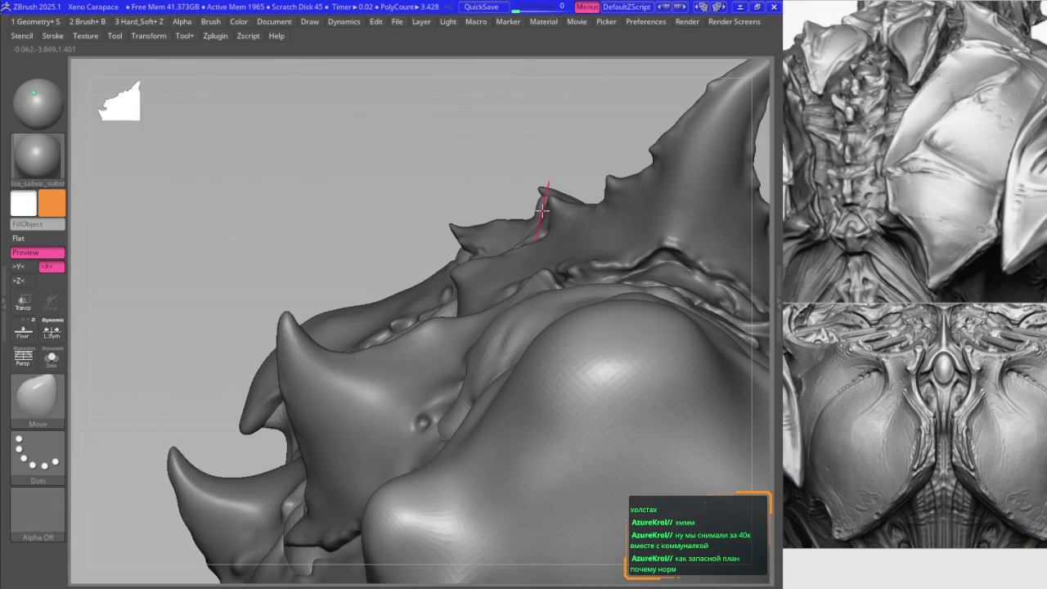
pyautogui.moveTo(432, 246); pyautogui.dragTo(474, 237, button='right')
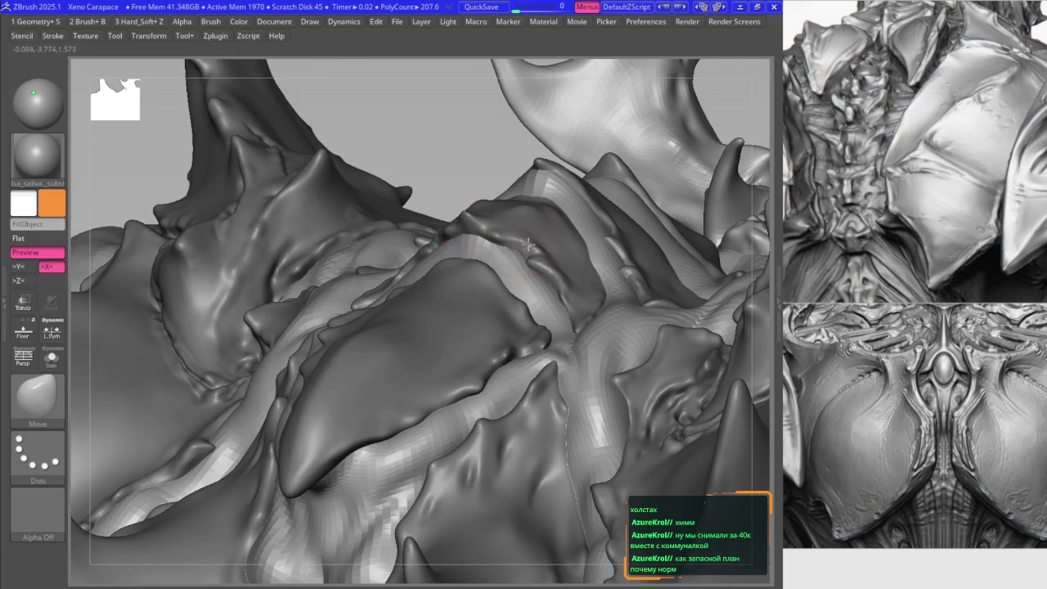
pyautogui.moveTo(524, 238)
pyautogui.mouseDown(button='right')
pyautogui.moveTo(516, 245)
pyautogui.moveTo(470, 221)
pyautogui.moveTo(446, 234)
pyautogui.moveTo(434, 200)
pyautogui.moveTo(380, 278)
pyautogui.moveTo(388, 322)
pyautogui.mouseUp(button='right')
pyautogui.moveTo(365, 358)
pyautogui.mouseDown(button='right')
pyautogui.moveTo(355, 228)
pyautogui.moveTo(370, 282)
pyautogui.moveTo(316, 362)
pyautogui.moveTo(311, 341)
pyautogui.moveTo(387, 260)
pyautogui.moveTo(294, 230)
pyautogui.moveTo(308, 320)
pyautogui.moveTo(340, 360)
pyautogui.mouseUp(button='right')
pyautogui.press('w')
pyautogui.press('q')
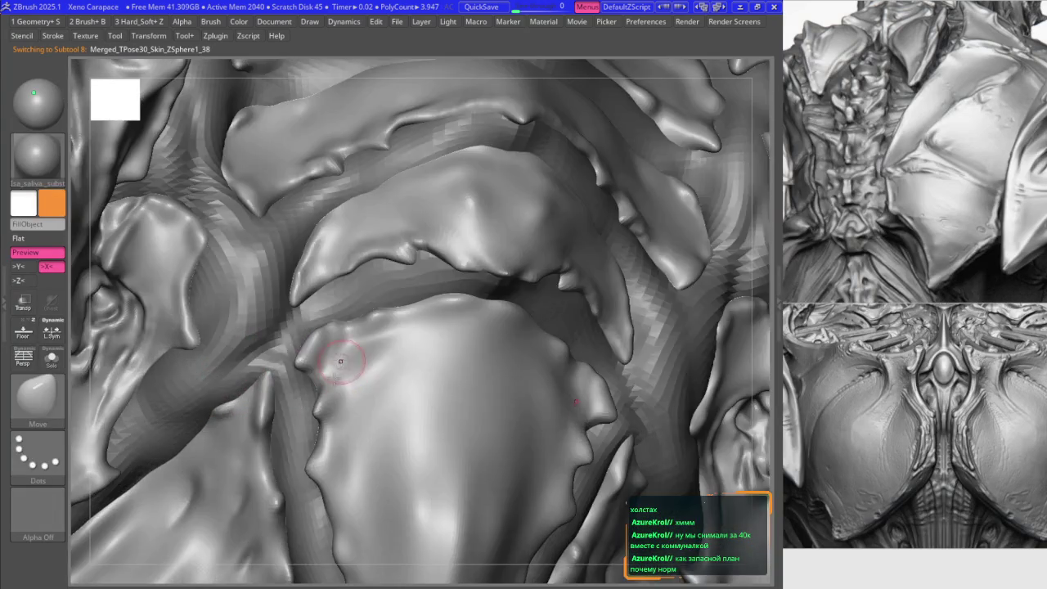
# - Push and pull the overlapping chest plate edges into tighter, curled overlaps
pyautogui.moveTo(340, 361)
pyautogui.mouseDown(button='right')
pyautogui.moveTo(361, 228)
pyautogui.moveTo(490, 355)
pyautogui.mouseUp(button='right')
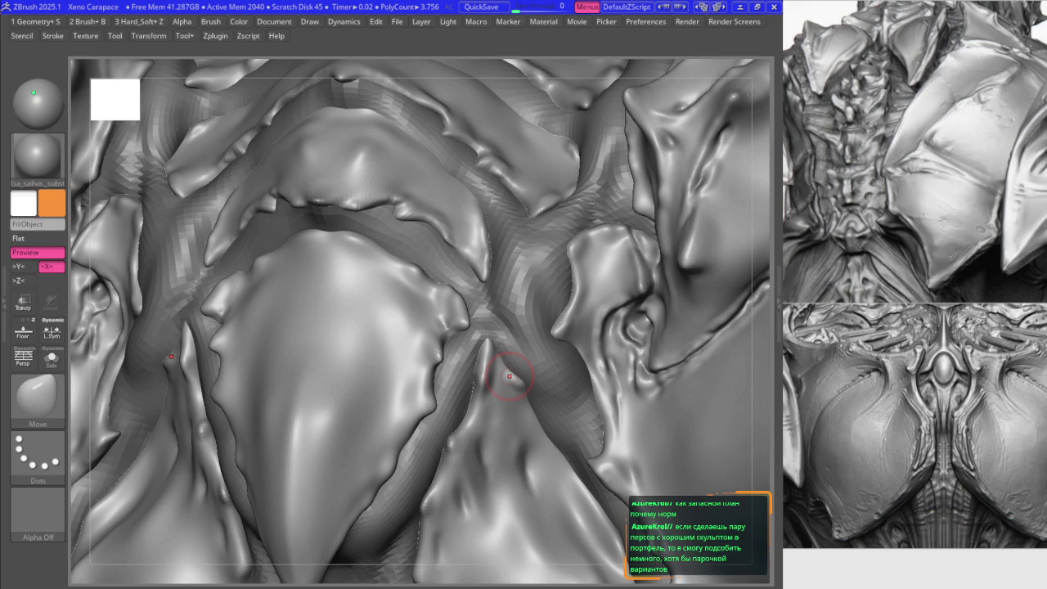
pyautogui.moveTo(509, 376)
pyautogui.keyDown('alt'); pyautogui.mouseDown(button='right')
pyautogui.moveTo(442, 343)
pyautogui.moveTo(436, 360)
pyautogui.mouseUp(button='right'); pyautogui.keyUp('alt')
pyautogui.rightClick(442, 344)
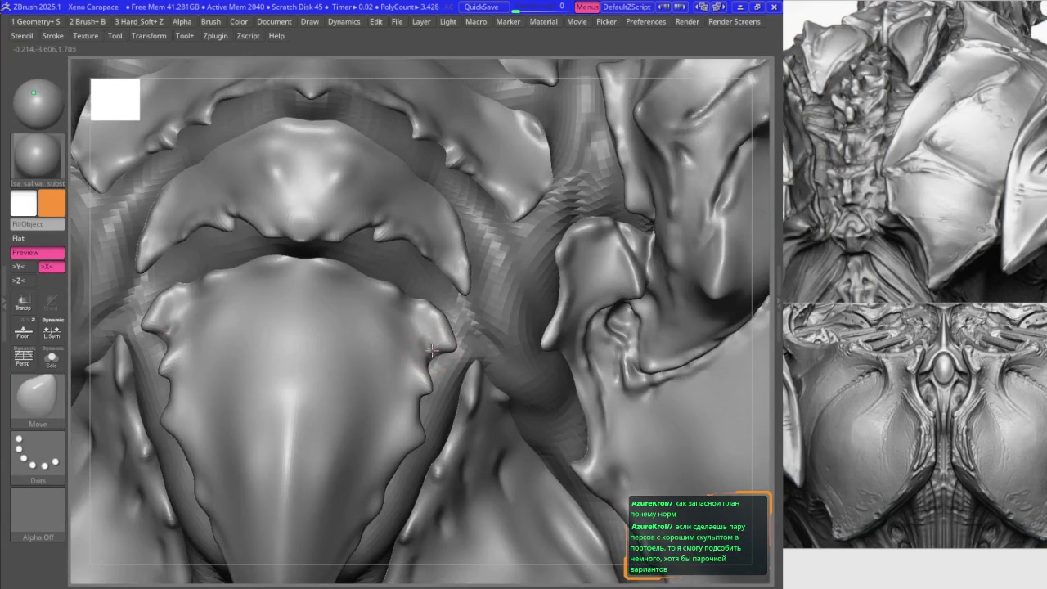
pyautogui.press('ctrl')
pyautogui.moveTo(425, 296)
pyautogui.keyDown('alt'); pyautogui.mouseDown(button='right')
pyautogui.moveTo(409, 237)
pyautogui.moveTo(402, 293)
pyautogui.mouseUp(button='right'); pyautogui.keyUp('alt')
pyautogui.press('ctrl')
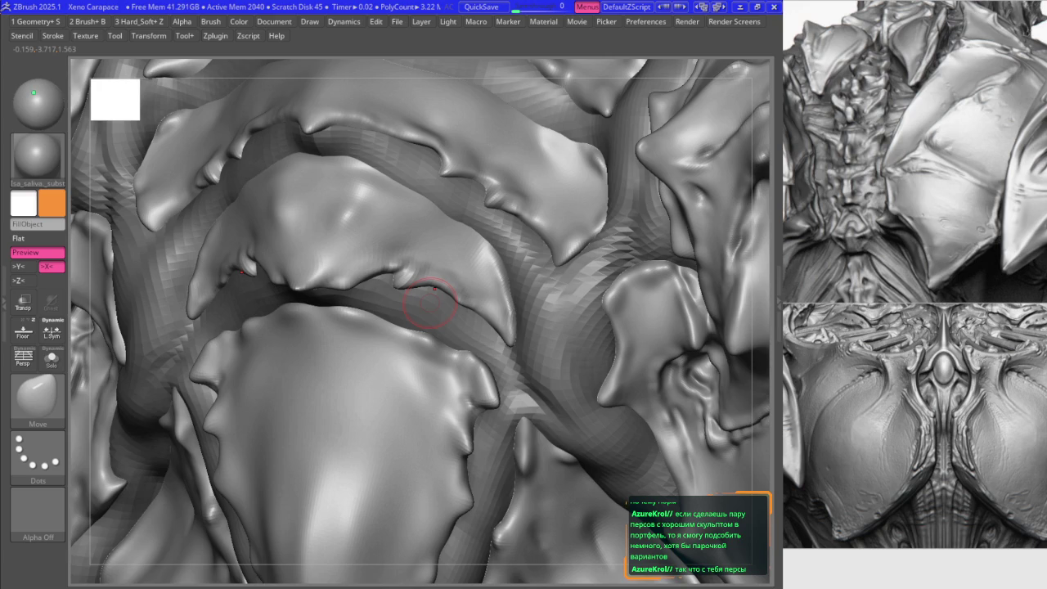
pyautogui.moveTo(430, 303)
pyautogui.mouseDown(button='right')
pyautogui.moveTo(339, 286)
pyautogui.moveTo(408, 269)
pyautogui.moveTo(405, 304)
pyautogui.moveTo(342, 314)
pyautogui.moveTo(339, 327)
pyautogui.mouseUp(button='right')
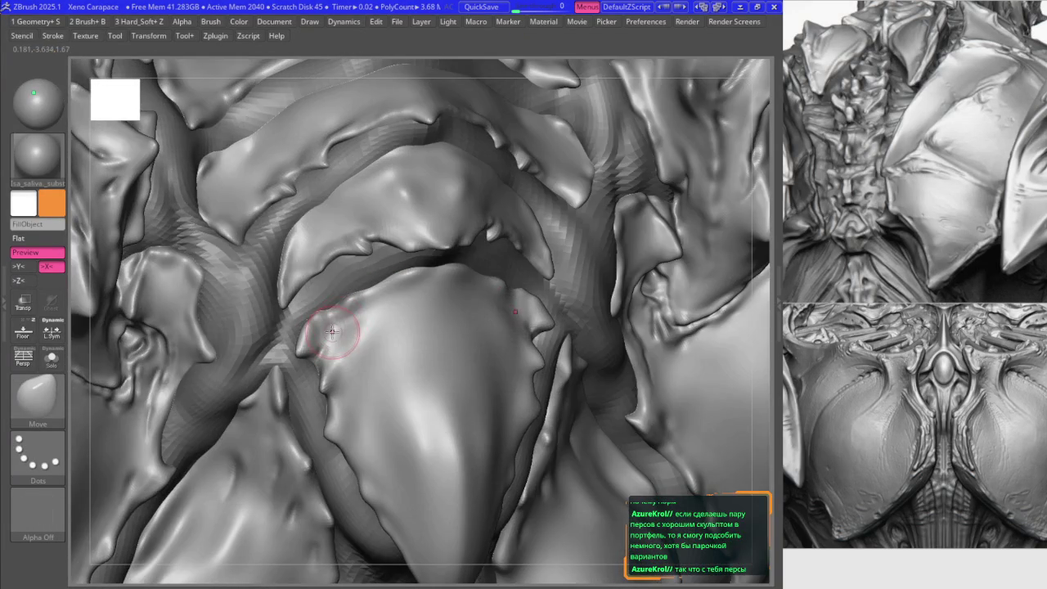
pyautogui.moveTo(561, 301); pyautogui.dragTo(510, 304, button='right')
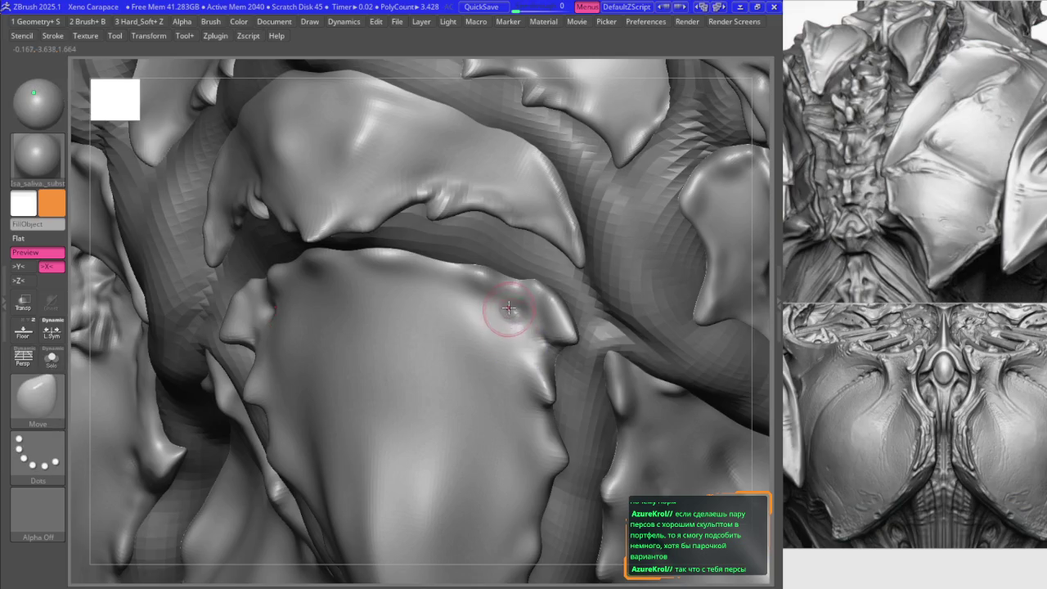
pyautogui.press('space')
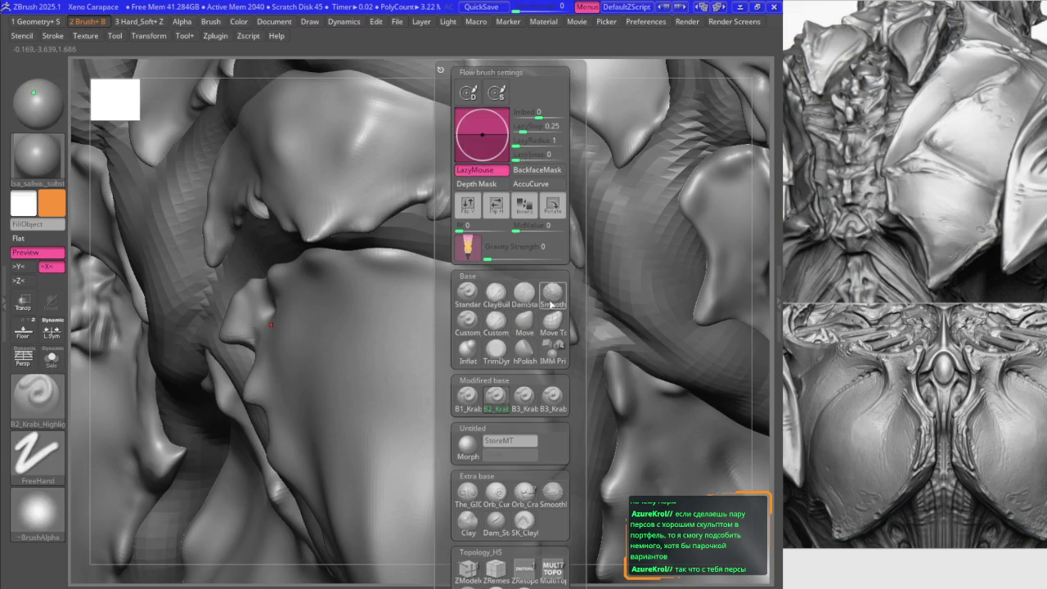
# - Alternate Move and B2_Krabi_Highlight (keys 1 and 2) on the torso plate edges
pyautogui.press('ctrl')
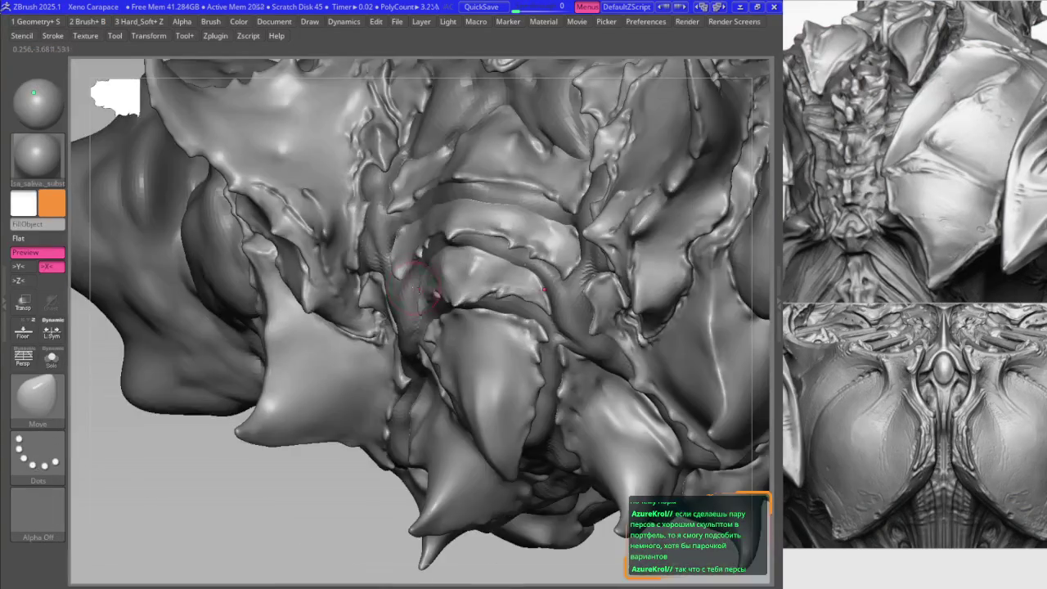
pyautogui.moveTo(533, 344); pyautogui.dragTo(423, 274, button='right')
pyautogui.press('space')
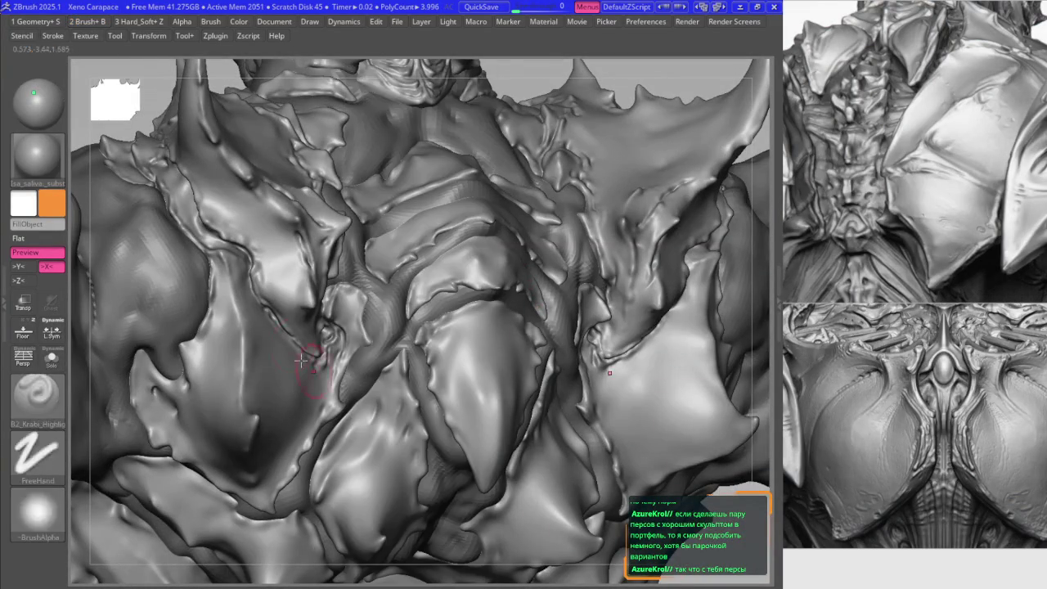
pyautogui.moveTo(385, 362)
pyautogui.keyDown('ctrl'); pyautogui.mouseDown(button='right')
pyautogui.moveTo(478, 319)
pyautogui.moveTo(476, 305)
pyautogui.mouseUp(button='right'); pyautogui.keyUp('ctrl')
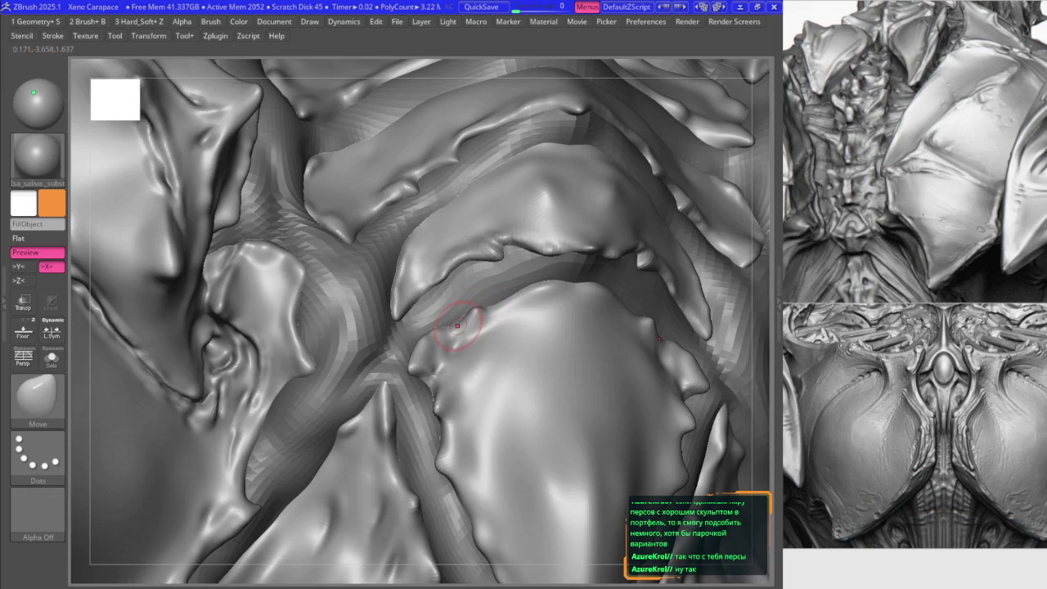
pyautogui.moveTo(395, 282)
pyautogui.mouseDown(button='right')
pyautogui.moveTo(449, 258)
pyautogui.moveTo(487, 312)
pyautogui.moveTo(478, 238)
pyautogui.moveTo(490, 310)
pyautogui.moveTo(497, 244)
pyautogui.moveTo(348, 135)
pyautogui.moveTo(467, 365)
pyautogui.moveTo(467, 327)
pyautogui.moveTo(498, 327)
pyautogui.mouseUp(button='right')
pyautogui.press('2')
pyautogui.press('1')
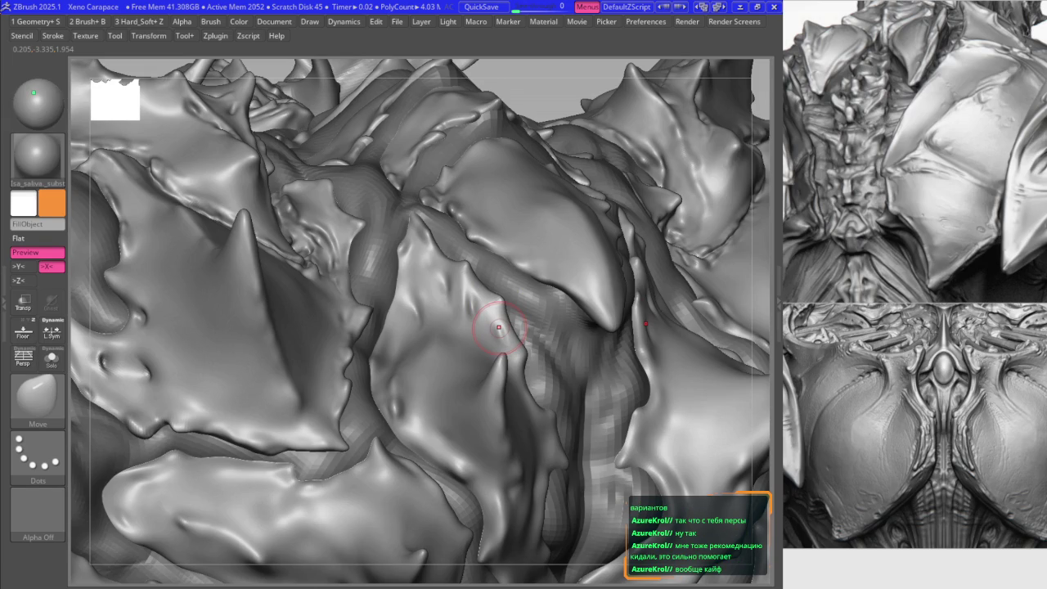
pyautogui.moveTo(432, 237)
pyautogui.keyDown('ctrl'); pyautogui.mouseDown(button='right')
pyautogui.moveTo(467, 313)
pyautogui.moveTo(462, 259)
pyautogui.moveTo(473, 270)
pyautogui.moveTo(451, 265)
pyautogui.moveTo(434, 355)
pyautogui.mouseUp(button='right'); pyautogui.keyUp('ctrl')
# - Reselect Move and tighten a close-up of the plates, sharpening edges with the highlight brush
pyautogui.press('b')
pyautogui.press('m')
pyautogui.press('v')
pyautogui.press('space')
pyautogui.moveTo(494, 265)
pyautogui.mouseDown(button='right')
pyautogui.moveTo(487, 245)
pyautogui.moveTo(399, 263)
pyautogui.mouseUp(button='right')
pyautogui.press('2')
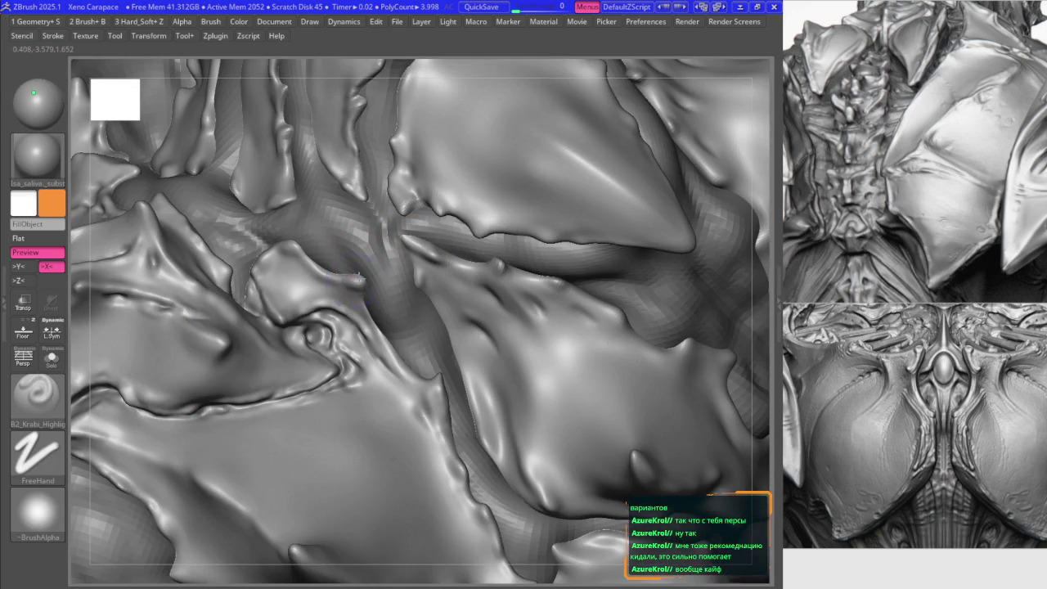
pyautogui.press('1')
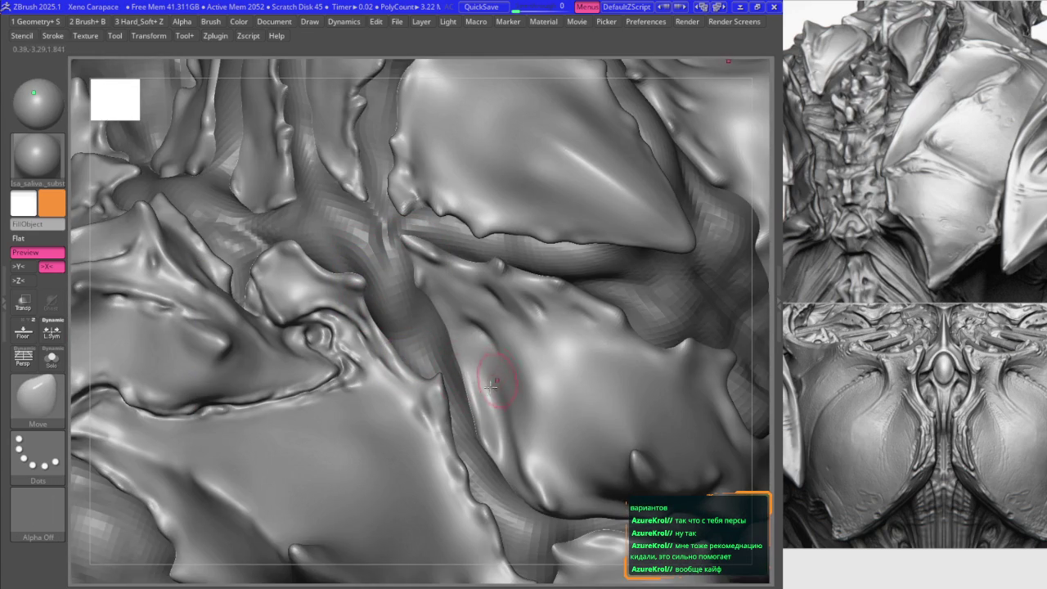
# - Refine the seam at the central fold with Move and highlight strokes, then zoom out
pyautogui.moveTo(490, 381); pyautogui.dragTo(475, 434, button='right')
pyautogui.press('2')
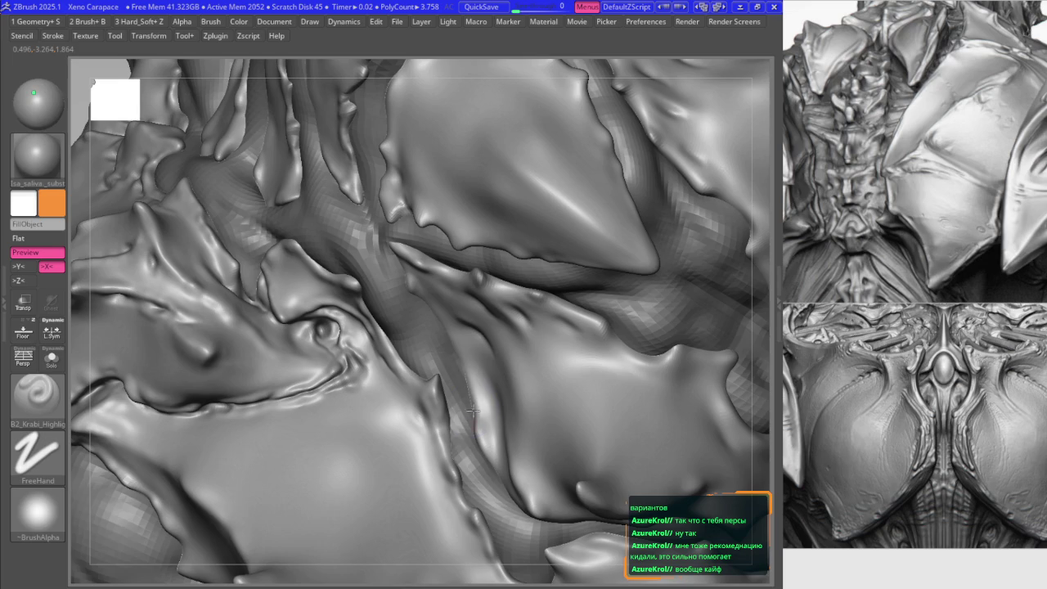
pyautogui.press('1')
pyautogui.moveTo(454, 352)
pyautogui.mouseDown(button='right')
pyautogui.moveTo(457, 331)
pyautogui.moveTo(479, 346)
pyautogui.mouseUp(button='right')
pyautogui.press('2')
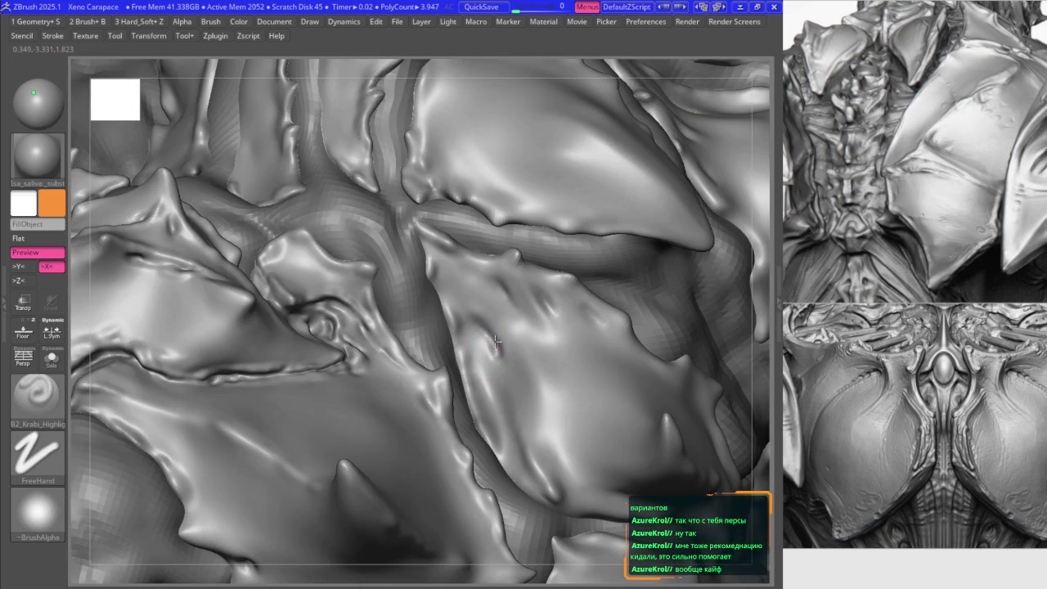
pyautogui.press('b')
pyautogui.press('m')
pyautogui.press('v')
pyautogui.scroll(-2, 498, 321)
pyautogui.scroll(-3, 486, 314)
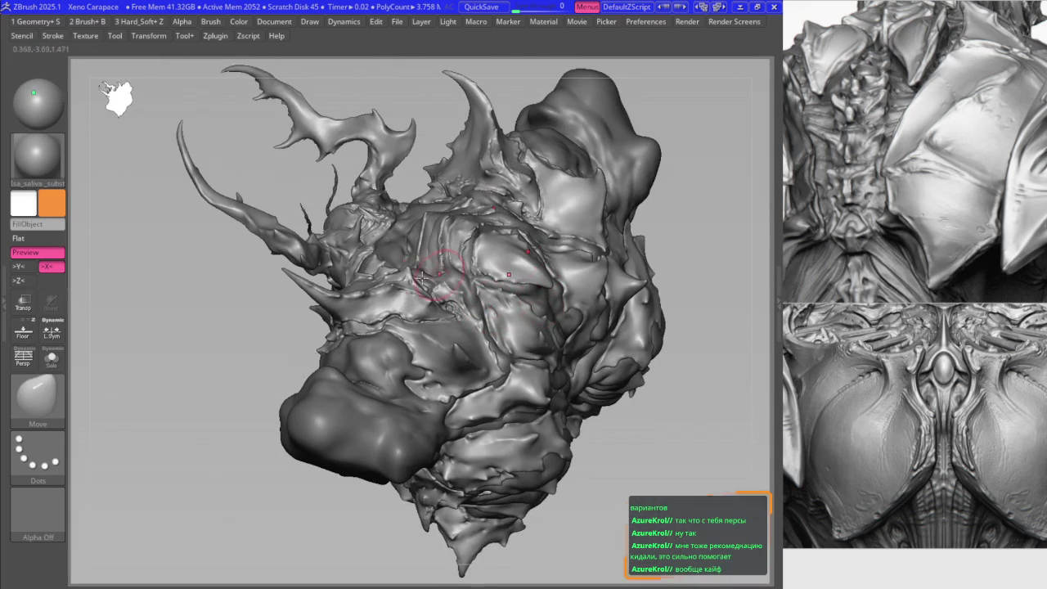
# - Save the Xeno Carapace project with Ctrl+S and orbit the model
pyautogui.press('ctrl')
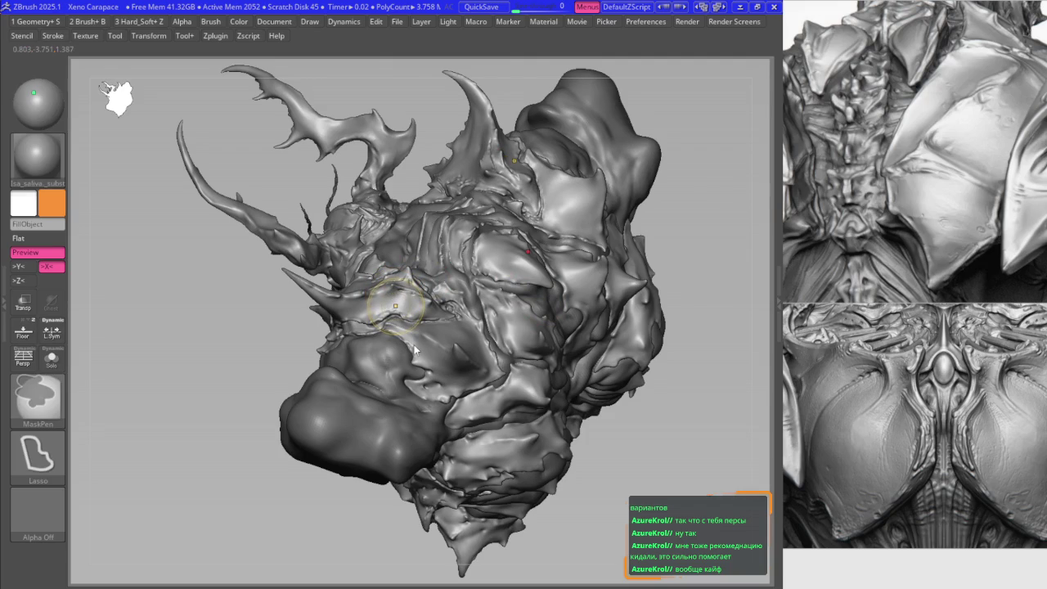
pyautogui.hotkey('ctrl', 's')
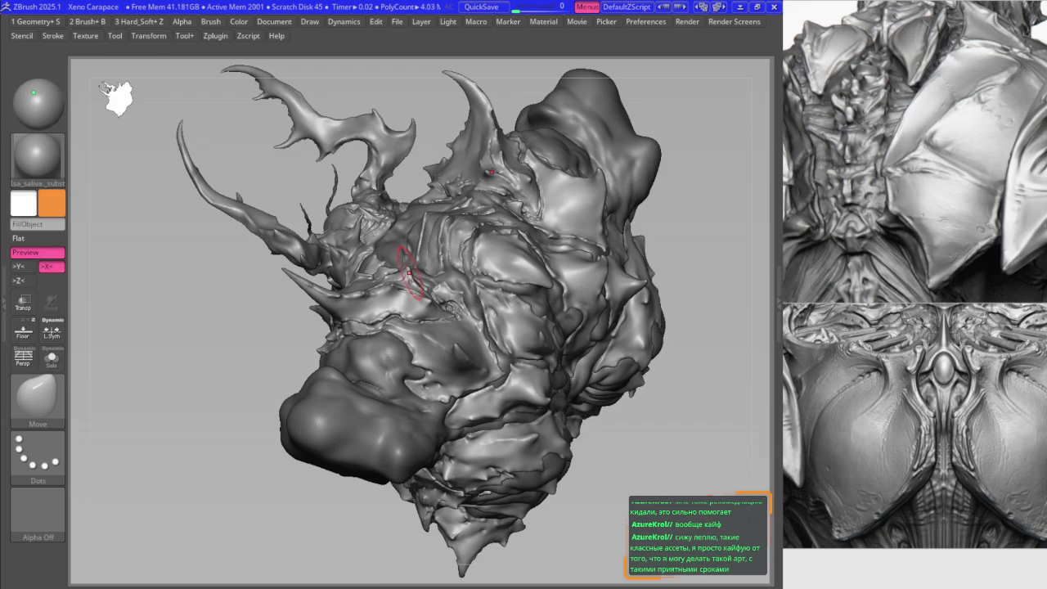
pyautogui.moveTo(420, 297)
pyautogui.mouseDown(button='right')
pyautogui.moveTo(485, 296)
pyautogui.moveTo(412, 284)
pyautogui.moveTo(392, 265)
pyautogui.moveTo(412, 277)
pyautogui.mouseUp(button='right')
# - Push the small knotted fold between plates into a rounded knob with the Move brush
pyautogui.press('space')
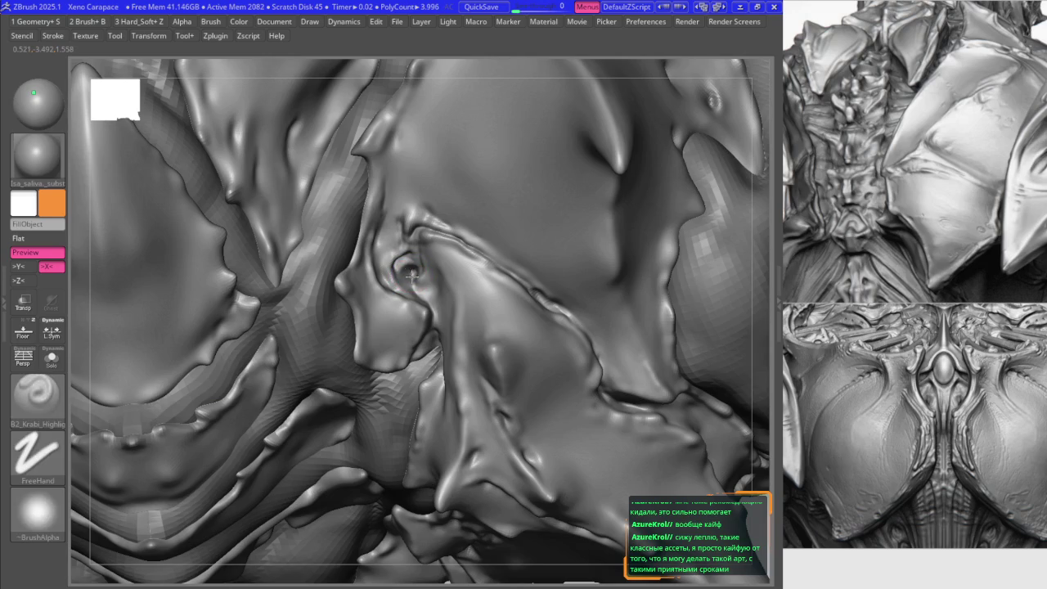
pyautogui.press('b')
pyautogui.press('m')
pyautogui.press('v')
pyautogui.moveTo(334, 282); pyautogui.dragTo(337, 285, button='right')
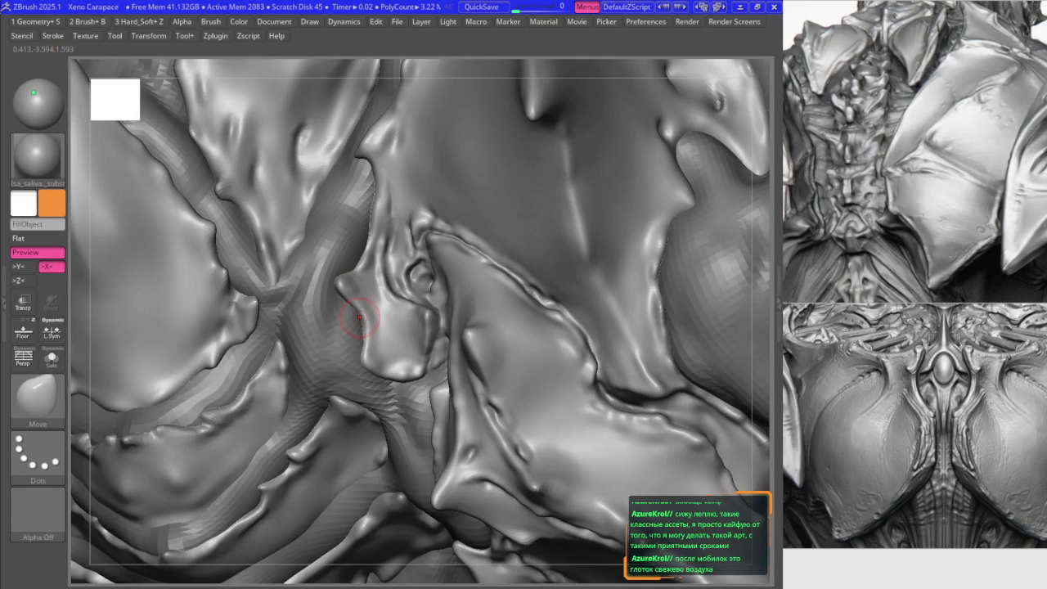
pyautogui.moveTo(391, 340)
pyautogui.mouseDown(button='right')
pyautogui.moveTo(366, 256)
pyautogui.moveTo(269, 316)
pyautogui.mouseUp(button='right')
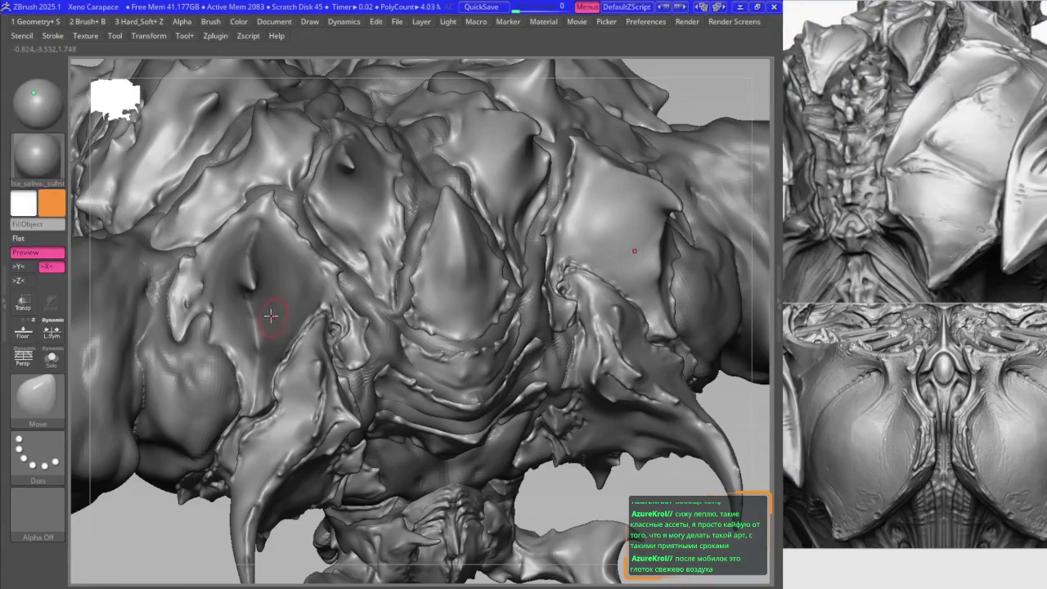
# - Orbit above the spiky torso and sculpt the back plates with the highlight brush
pyautogui.press('ctrl')
pyautogui.moveTo(414, 315)
pyautogui.mouseDown(button='right')
pyautogui.moveTo(409, 362)
pyautogui.moveTo(477, 373)
pyautogui.mouseUp(button='right')
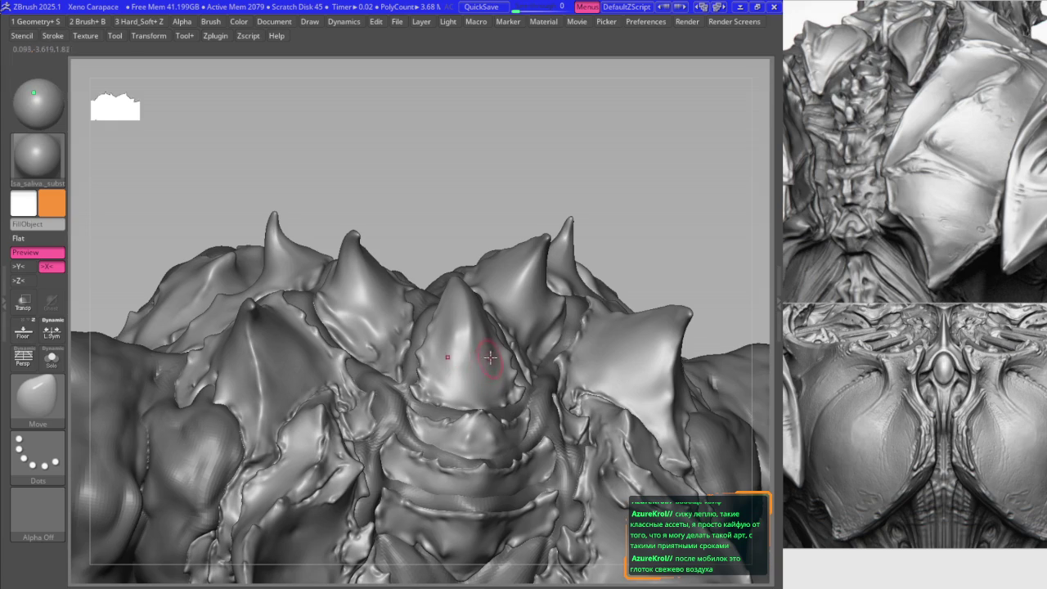
pyautogui.moveTo(466, 353)
pyautogui.mouseDown(button='right')
pyautogui.moveTo(441, 366)
pyautogui.moveTo(434, 339)
pyautogui.moveTo(460, 252)
pyautogui.moveTo(477, 238)
pyautogui.mouseUp(button='right')
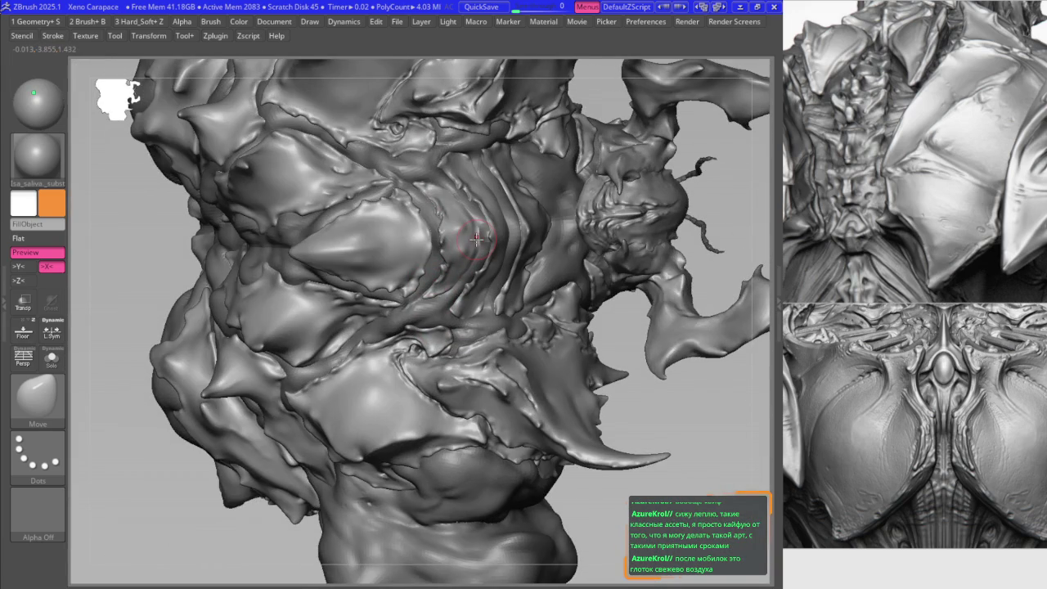
pyautogui.moveTo(486, 363)
pyautogui.mouseDown(button='right')
pyautogui.moveTo(406, 424)
pyautogui.moveTo(463, 357)
pyautogui.moveTo(451, 406)
pyautogui.moveTo(491, 229)
pyautogui.mouseUp(button='right')
pyautogui.press('b')
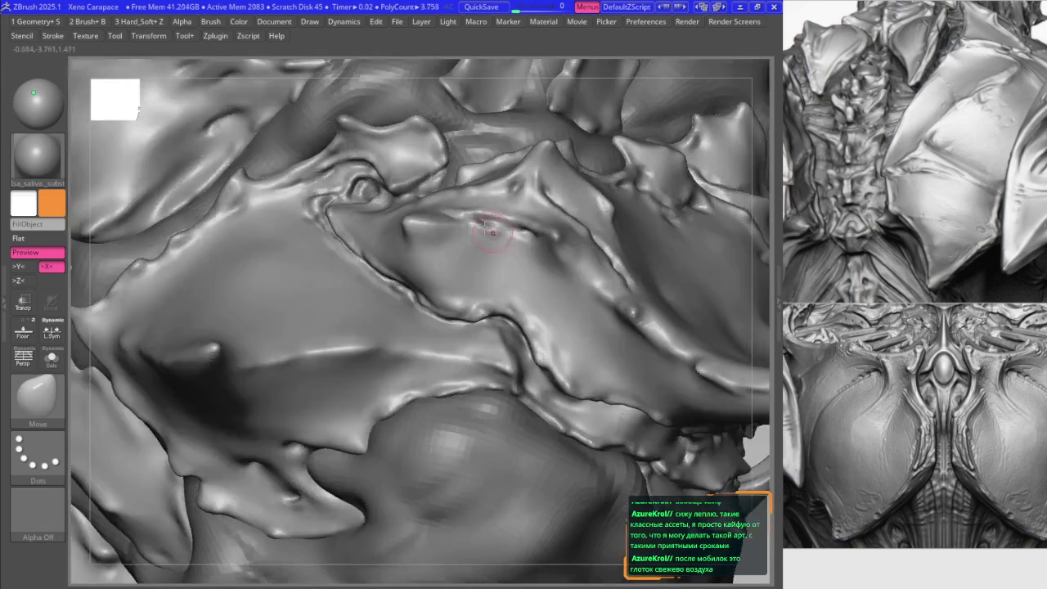
pyautogui.moveTo(455, 271)
pyautogui.keyDown('alt'); pyautogui.mouseDown(button='right')
pyautogui.moveTo(434, 382)
pyautogui.moveTo(401, 374)
pyautogui.mouseUp(button='right'); pyautogui.keyUp('alt')
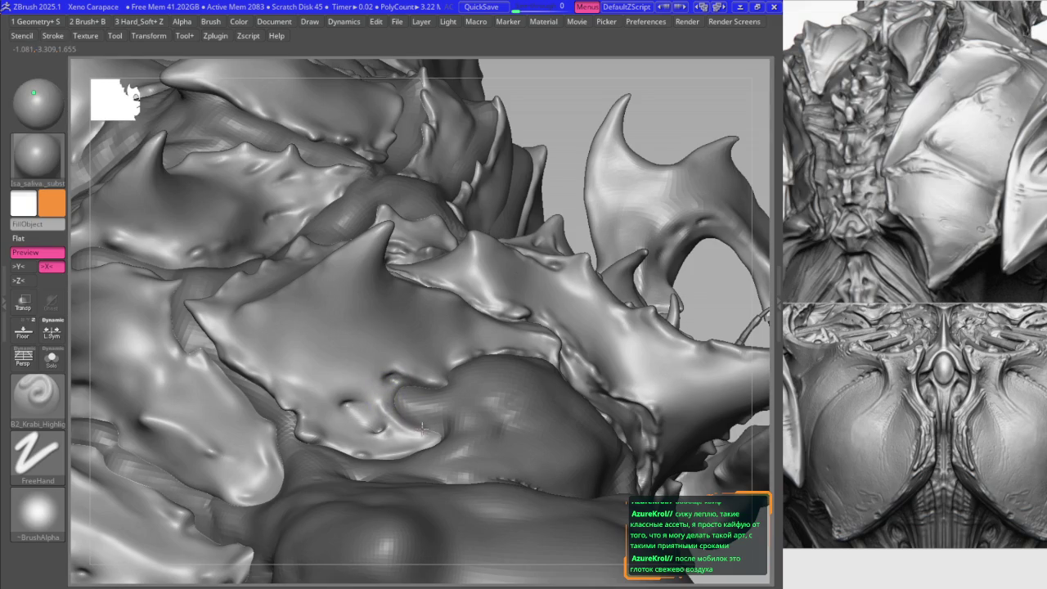
# - Smooth the shoulder plate edges and spike bases, undoing unwanted strokes
pyautogui.moveTo(293, 402)
pyautogui.mouseDown(button='right')
pyautogui.moveTo(339, 385)
pyautogui.moveTo(350, 406)
pyautogui.moveTo(274, 385)
pyautogui.mouseUp(button='right')
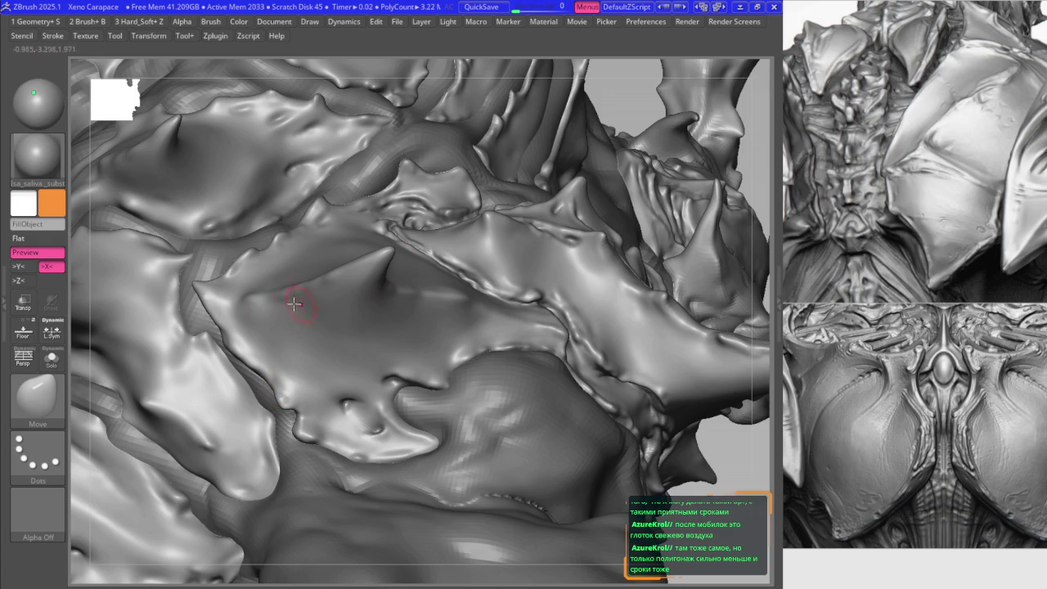
pyautogui.moveTo(297, 315); pyautogui.dragTo(324, 301, button='right')
pyautogui.moveTo(290, 260)
pyautogui.mouseDown(button='right')
pyautogui.moveTo(257, 280)
pyautogui.moveTo(278, 256)
pyautogui.moveTo(269, 294)
pyautogui.moveTo(296, 316)
pyautogui.moveTo(270, 302)
pyautogui.moveTo(298, 319)
pyautogui.mouseUp(button='right')
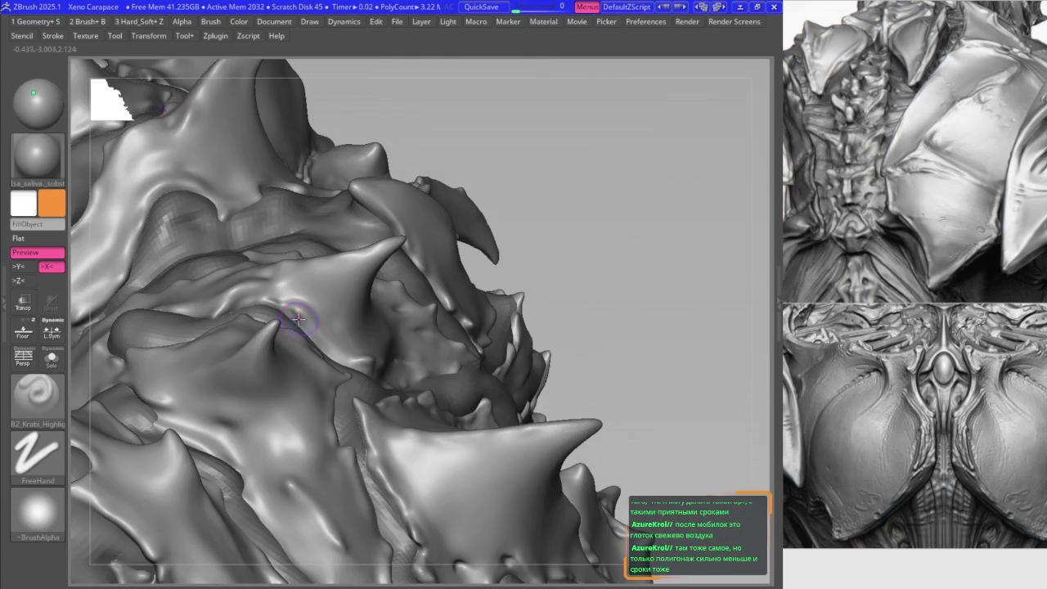
pyautogui.moveTo(333, 360)
pyautogui.mouseDown(button='right')
pyautogui.moveTo(292, 346)
pyautogui.moveTo(386, 362)
pyautogui.mouseUp(button='right')
pyautogui.hotkey('ctrl', 'z')
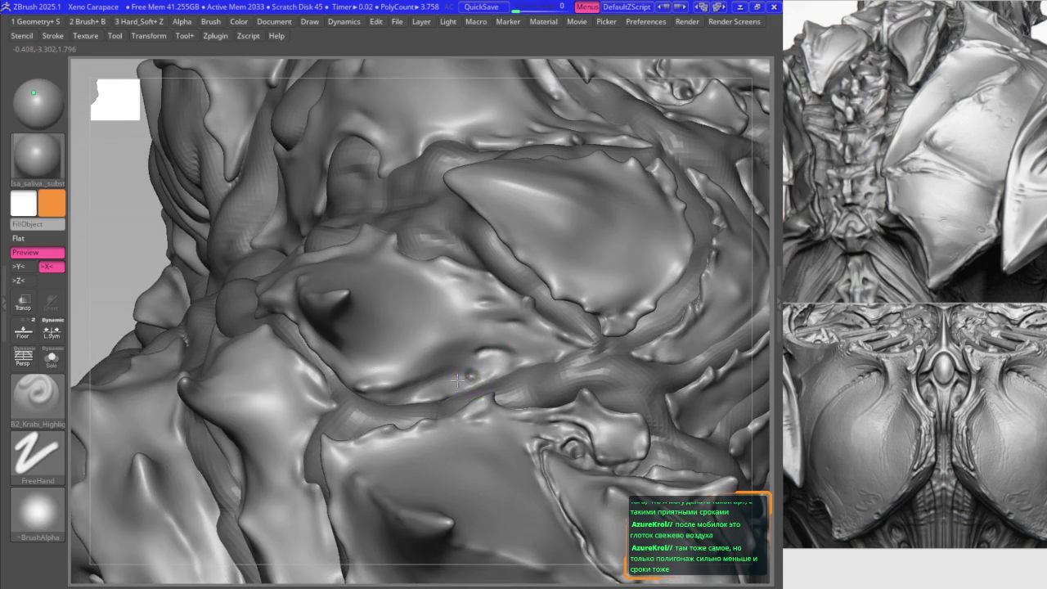
pyautogui.press('ctrl')
pyautogui.hotkey('ctrl', 'z')
pyautogui.hotkey('ctrl', 'z')
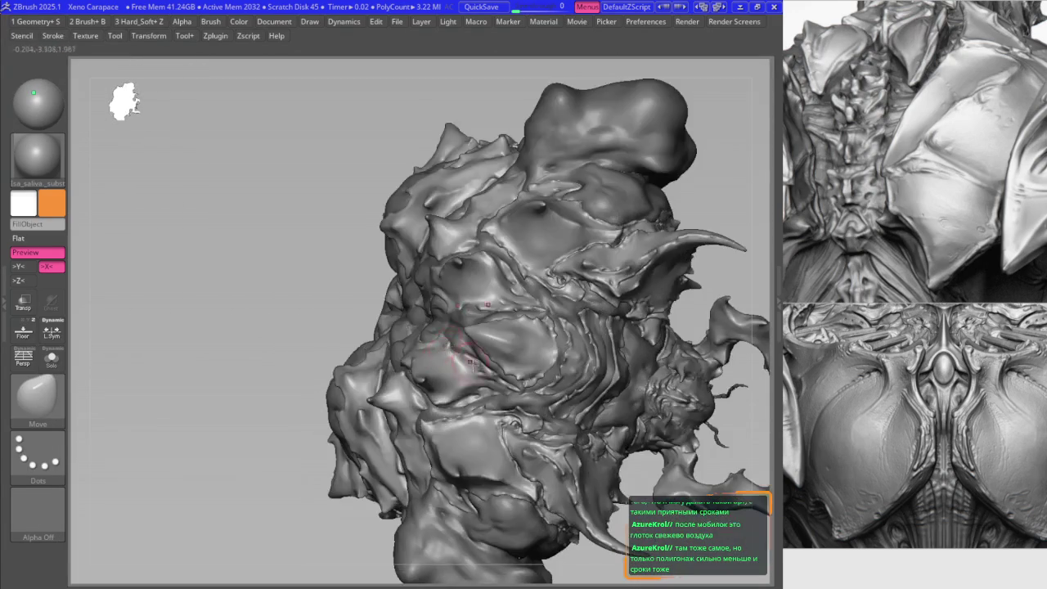
pyautogui.hotkey('ctrl', 'z')
# - Undo recent strokes and sharpen the notched lobe on the large central chest plate
pyautogui.hotkey('ctrl', 'z')
pyautogui.hotkey('ctrl', 'z')
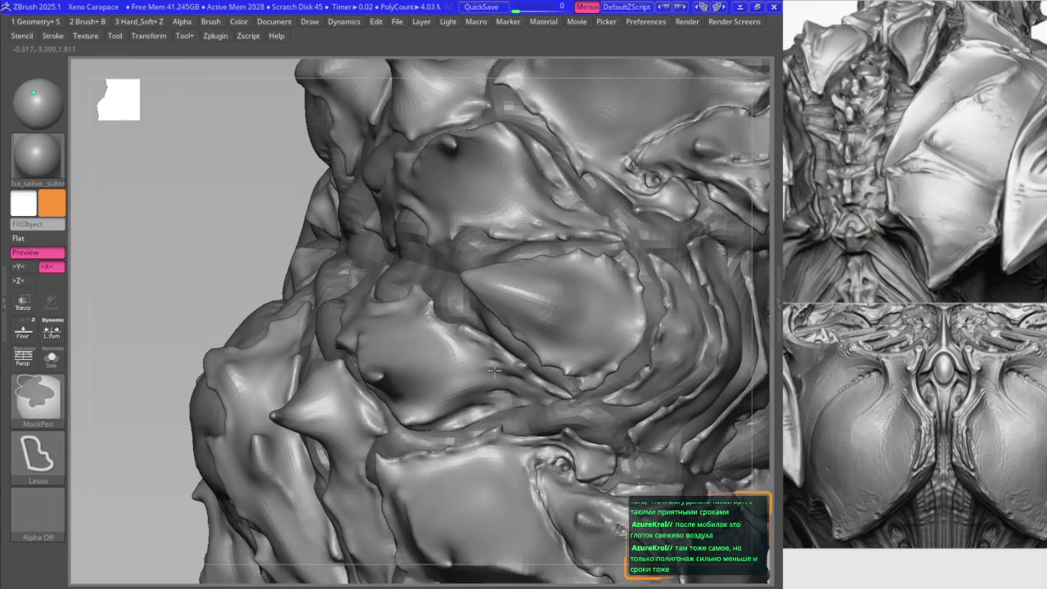
pyautogui.hotkey('ctrl', 'z')
pyautogui.hotkey('ctrl', 'z')
pyautogui.hotkey('ctrl', 'z')
pyautogui.hotkey('ctrl', 'z')
pyautogui.hotkey('ctrl', 'z')
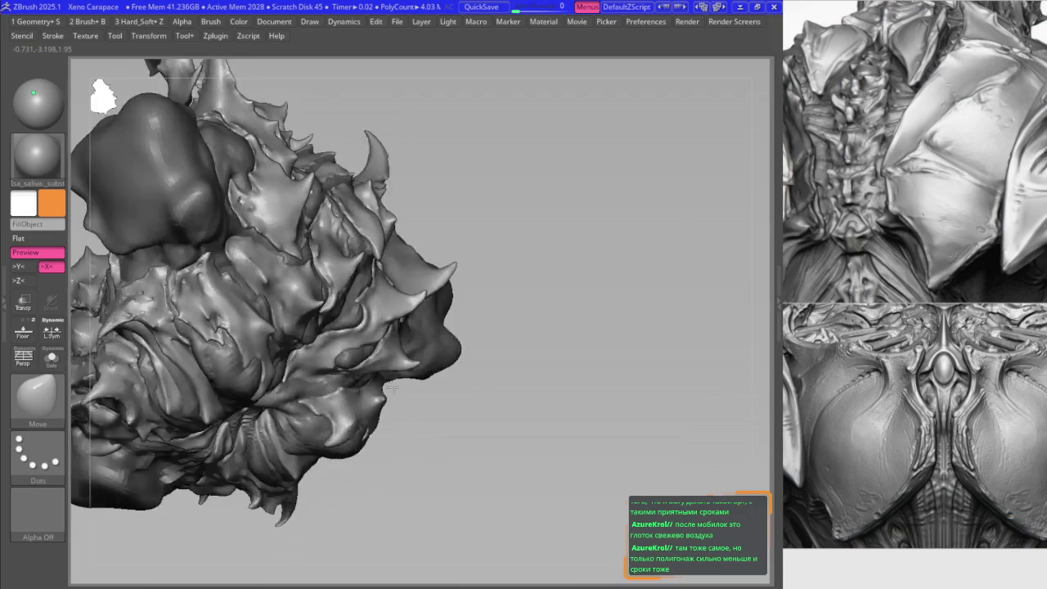
pyautogui.hotkey('ctrl', 'z')
pyautogui.hotkey('ctrl', 'z')
pyautogui.hotkey('ctrl', 'z')
pyautogui.hotkey('ctrl', 'z')
pyautogui.hotkey('ctrl', 'z')
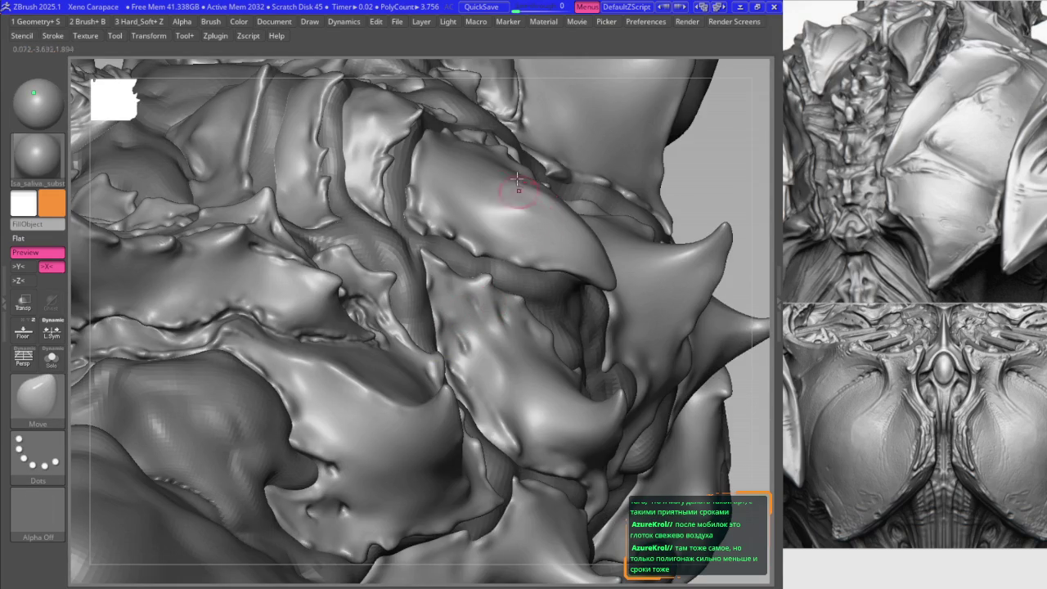
pyautogui.hotkey('ctrl', 'z')
pyautogui.hotkey('ctrl', 'z')
pyautogui.hotkey('ctrl', 'z')
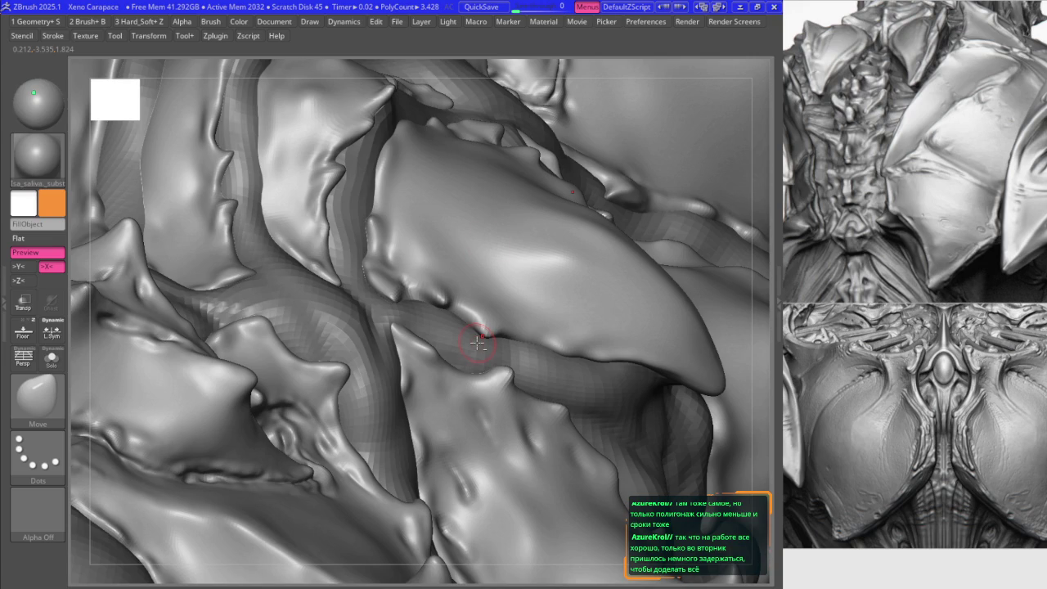
pyautogui.hotkey('ctrl', 'z')
pyautogui.hotkey('ctrl', 'z')
pyautogui.hotkey('ctrl', 'z')
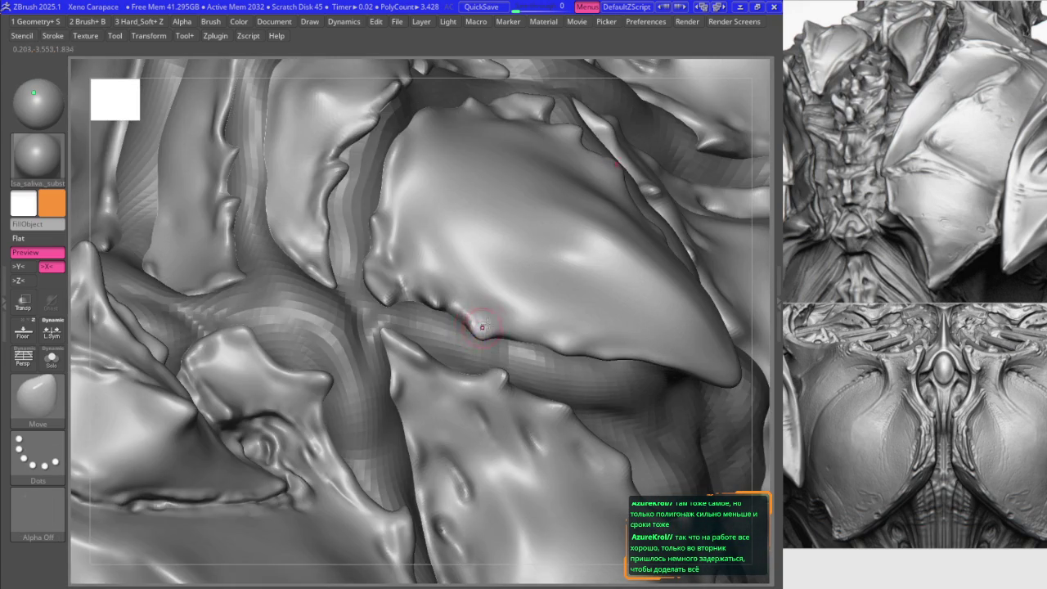
pyautogui.hotkey('ctrl', 'z')
pyautogui.press('1')
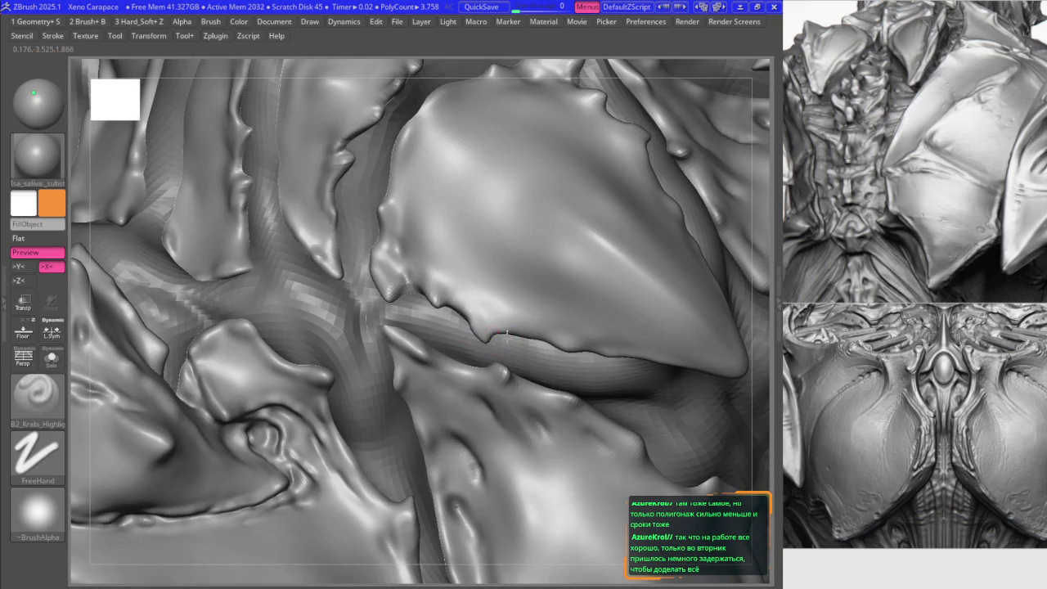
pyautogui.hotkey('ctrl', 'z')
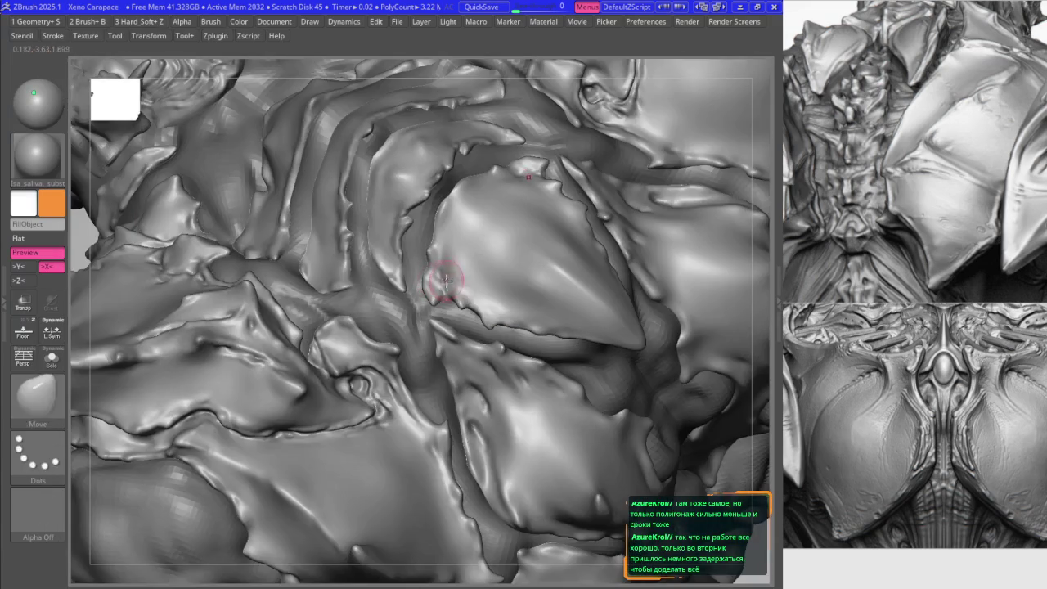
pyautogui.hotkey('ctrl', 'z')
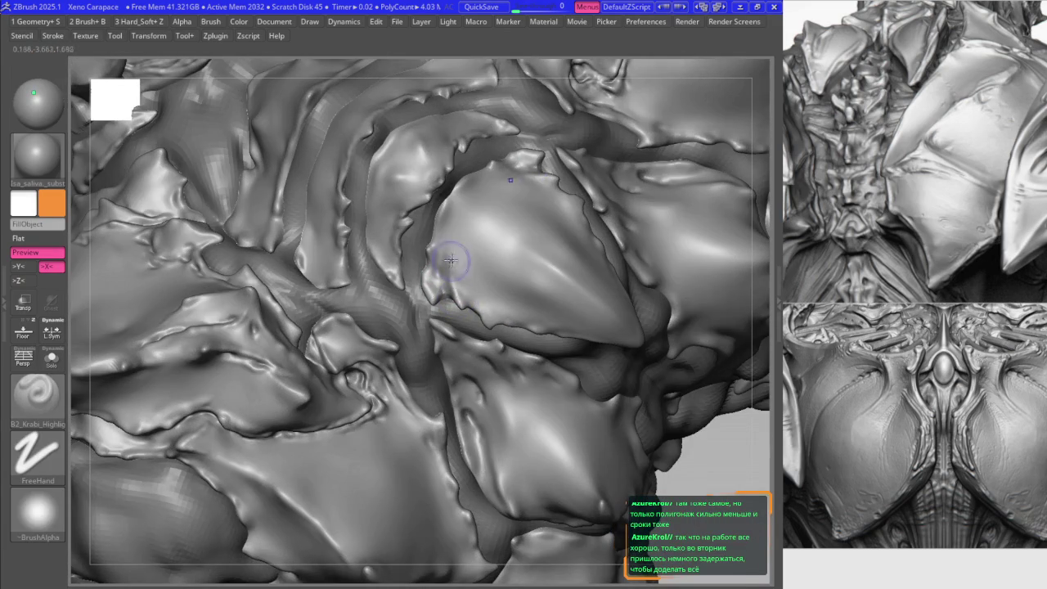
# - Select the DamStandard brush (B, D, S) for carving creases
pyautogui.press('b')
pyautogui.press('d')
pyautogui.press('s')
pyautogui.hotkey('ctrl', 'z')
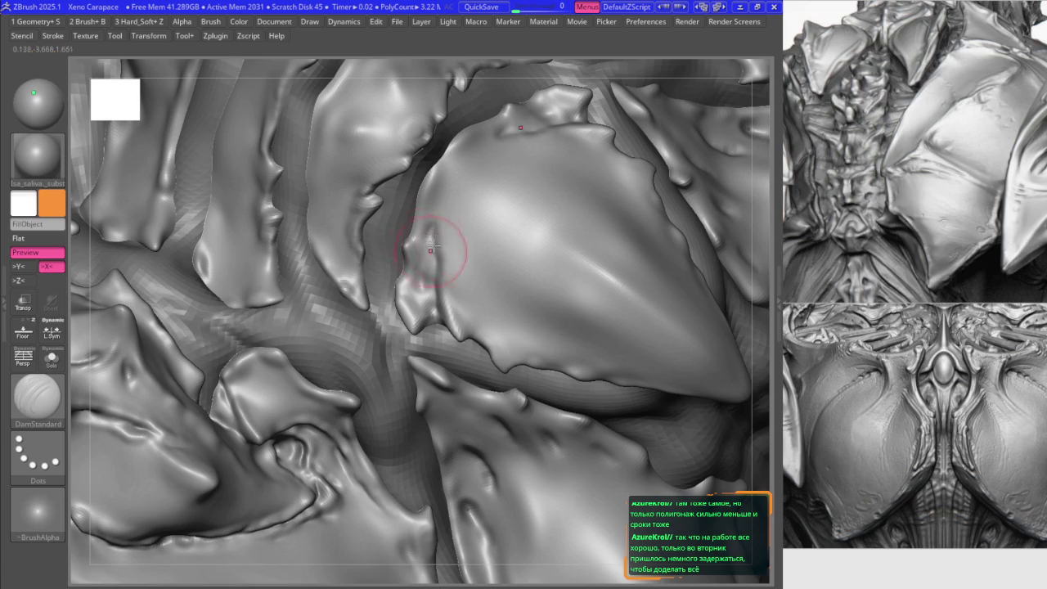
# - Carve a groove along the large chest plate's edge with DamStandard
pyautogui.press('b')
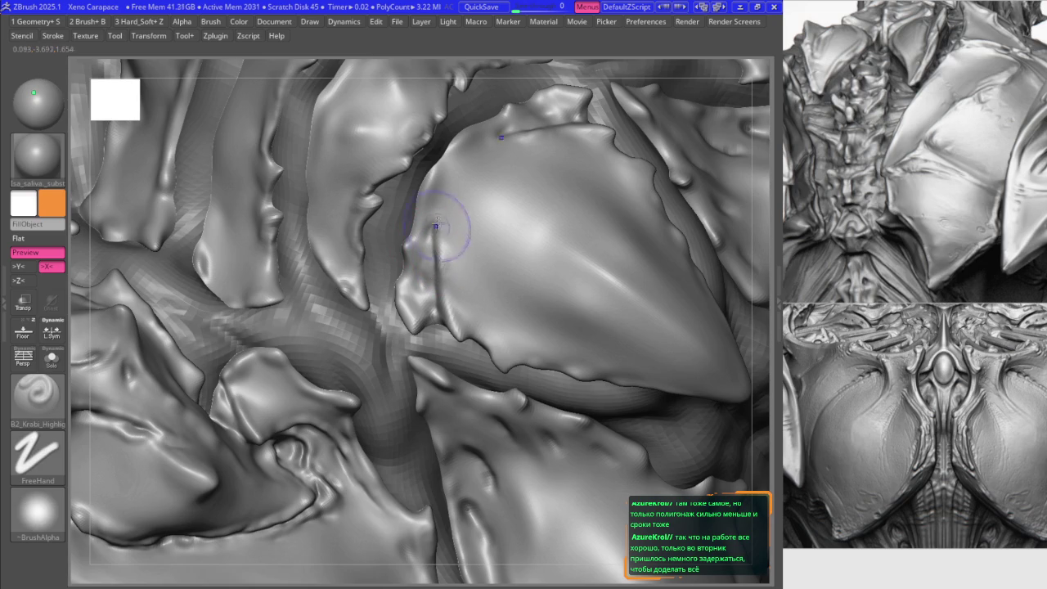
pyautogui.press('b')
pyautogui.press('d')
pyautogui.press('s')
pyautogui.press('space')
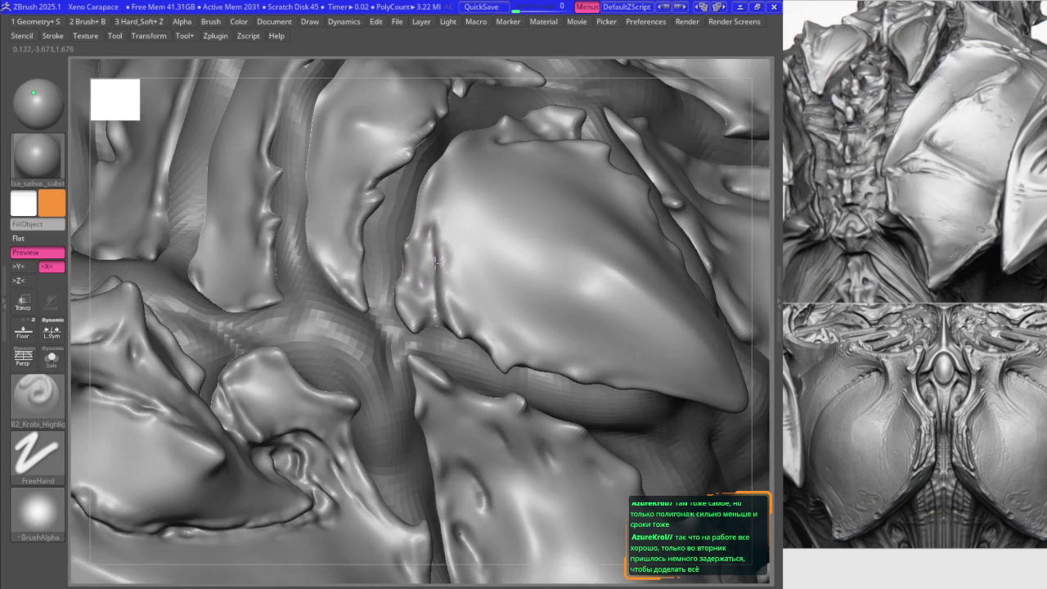
pyautogui.moveTo(417, 237)
pyautogui.mouseDown(button='right')
pyautogui.moveTo(444, 269)
pyautogui.moveTo(429, 283)
pyautogui.moveTo(487, 270)
pyautogui.moveTo(496, 309)
pyautogui.mouseUp(button='right')
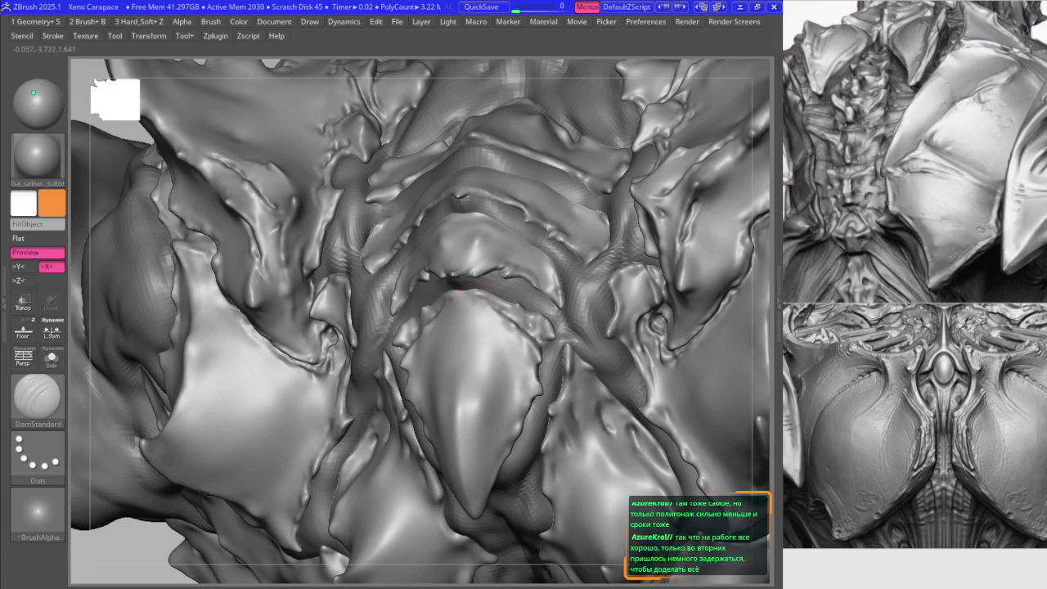
pyautogui.moveTo(487, 303)
pyautogui.mouseDown(button='right')
pyautogui.moveTo(550, 229)
pyautogui.moveTo(525, 206)
pyautogui.moveTo(552, 223)
pyautogui.moveTo(531, 212)
pyautogui.mouseUp(button='right')
pyautogui.press('f')
pyautogui.moveTo(432, 240)
pyautogui.mouseDown(button='right')
pyautogui.moveTo(455, 290)
pyautogui.moveTo(490, 252)
pyautogui.mouseUp(button='right')
# - Push the central carapace surface with the Move brush and undo the bad stroke
pyautogui.press('space')
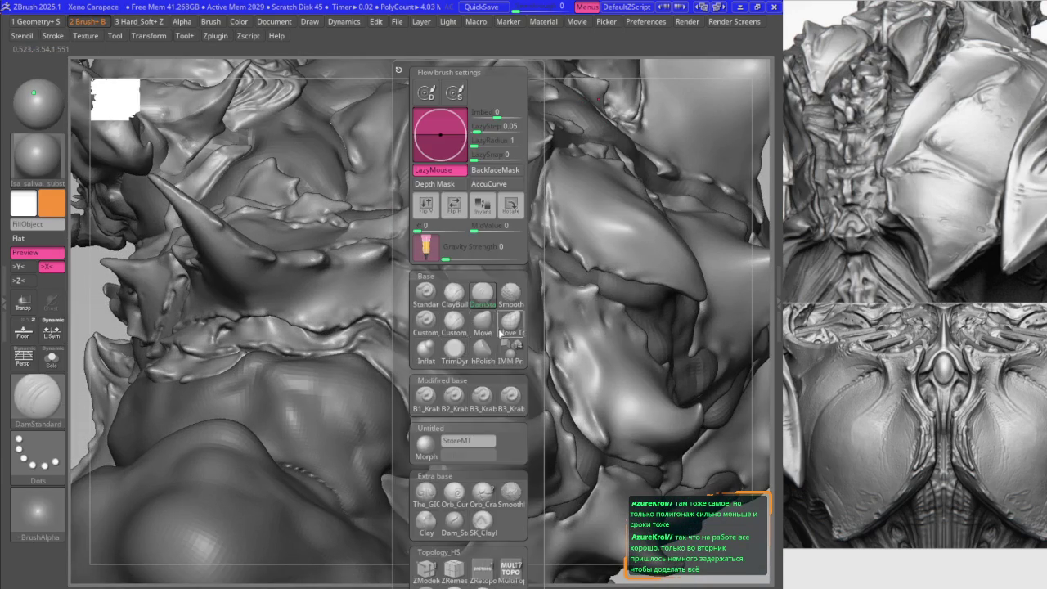
pyautogui.moveTo(331, 271)
pyautogui.mouseDown(button='right')
pyautogui.moveTo(444, 286)
pyautogui.moveTo(432, 275)
pyautogui.moveTo(446, 300)
pyautogui.mouseUp(button='right')
pyautogui.moveTo(446, 300); pyautogui.dragTo(473, 308)
pyautogui.moveTo(472, 305)
pyautogui.mouseDown(button='right')
pyautogui.moveTo(461, 297)
pyautogui.moveTo(474, 303)
pyautogui.mouseUp(button='right')
pyautogui.press('space')
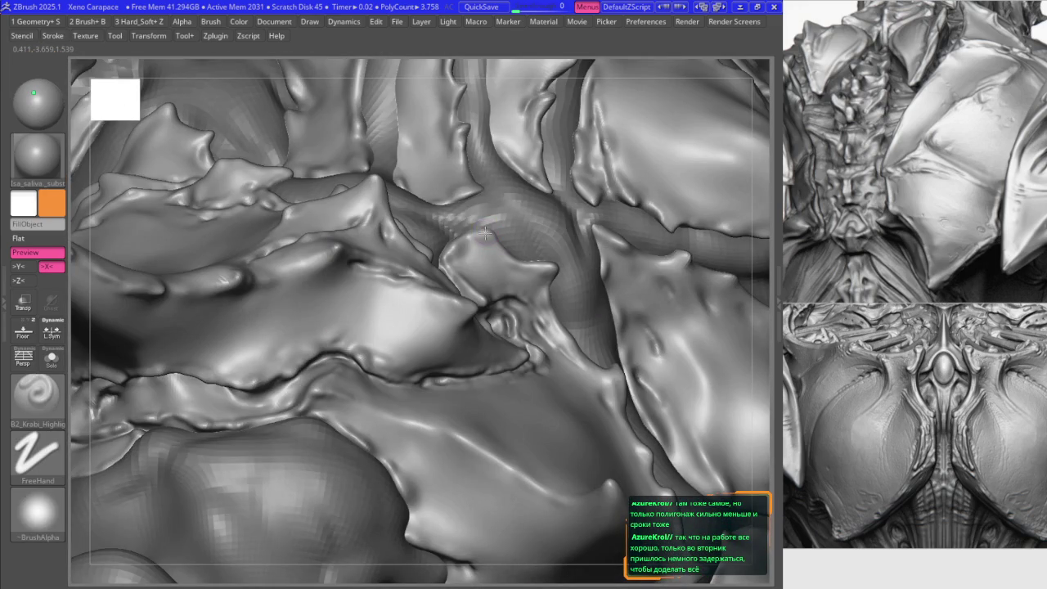
pyautogui.press('m')
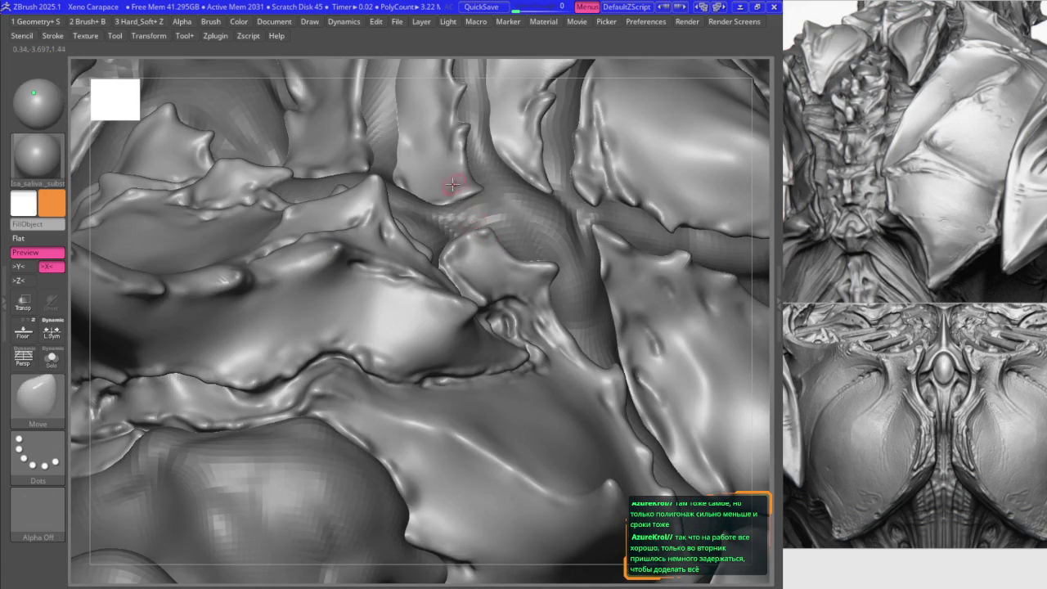
pyautogui.moveTo(452, 185); pyautogui.dragTo(489, 247)
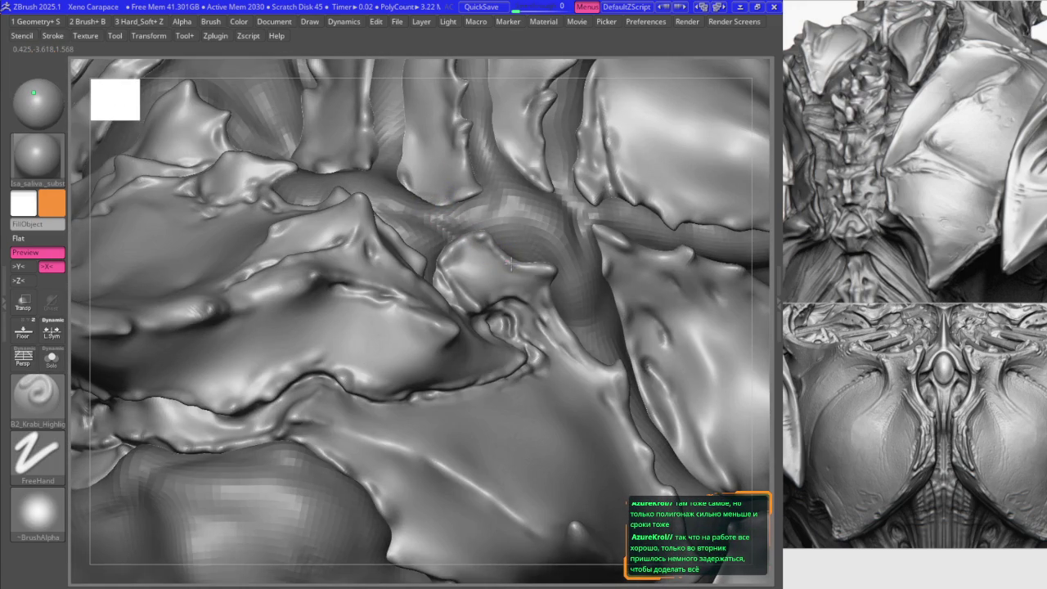
pyautogui.hotkey('ctrl', 'z')
pyautogui.press('m')
# - Zoom out and orbit the creature to check the head and spikes
pyautogui.press('m')
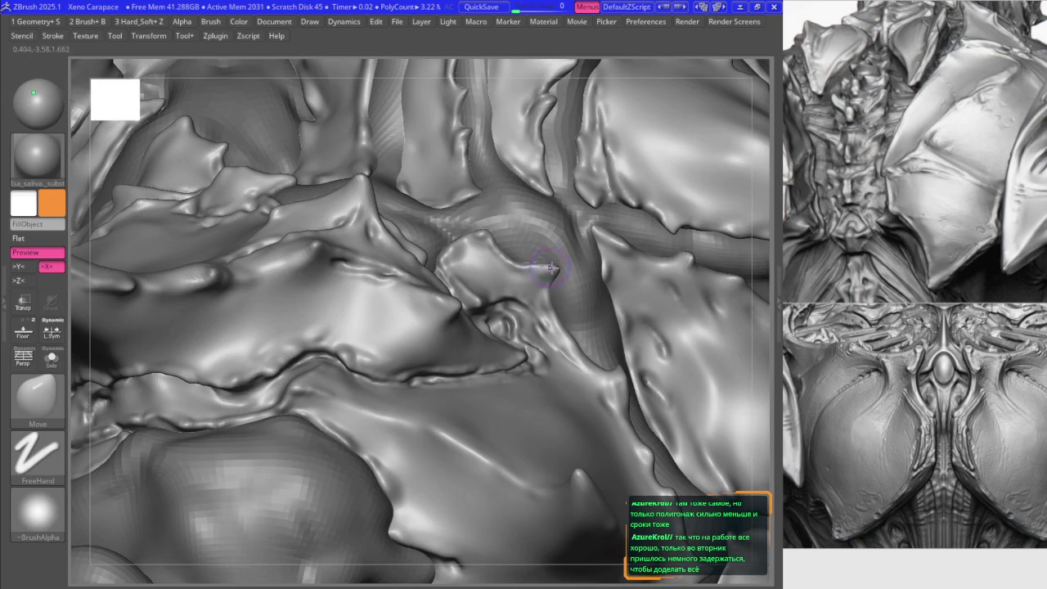
pyautogui.scroll(-2, 479, 235)
pyautogui.scroll(-2, 491, 242)
pyautogui.press('m')
pyautogui.scroll(-2, 542, 256)
pyautogui.moveTo(542, 256)
pyautogui.mouseDown(button='right')
pyautogui.moveTo(536, 296)
pyautogui.moveTo(442, 324)
pyautogui.moveTo(434, 305)
pyautogui.moveTo(381, 318)
pyautogui.moveTo(427, 249)
pyautogui.moveTo(427, 299)
pyautogui.moveTo(455, 294)
pyautogui.mouseUp(button='right')
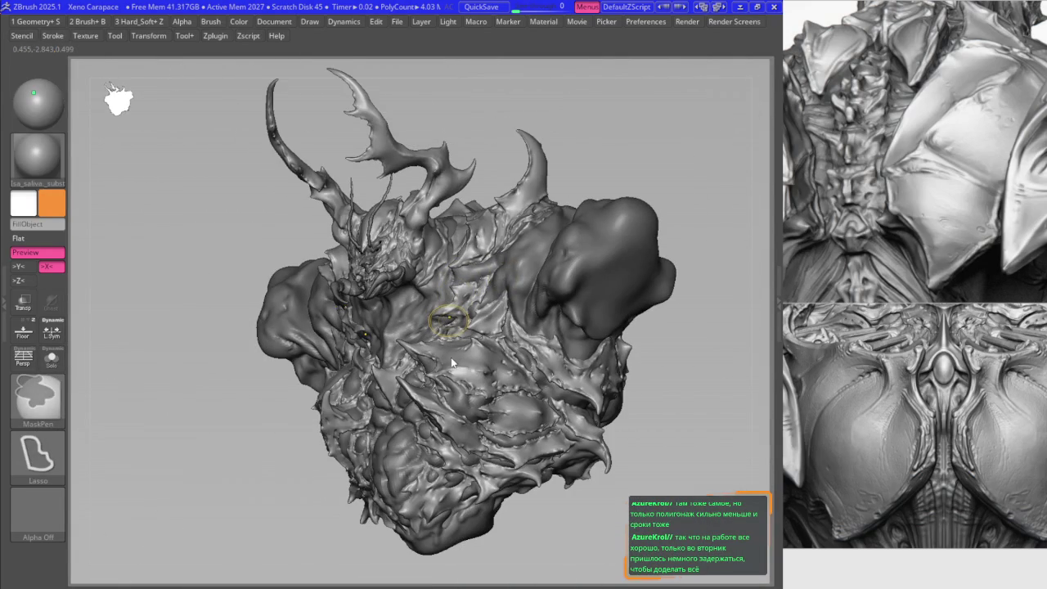
# - Save with Ctrl+S, turn the creature to front view and zoom onto the chest plates
pyautogui.hotkey('ctrl', 's')
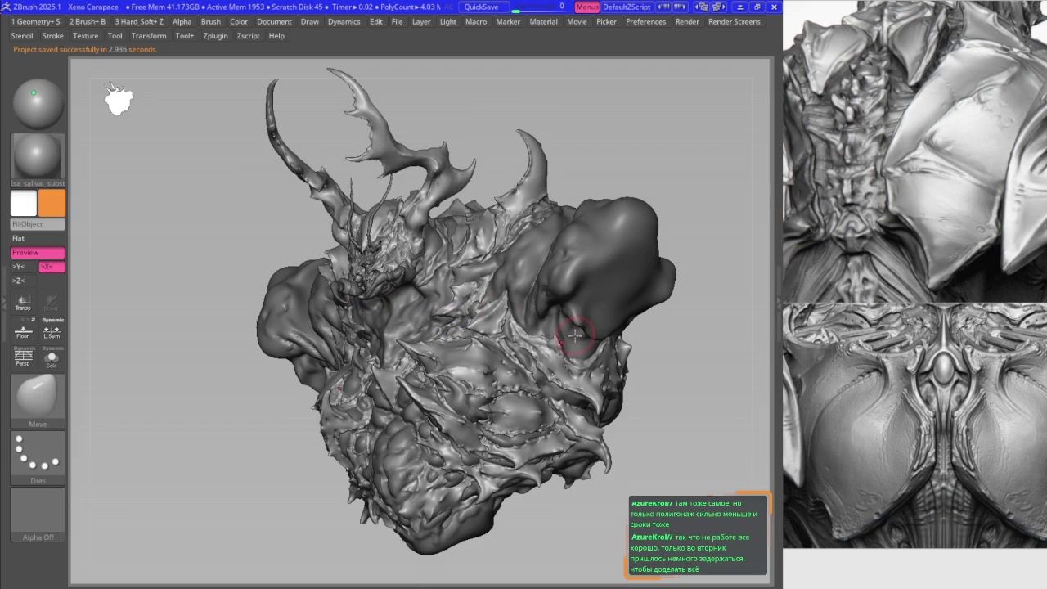
pyautogui.moveTo(339, 351)
pyautogui.keyDown('shift'); pyautogui.mouseDown(button='right')
pyautogui.moveTo(347, 344)
pyautogui.moveTo(389, 360)
pyautogui.mouseUp(button='right'); pyautogui.keyUp('shift')
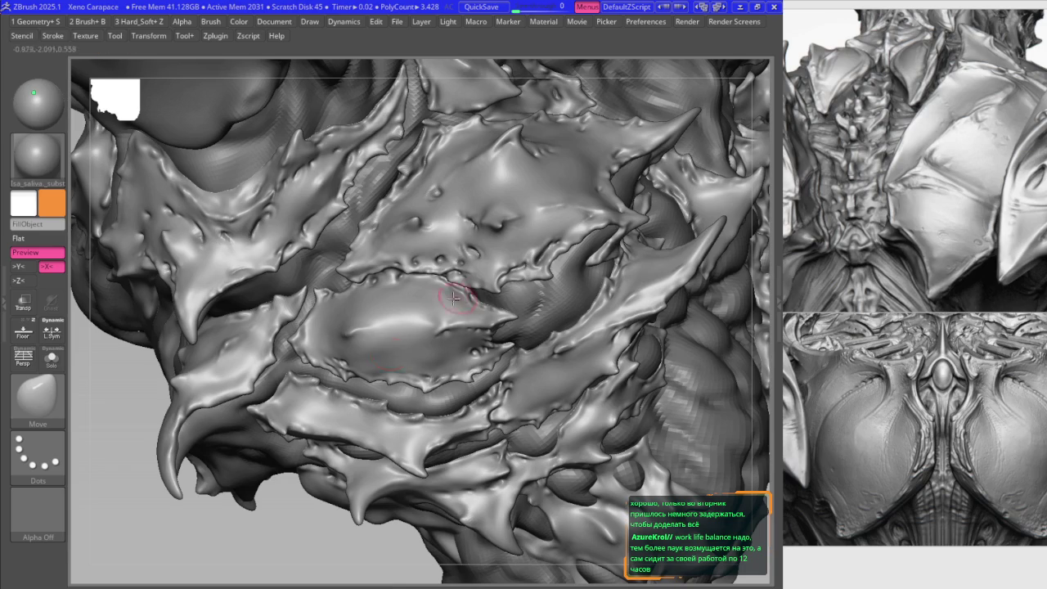
pyautogui.moveTo(425, 278)
pyautogui.keyDown('ctrl'); pyautogui.mouseDown(button='right')
pyautogui.moveTo(480, 374)
pyautogui.moveTo(455, 256)
pyautogui.mouseUp(button='right'); pyautogui.keyUp('ctrl')
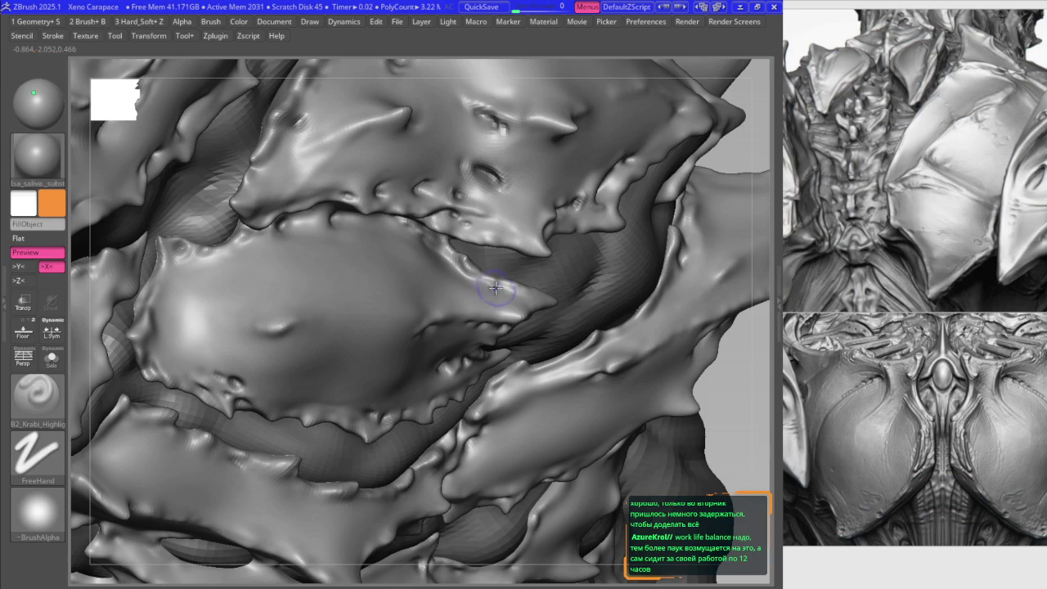
# - Sculpt a subtle stroke across the large chest plate while orbiting around it
pyautogui.moveTo(511, 284)
pyautogui.mouseDown(button='right')
pyautogui.moveTo(520, 311)
pyautogui.moveTo(421, 328)
pyautogui.mouseUp(button='right')
pyautogui.moveTo(410, 328); pyautogui.dragTo(486, 329)
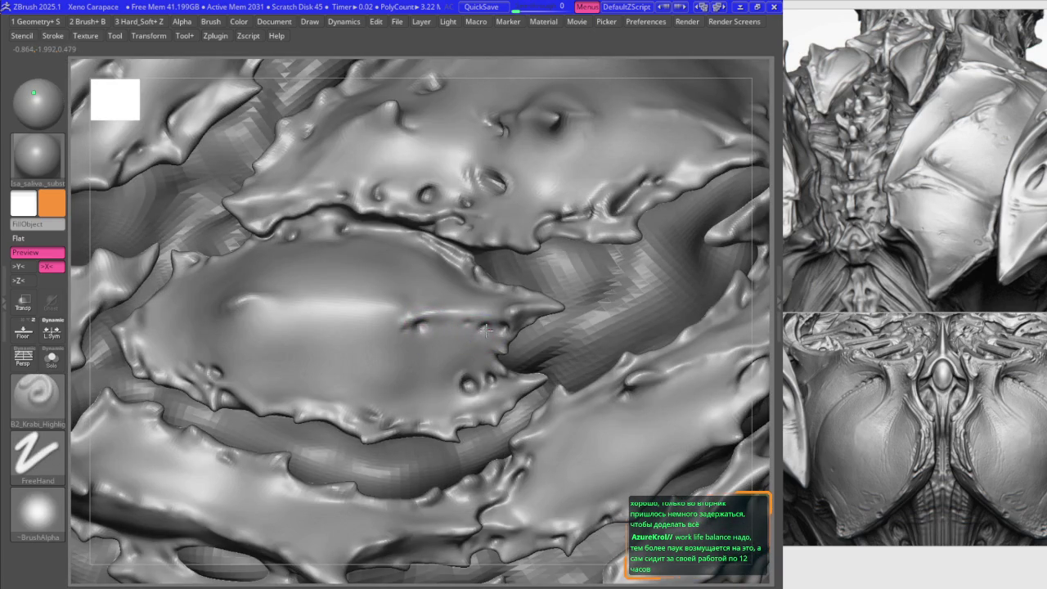
pyautogui.moveTo(483, 329); pyautogui.dragTo(490, 338, button='right')
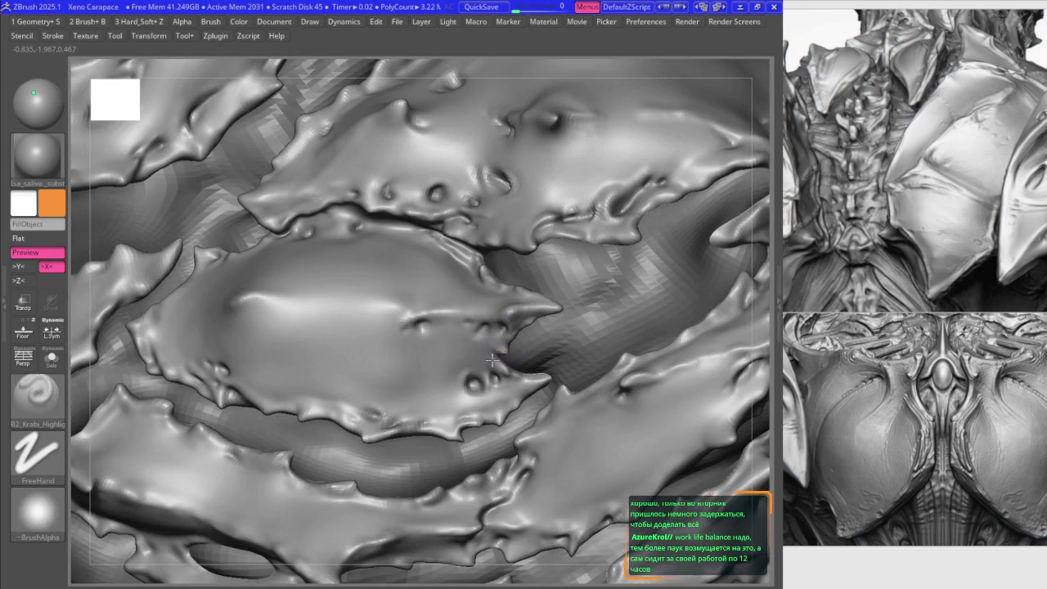
pyautogui.keyDown('shift'); pyautogui.moveTo(499, 334); pyautogui.dragTo(504, 372); pyautogui.keyUp('shift')
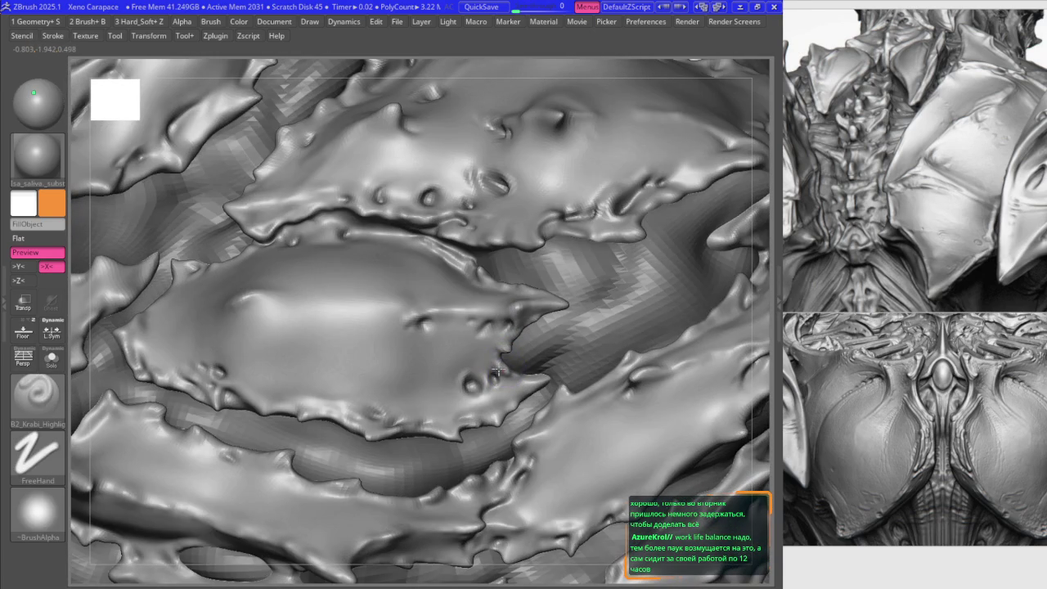
pyautogui.moveTo(497, 368)
pyautogui.mouseDown(button='right')
pyautogui.moveTo(477, 384)
pyautogui.moveTo(372, 409)
pyautogui.moveTo(373, 426)
pyautogui.moveTo(406, 379)
pyautogui.mouseUp(button='right')
# - Nudge the plate with Move, then select the B2_Krabi FreeHand brush
pyautogui.press('b')
pyautogui.press('m')
pyautogui.press('v')
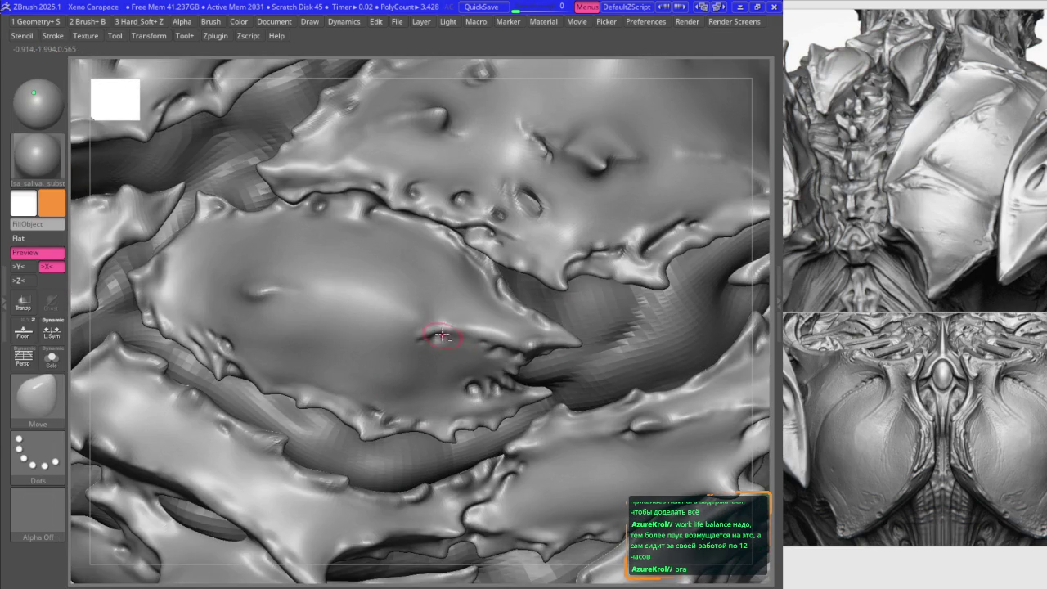
pyautogui.moveTo(458, 357); pyautogui.dragTo(288, 303, button='right')
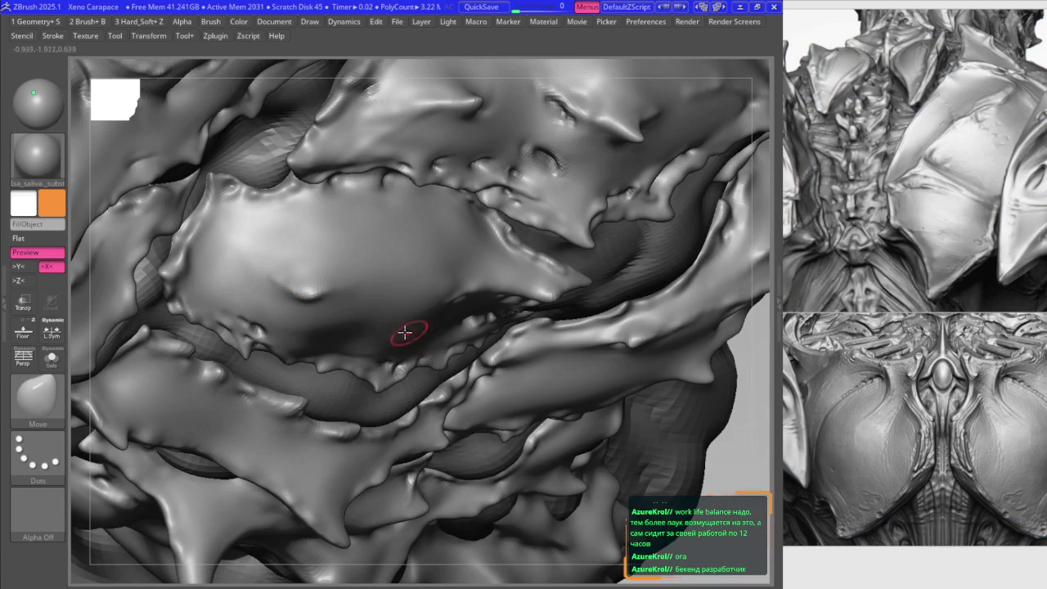
pyautogui.press('space')
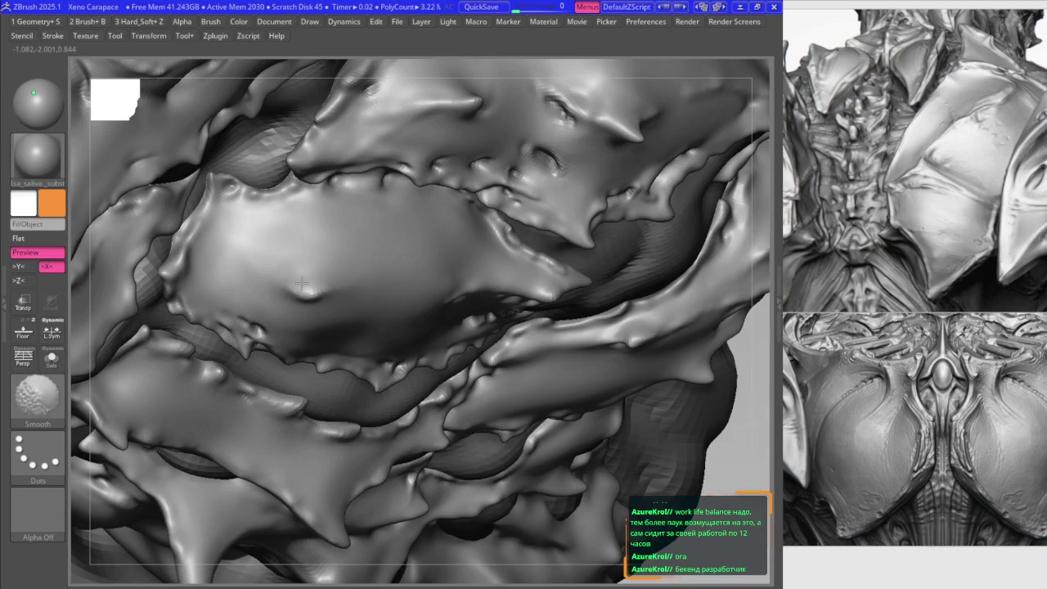
pyautogui.press('b')
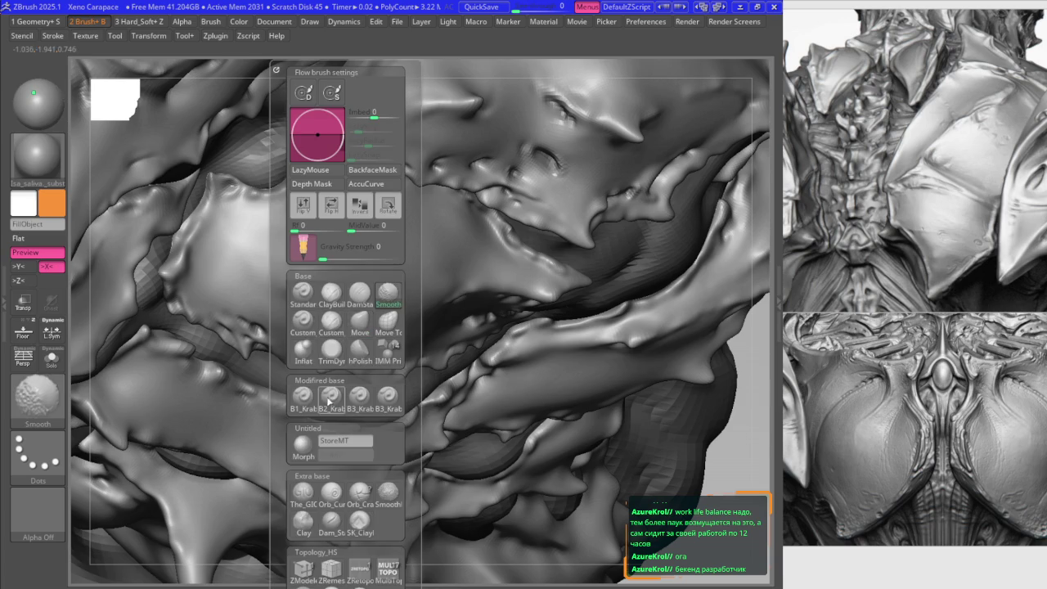
pyautogui.click(331, 400)
# - Reshape the plate's jagged edge bumps with Move and smooth them with Shift
pyautogui.press('b')
pyautogui.press('m')
pyautogui.press('v')
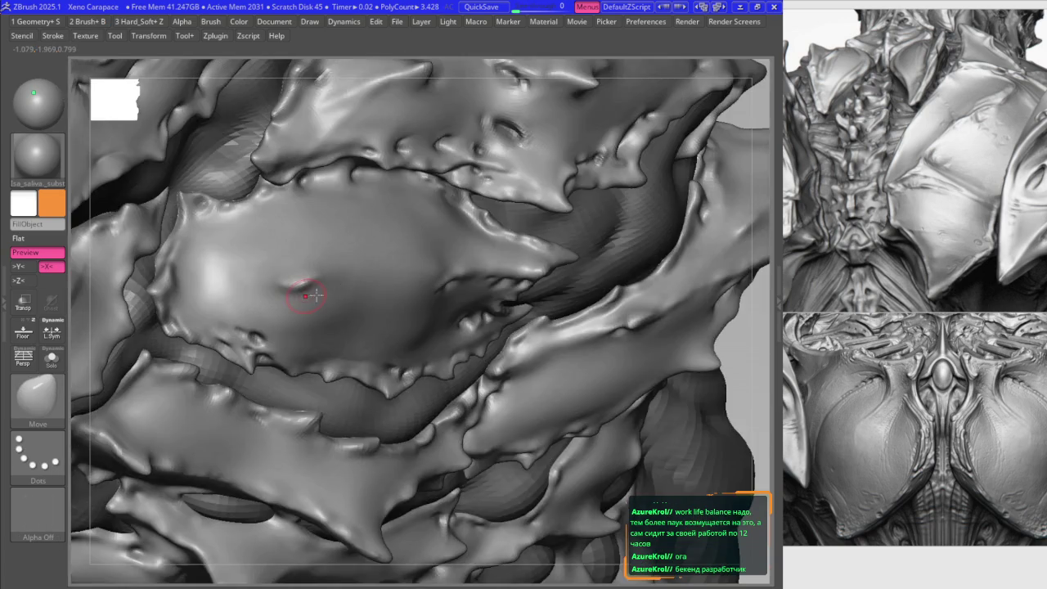
pyautogui.scroll(4, 327, 319)
pyautogui.press('space')
pyautogui.press('shift')
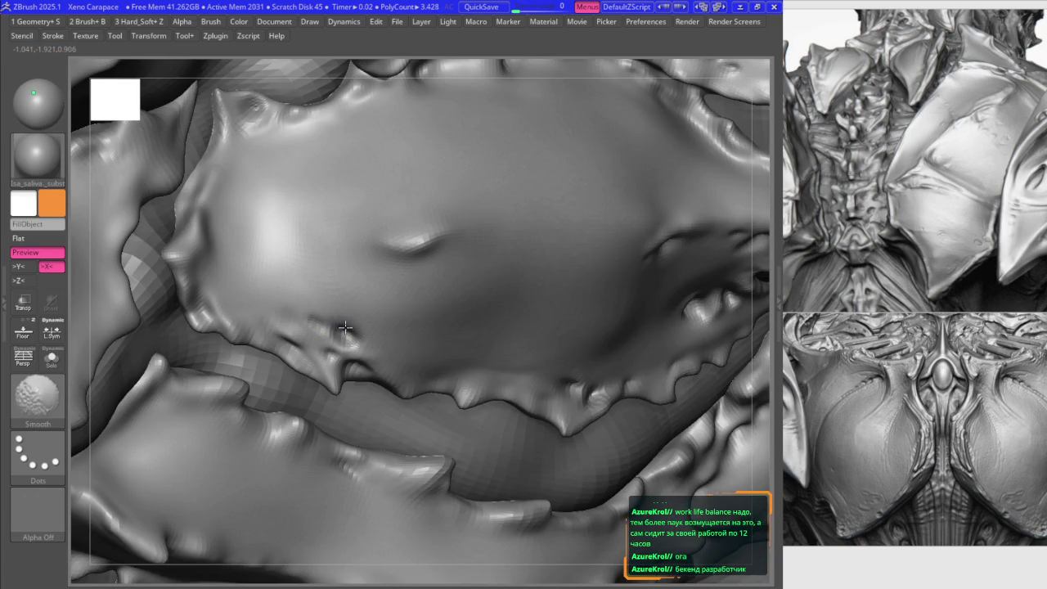
# - Alternate Move and FreeHand strokes on the knotted fold along the plate's lower edge
pyautogui.press('space')
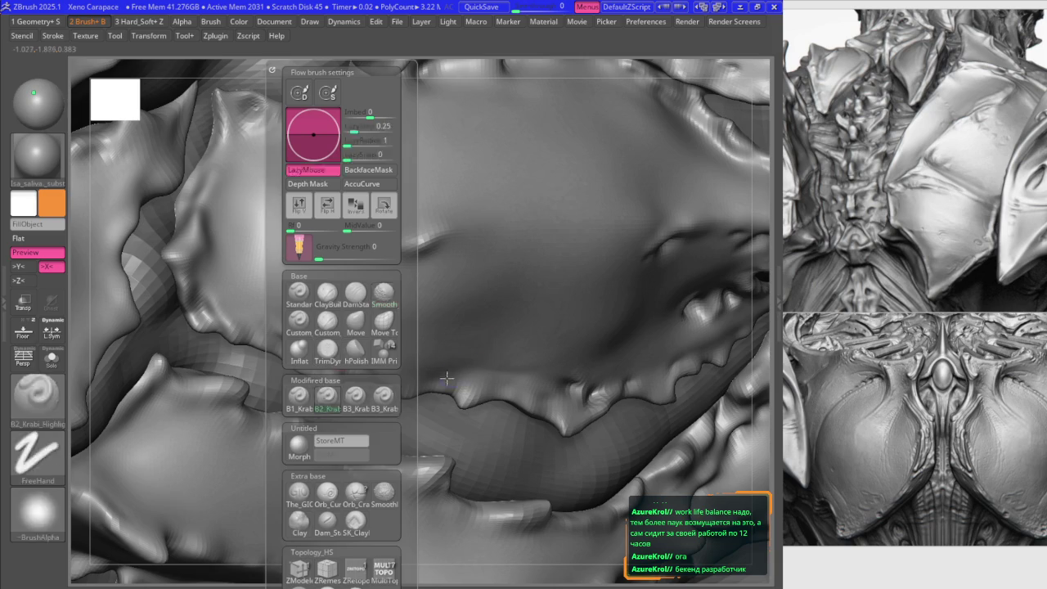
pyautogui.press('b')
pyautogui.press('m')
pyautogui.press('v')
pyautogui.scroll(-2, 357, 338)
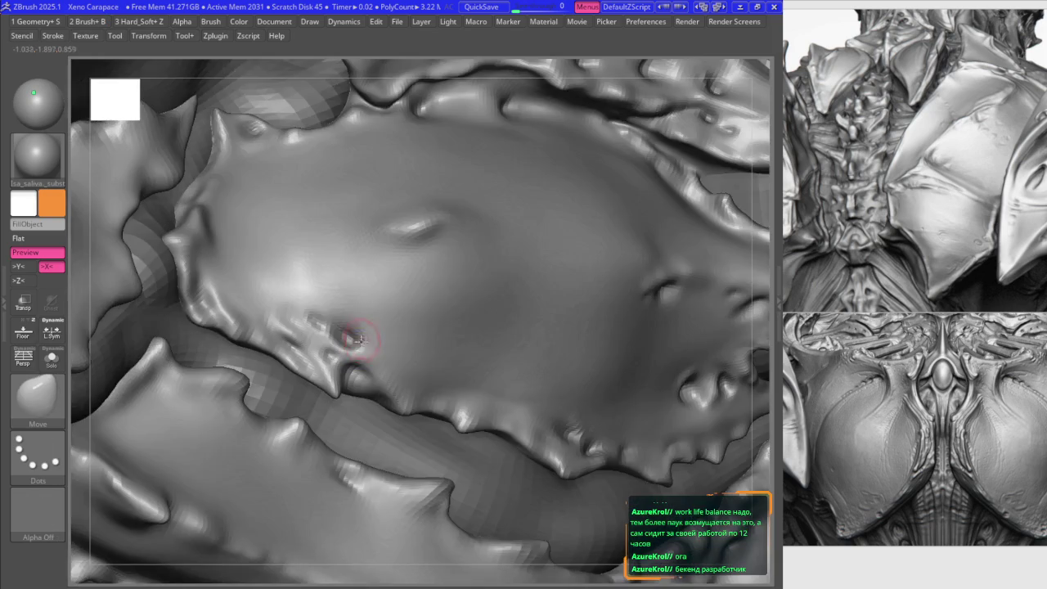
pyautogui.moveTo(358, 338); pyautogui.dragTo(303, 340, button='right')
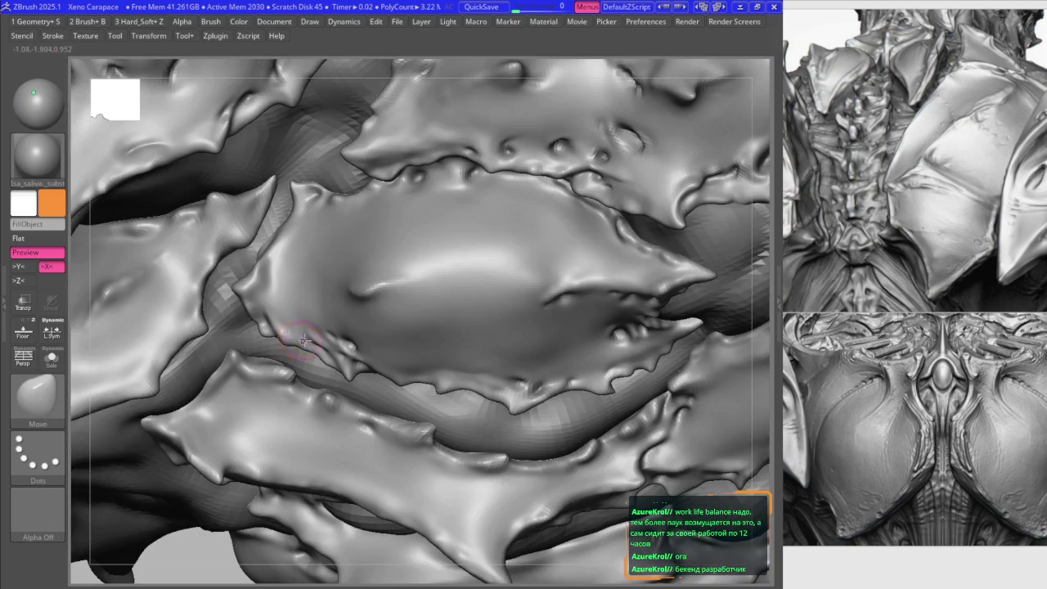
pyautogui.press('1')
pyautogui.moveTo(248, 275)
pyautogui.mouseDown(button='right')
pyautogui.moveTo(310, 238)
pyautogui.moveTo(321, 304)
pyautogui.mouseUp(button='right')
pyautogui.press('1')
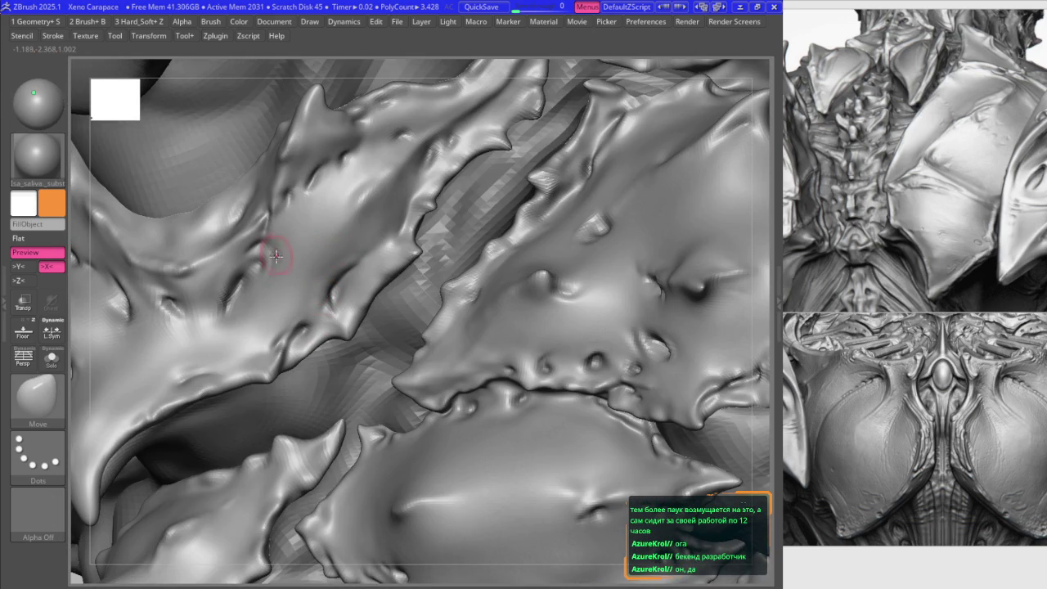
# - Frame the whole carapace while toggling between the detail and reshaping brushes
pyautogui.moveTo(261, 247); pyautogui.dragTo(269, 215, button='right')
pyautogui.press('1')
pyautogui.press('1')
pyautogui.press('1')
pyautogui.press('1')
pyautogui.moveTo(346, 227)
pyautogui.mouseDown(button='right')
pyautogui.moveTo(368, 262)
pyautogui.moveTo(323, 381)
pyautogui.mouseUp(button='right')
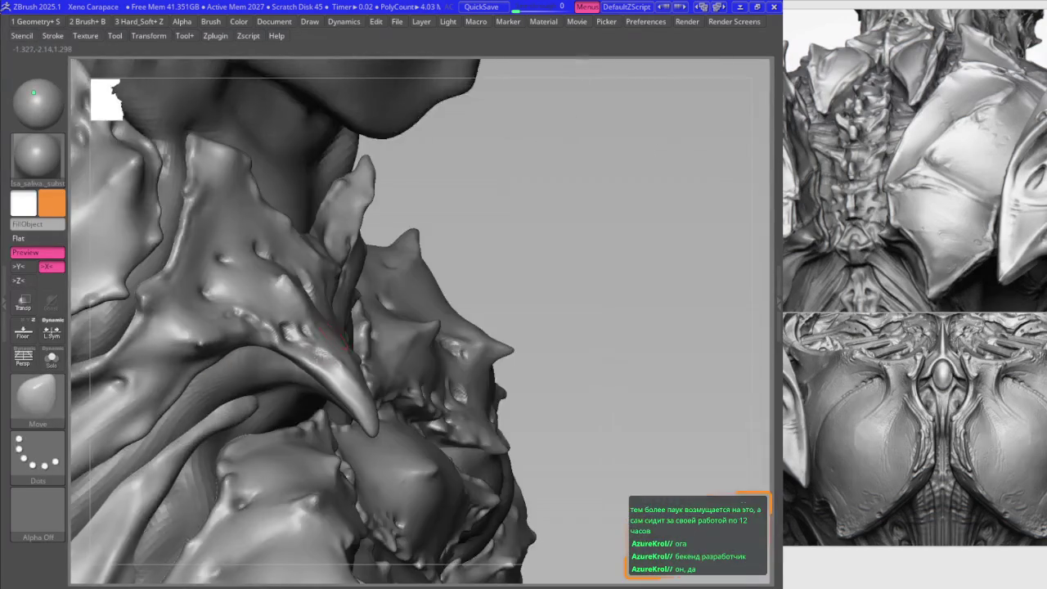
pyautogui.press('1')
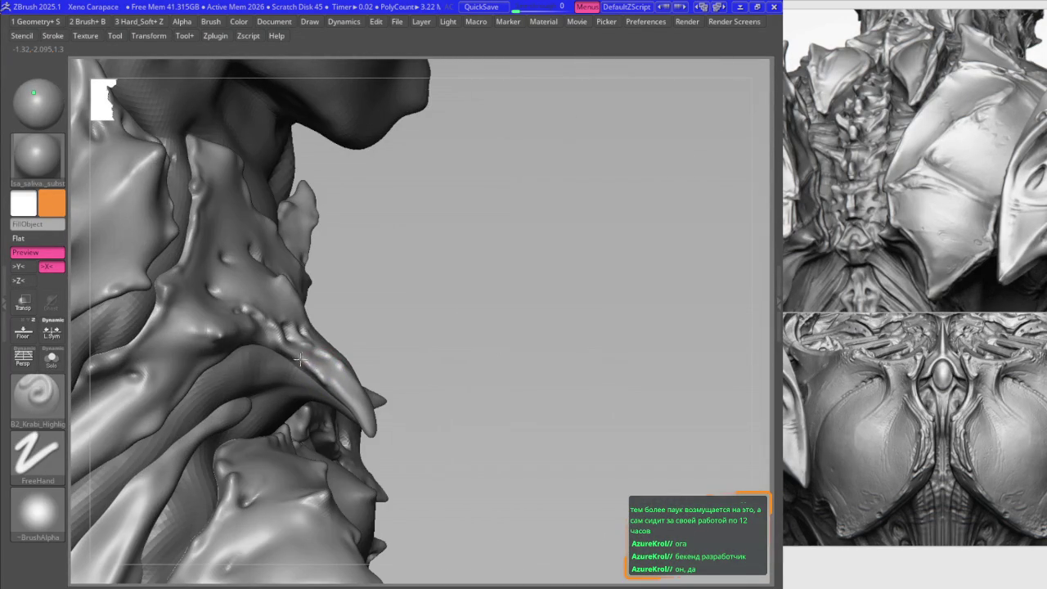
pyautogui.press('1')
pyautogui.moveTo(278, 349)
pyautogui.mouseDown(button='right')
pyautogui.moveTo(269, 327)
pyautogui.moveTo(338, 378)
pyautogui.mouseUp(button='right')
pyautogui.press('1')
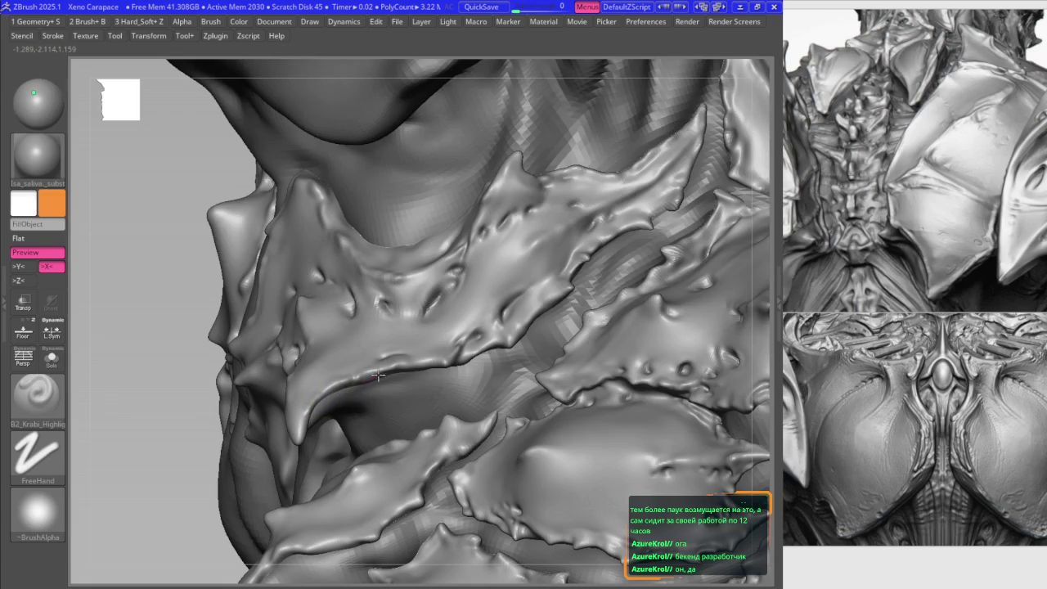
# - Reshape the plate's outer edge with the Move brush
pyautogui.press('1')
pyautogui.moveTo(427, 369)
pyautogui.mouseDown(button='right')
pyautogui.moveTo(386, 309)
pyautogui.moveTo(315, 377)
pyautogui.mouseUp(button='right')
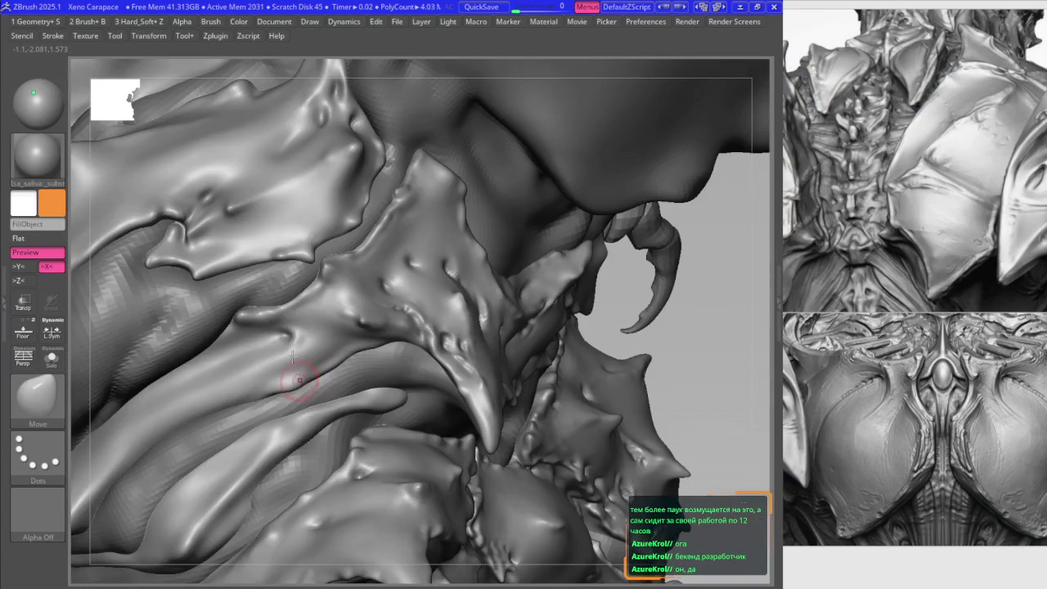
pyautogui.press('1')
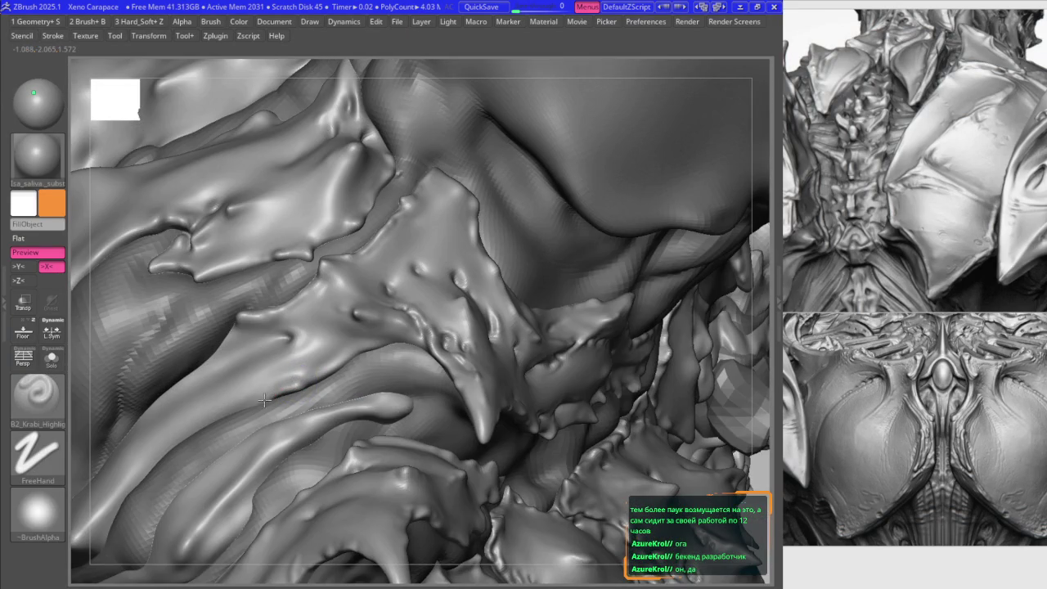
pyautogui.moveTo(370, 334)
pyautogui.mouseDown(button='right')
pyautogui.moveTo(372, 350)
pyautogui.moveTo(402, 345)
pyautogui.moveTo(358, 307)
pyautogui.moveTo(292, 306)
pyautogui.moveTo(329, 298)
pyautogui.moveTo(350, 310)
pyautogui.mouseUp(button='right')
pyautogui.press('b')
pyautogui.press('m')
pyautogui.press('v')
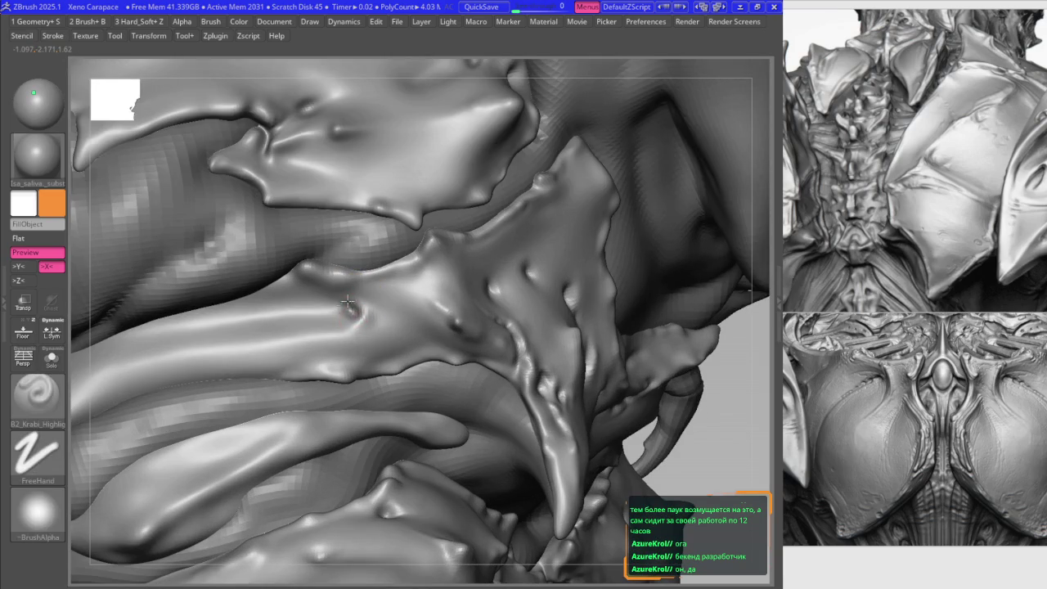
# - Smooth the plate surface, then return to the detail sculpting brush
pyautogui.press('b')
pyautogui.press('s')
pyautogui.press('m')
pyautogui.press('b')
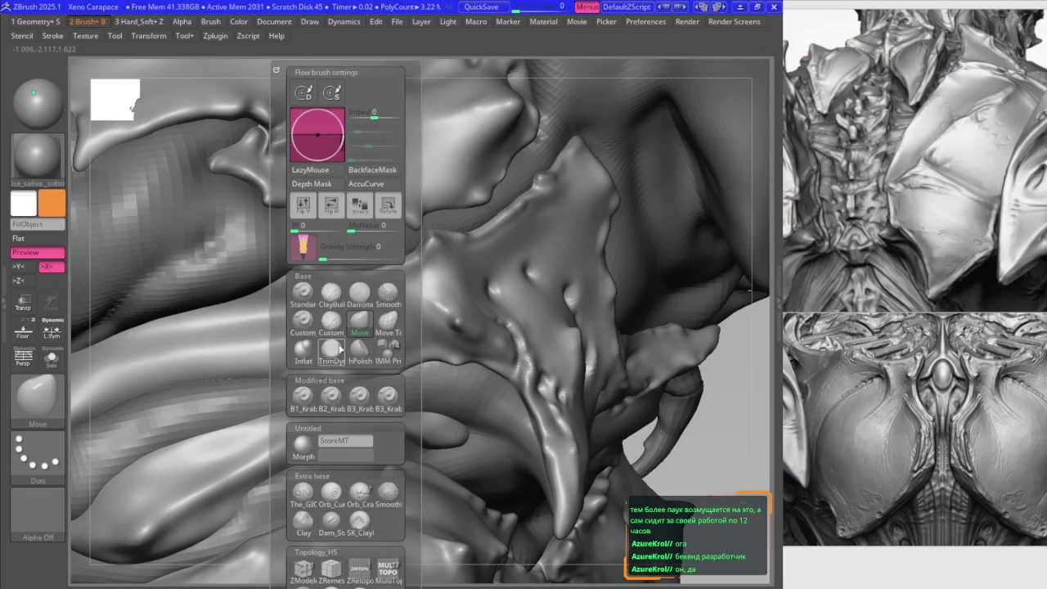
pyautogui.click(332, 400)
pyautogui.moveTo(346, 303)
pyautogui.mouseDown(button='right')
pyautogui.moveTo(314, 262)
pyautogui.moveTo(345, 268)
pyautogui.moveTo(334, 263)
pyautogui.moveTo(302, 307)
pyautogui.moveTo(245, 286)
pyautogui.moveTo(303, 292)
pyautogui.moveTo(327, 325)
pyautogui.mouseUp(button='right')
# - Pull and reshape the spiky plate edges with the Move brush
pyautogui.press('b')
pyautogui.press('m')
pyautogui.press('v')
pyautogui.press('2')
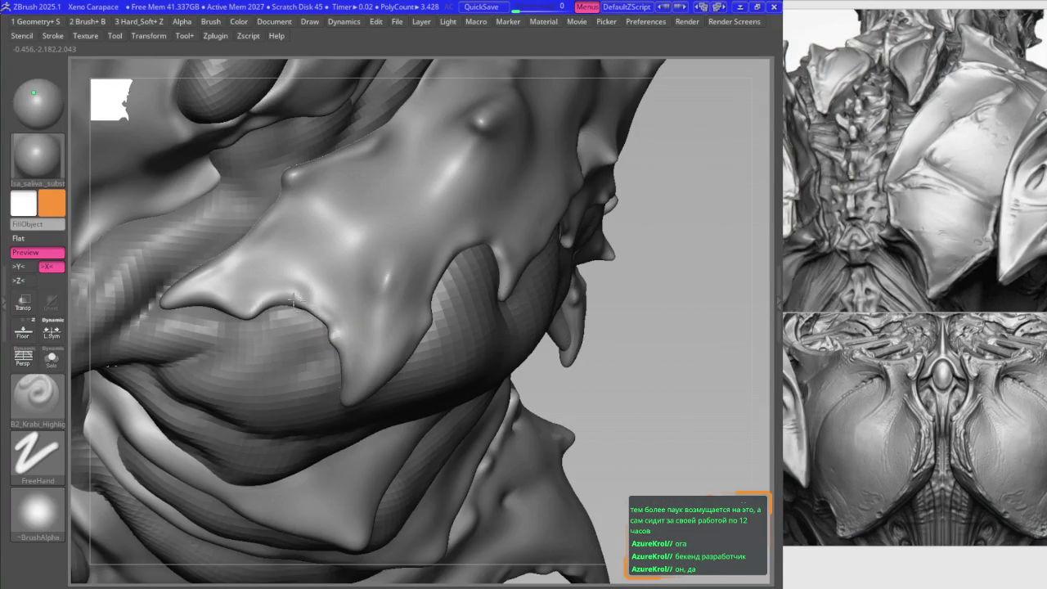
pyautogui.moveTo(282, 285)
pyautogui.mouseDown(button='right')
pyautogui.moveTo(311, 304)
pyautogui.moveTo(291, 326)
pyautogui.mouseUp(button='right')
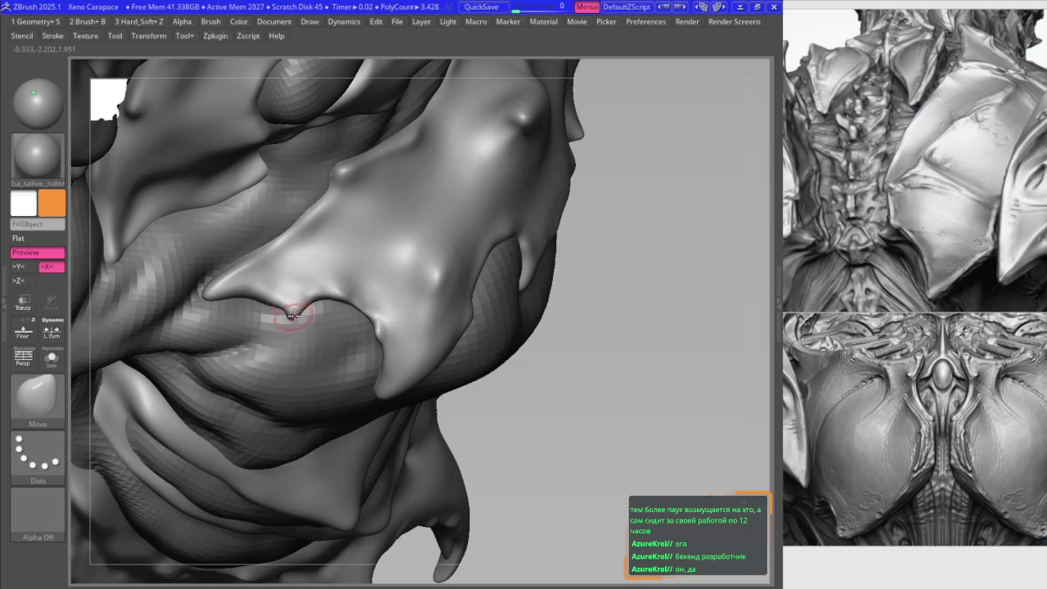
pyautogui.press('m')
pyautogui.moveTo(267, 303); pyautogui.dragTo(229, 320, button='right')
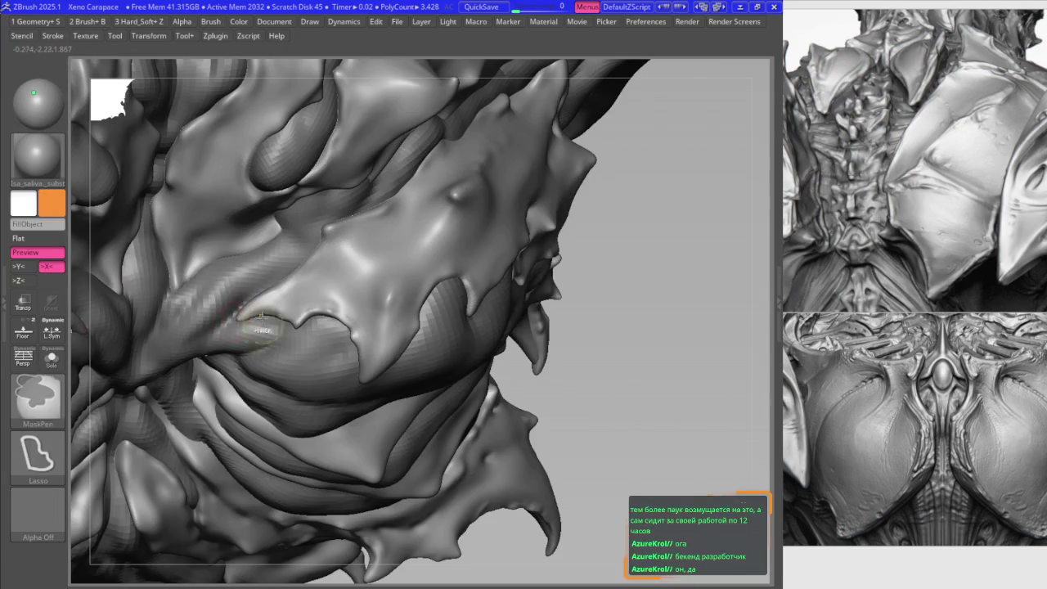
# - Frame the model front-on and smooth the surface bumps
pyautogui.press('space')
pyautogui.moveTo(256, 303)
pyautogui.keyDown('shift'); pyautogui.mouseDown(button='right')
pyautogui.moveTo(332, 302)
pyautogui.moveTo(303, 270)
pyautogui.moveTo(283, 313)
pyautogui.moveTo(255, 287)
pyautogui.moveTo(271, 305)
pyautogui.mouseUp(button='right'); pyautogui.keyUp('shift')
pyautogui.press('f')
pyautogui.press('2')
pyautogui.moveTo(245, 257); pyautogui.dragTo(269, 281, button='right')
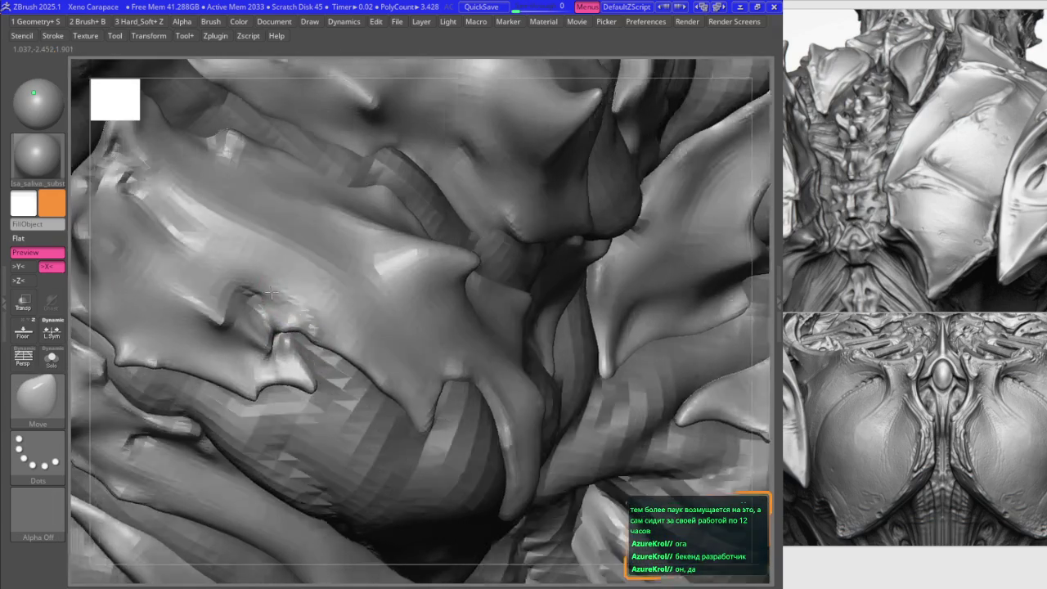
pyautogui.press('b')
pyautogui.click(339, 292)
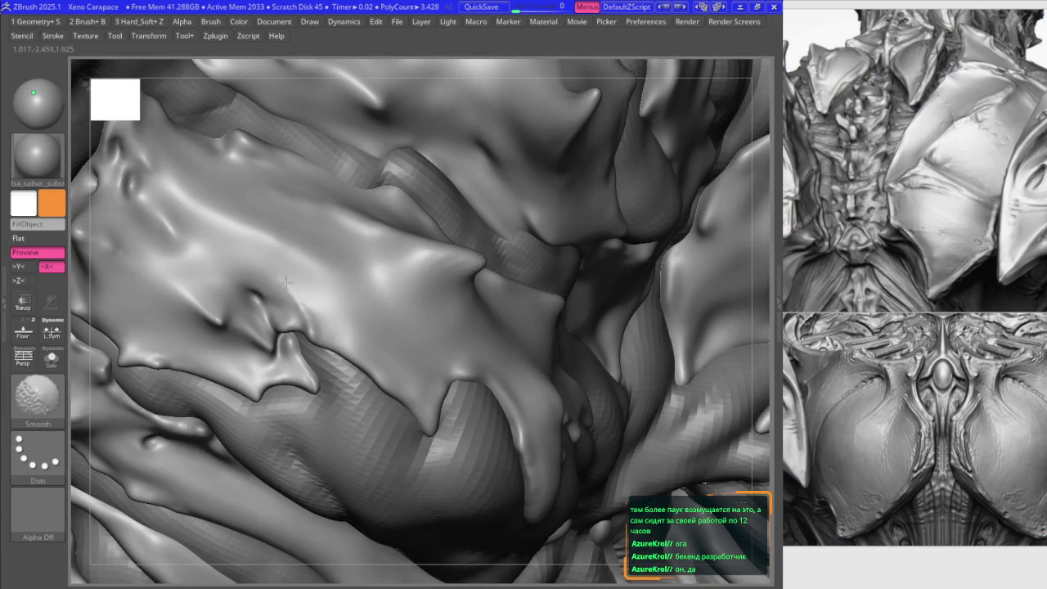
# - Reshape the plate again with the Move brush
pyautogui.moveTo(311, 317)
pyautogui.mouseDown(button='right')
pyautogui.moveTo(300, 303)
pyautogui.moveTo(301, 335)
pyautogui.moveTo(299, 319)
pyautogui.moveTo(352, 327)
pyautogui.mouseUp(button='right')
pyautogui.press('b')
pyautogui.press('m')
pyautogui.press('v')
# - Select the Extract4 subtool, then switch back to Merged_TPose30_Skin_ZSphere1_38
pyautogui.press('space')
pyautogui.moveTo(376, 372)
pyautogui.mouseDown(button='right')
pyautogui.moveTo(350, 317)
pyautogui.moveTo(352, 303)
pyautogui.moveTo(378, 305)
pyautogui.moveTo(312, 270)
pyautogui.moveTo(360, 322)
pyautogui.moveTo(377, 305)
pyautogui.mouseUp(button='right')
pyautogui.keyDown('alt'); pyautogui.click(350, 317); pyautogui.keyUp('alt')
pyautogui.keyDown('alt'); pyautogui.click(338, 292); pyautogui.keyUp('alt')
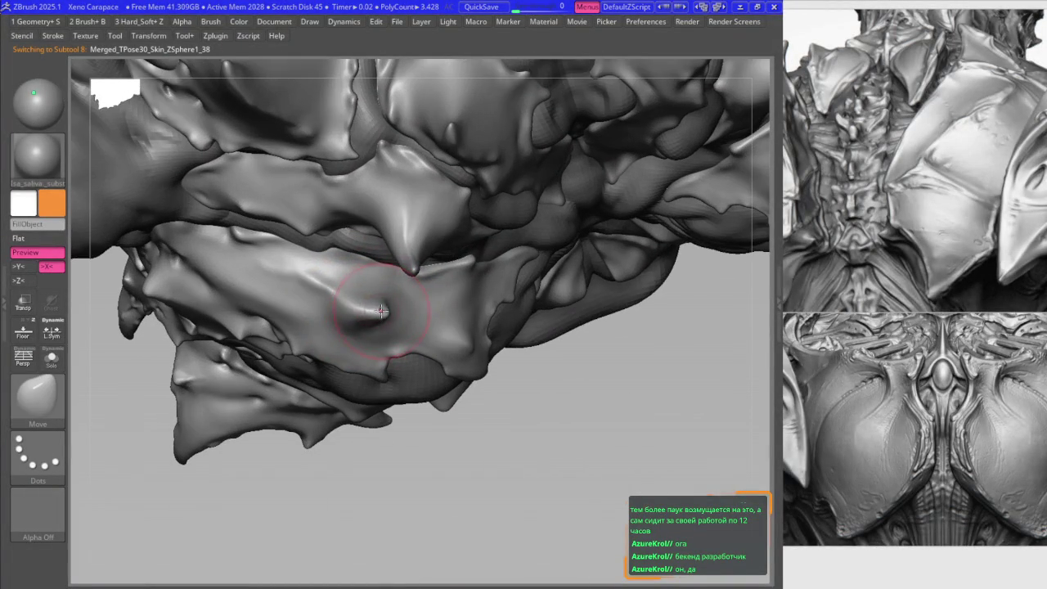
# - Subdivide the skin mesh and smooth the lower plate surface
pyautogui.moveTo(307, 281)
pyautogui.mouseDown(button='right')
pyautogui.moveTo(316, 280)
pyautogui.moveTo(259, 267)
pyautogui.mouseUp(button='right')
pyautogui.press('space')
pyautogui.press('shift')
pyautogui.hotkey('ctrl', 'd')
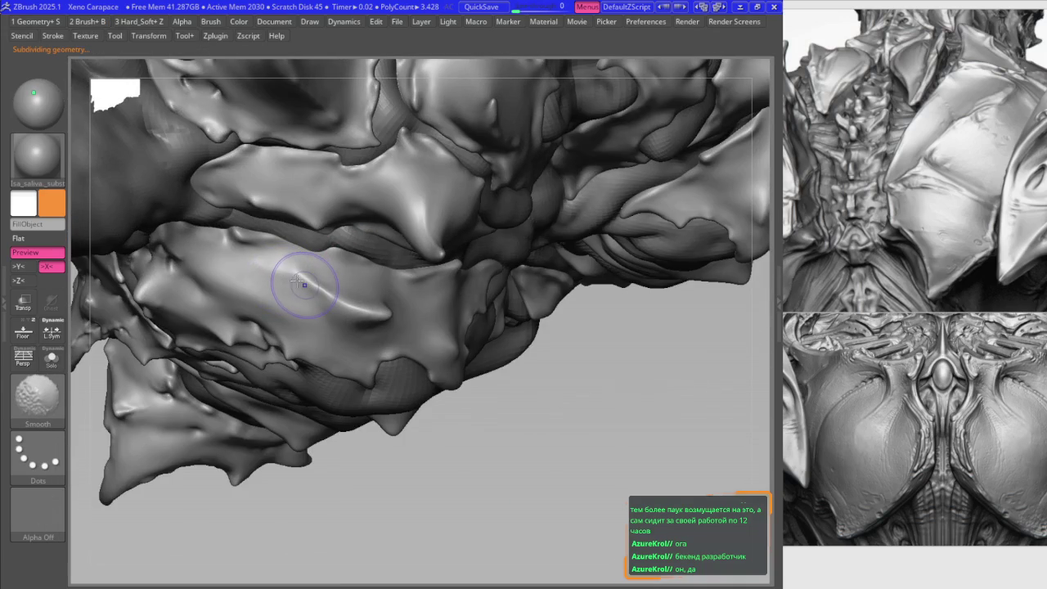
pyautogui.keyDown('shift'); pyautogui.moveTo(305, 284); pyautogui.dragTo(292, 269); pyautogui.keyUp('shift')
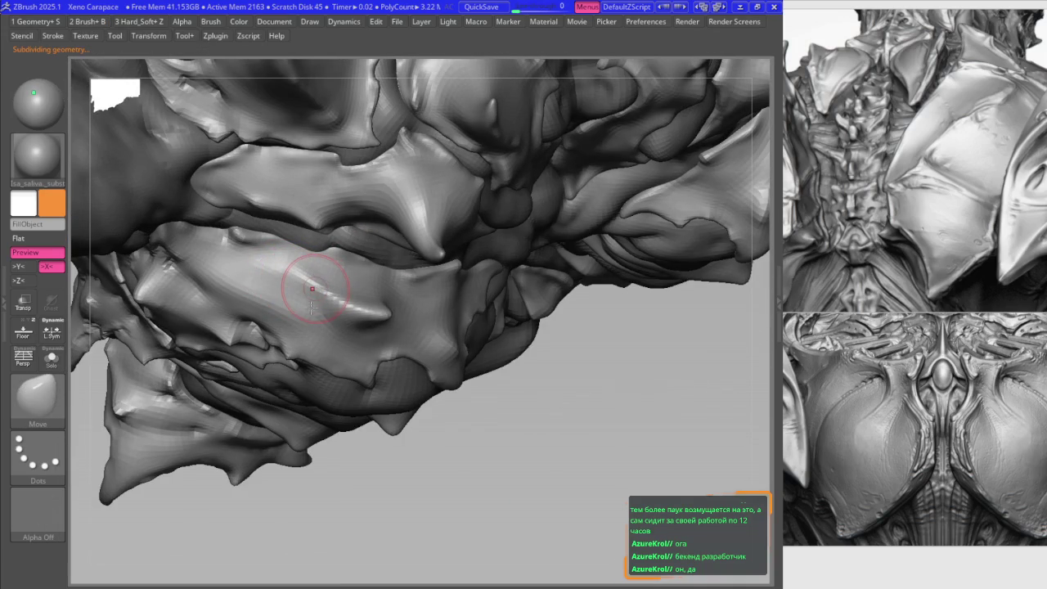
pyautogui.press('b')
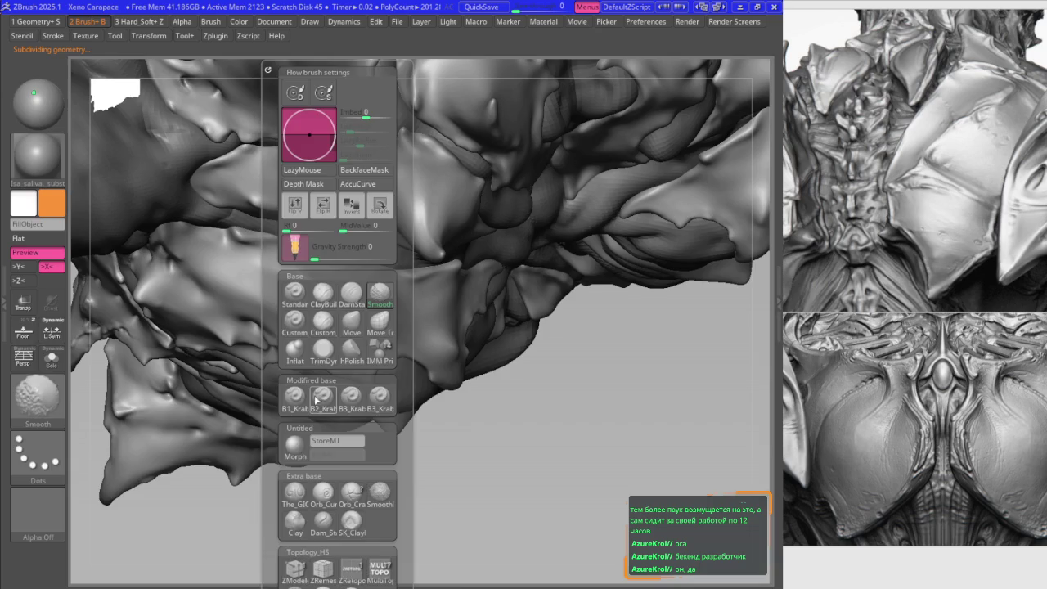
pyautogui.click(301, 277)
# - Switch to the Move brush and frame a close-up of the lower plate
pyautogui.press('space')
pyautogui.moveTo(301, 277); pyautogui.dragTo(296, 242, button='right')
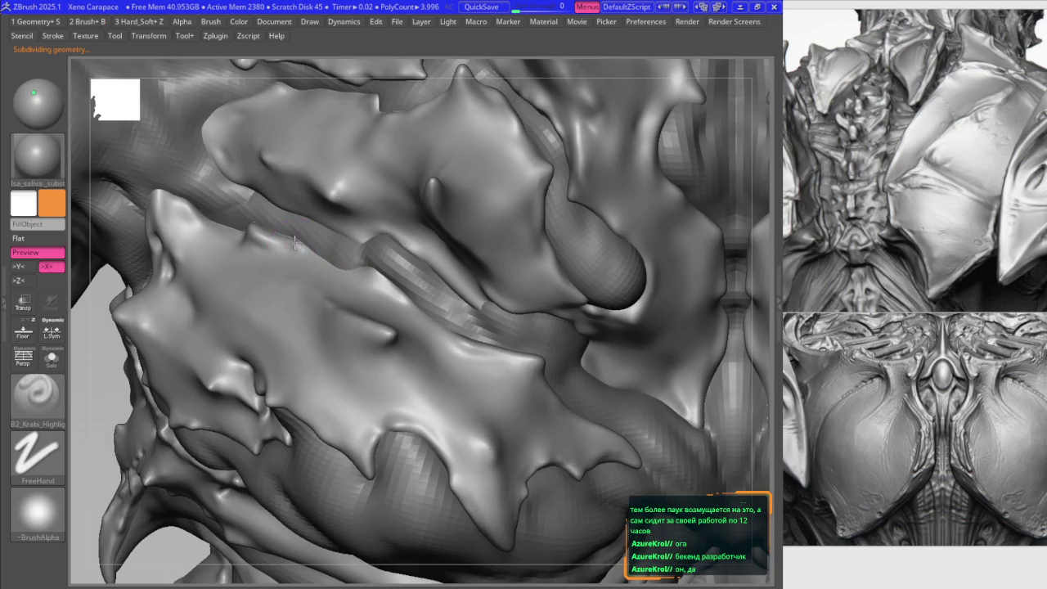
pyautogui.press('b')
pyautogui.press('m')
pyautogui.press('v')
pyautogui.moveTo(379, 282)
pyautogui.mouseDown(button='right')
pyautogui.moveTo(351, 261)
pyautogui.moveTo(323, 278)
pyautogui.mouseUp(button='right')
pyautogui.press('f')
pyautogui.moveTo(245, 221)
pyautogui.mouseDown(button='right')
pyautogui.moveTo(252, 245)
pyautogui.moveTo(266, 249)
pyautogui.moveTo(245, 263)
pyautogui.moveTo(245, 295)
pyautogui.moveTo(215, 322)
pyautogui.moveTo(269, 303)
pyautogui.moveTo(276, 349)
pyautogui.moveTo(290, 350)
pyautogui.mouseUp(button='right')
# - Pull a small spike from the plate edge with Move, then undo it
pyautogui.press('b')
pyautogui.press('k')
pyautogui.press('r')
pyautogui.press('b')
pyautogui.press('m')
pyautogui.press('v')
pyautogui.moveTo(296, 352); pyautogui.dragTo(281, 354)
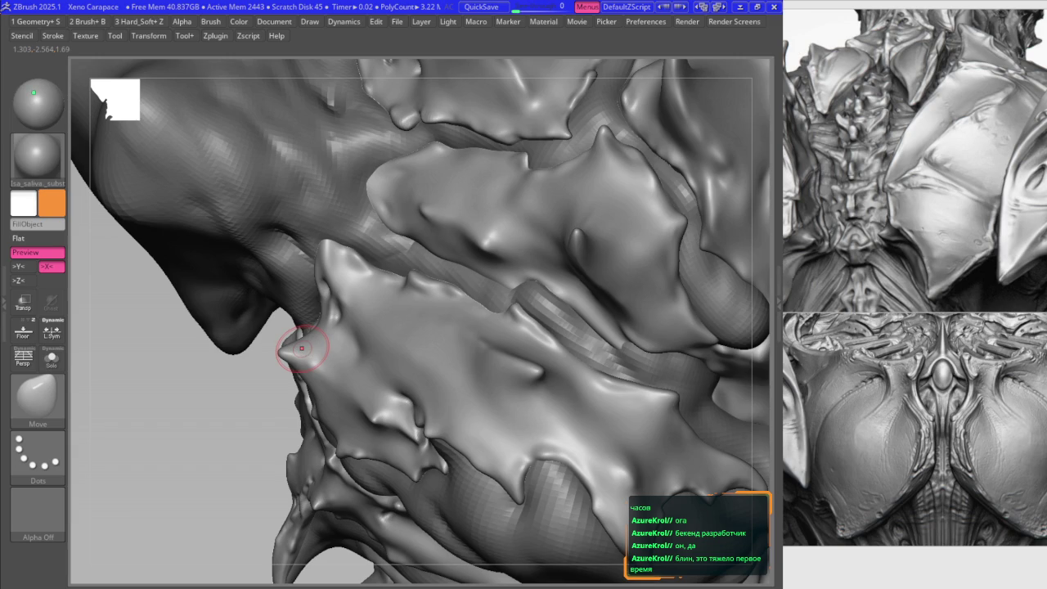
pyautogui.hotkey('ctrl', 'z')
# - Zoom out to the full view and recentre on the lower plate
pyautogui.keyDown('shift'); pyautogui.moveTo(374, 374); pyautogui.dragTo(375, 288, button='right'); pyautogui.keyUp('shift')
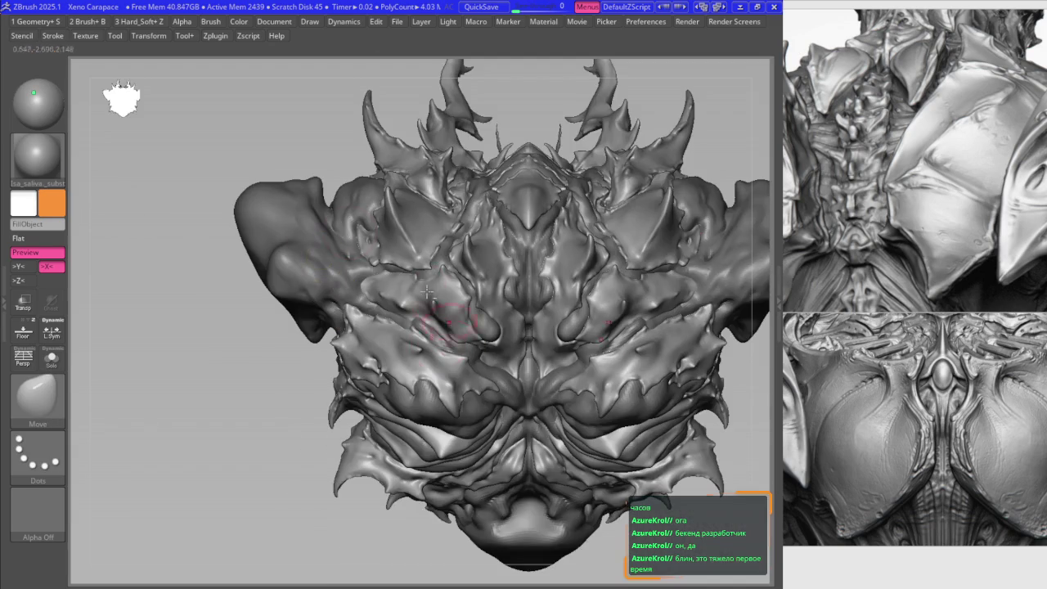
pyautogui.keyDown('ctrl'); pyautogui.moveTo(572, 346); pyautogui.dragTo(468, 272, button='right'); pyautogui.keyUp('ctrl')
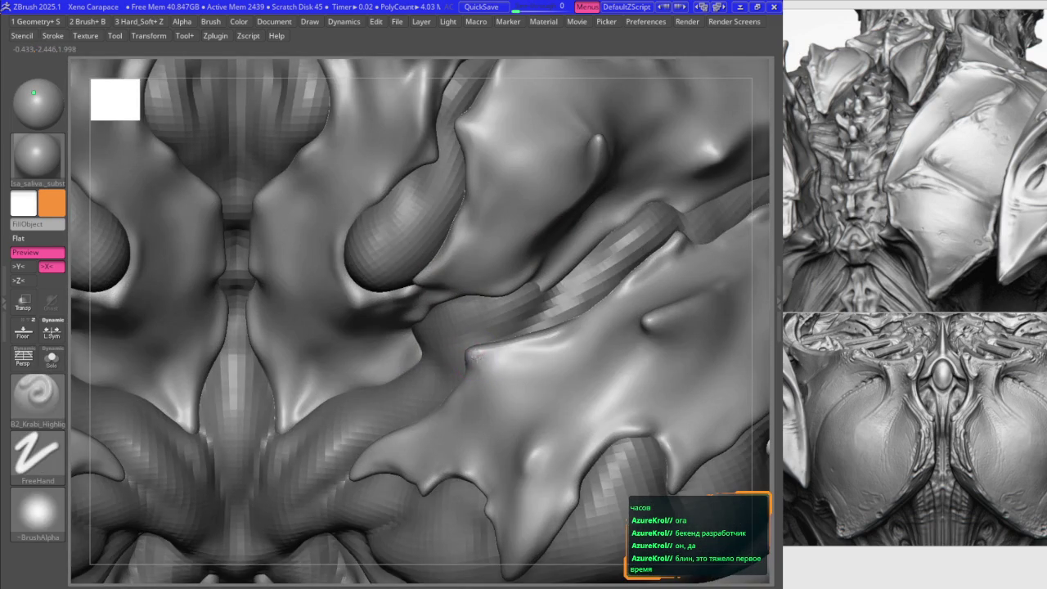
pyautogui.keyDown('ctrl'); pyautogui.moveTo(478, 328); pyautogui.dragTo(444, 316, button='right'); pyautogui.keyUp('ctrl')
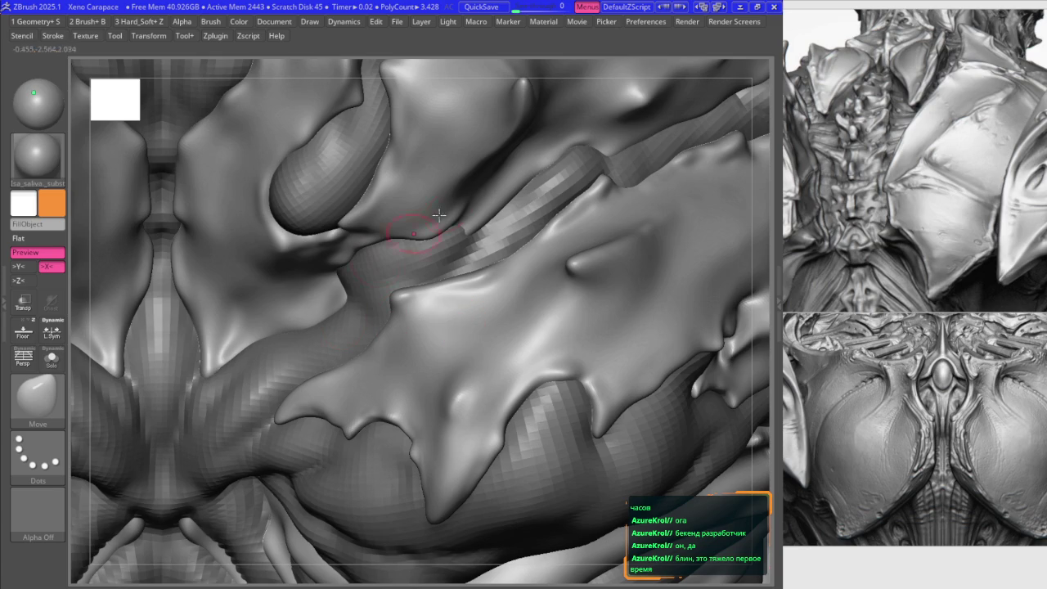
# - Frame the carapace and orbit in close on the central chest plates and spine
pyautogui.press('f')
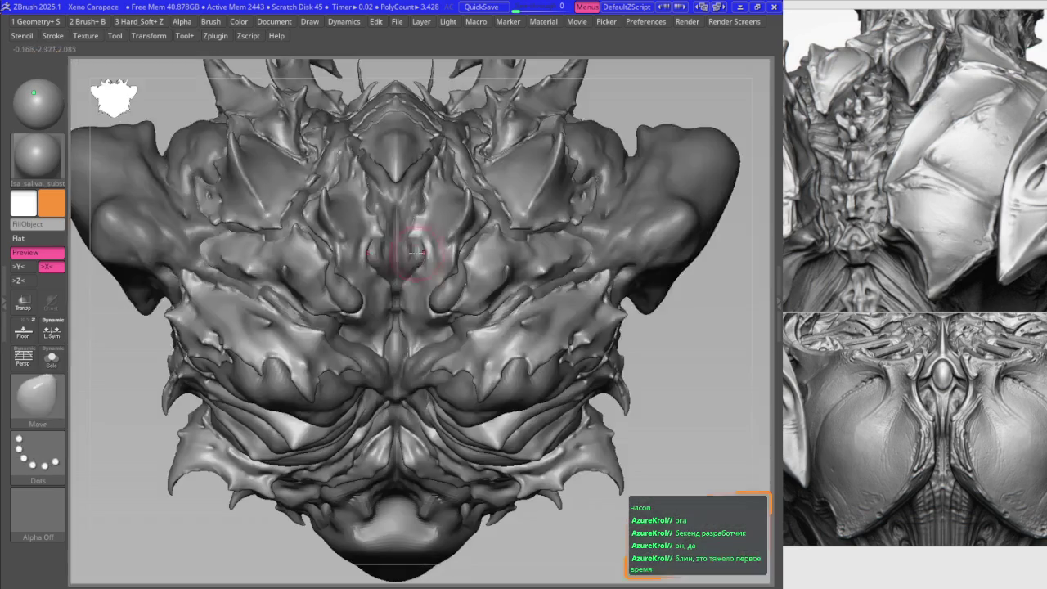
pyautogui.keyDown('alt'); pyautogui.moveTo(343, 180); pyautogui.dragTo(415, 172, button='right'); pyautogui.keyUp('alt')
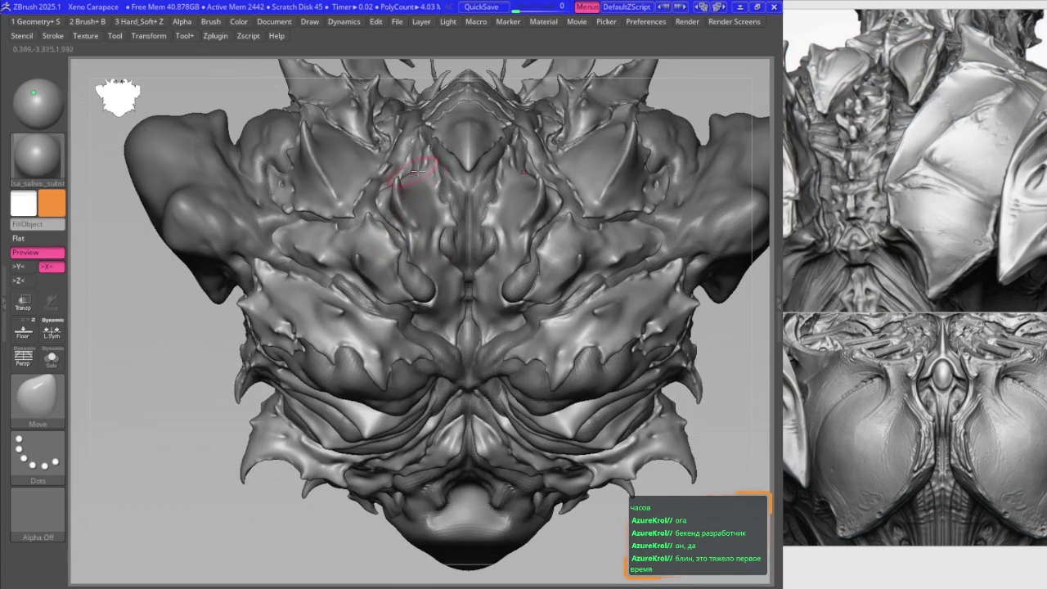
pyautogui.moveTo(365, 293)
pyautogui.mouseDown(button='right')
pyautogui.moveTo(378, 267)
pyautogui.moveTo(362, 257)
pyautogui.moveTo(364, 270)
pyautogui.moveTo(360, 258)
pyautogui.mouseUp(button='right')
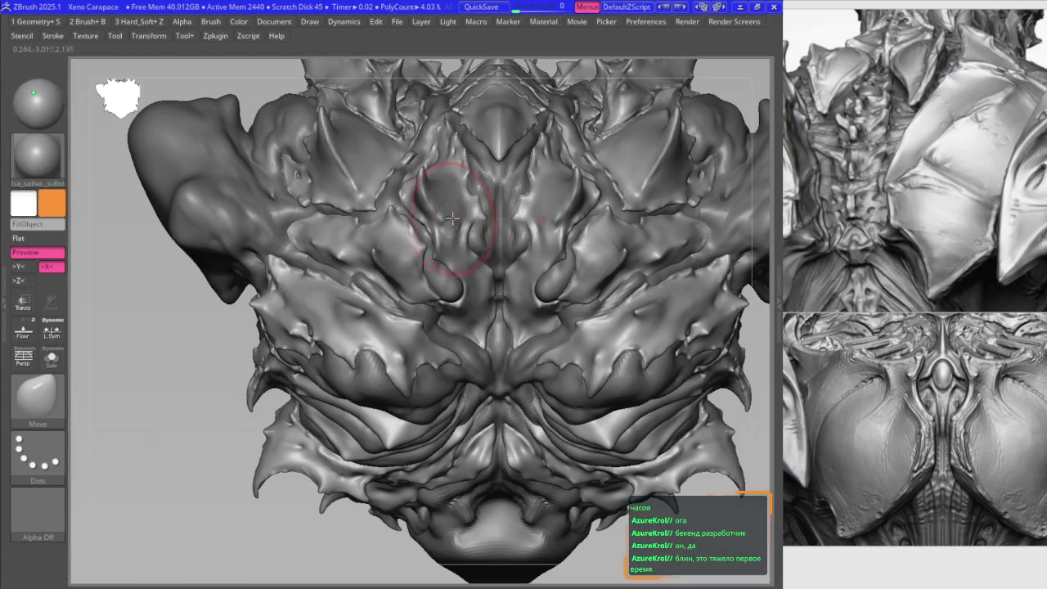
pyautogui.keyDown('ctrl'); pyautogui.moveTo(398, 253); pyautogui.dragTo(444, 199, button='right'); pyautogui.keyUp('ctrl')
pyautogui.moveTo(373, 256); pyautogui.dragTo(356, 278, button='right')
pyautogui.keyDown('ctrl'); pyautogui.keyDown('shift'); pyautogui.click(356, 278); pyautogui.keyUp('shift'); pyautogui.keyUp('ctrl')
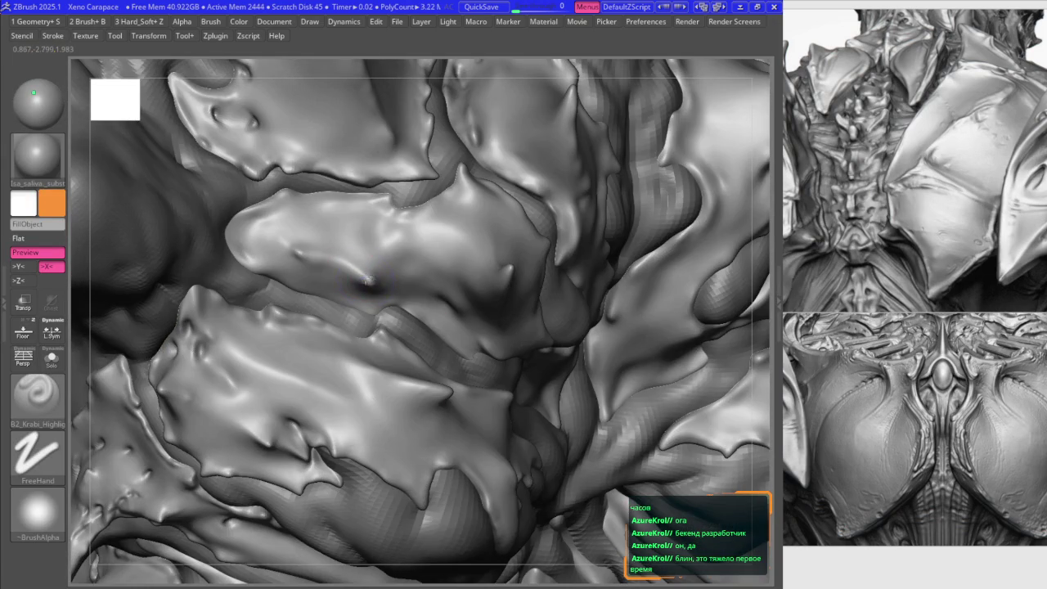
pyautogui.moveTo(333, 253)
pyautogui.mouseDown(button='right')
pyautogui.moveTo(305, 247)
pyautogui.moveTo(319, 231)
pyautogui.moveTo(299, 240)
pyautogui.mouseUp(button='right')
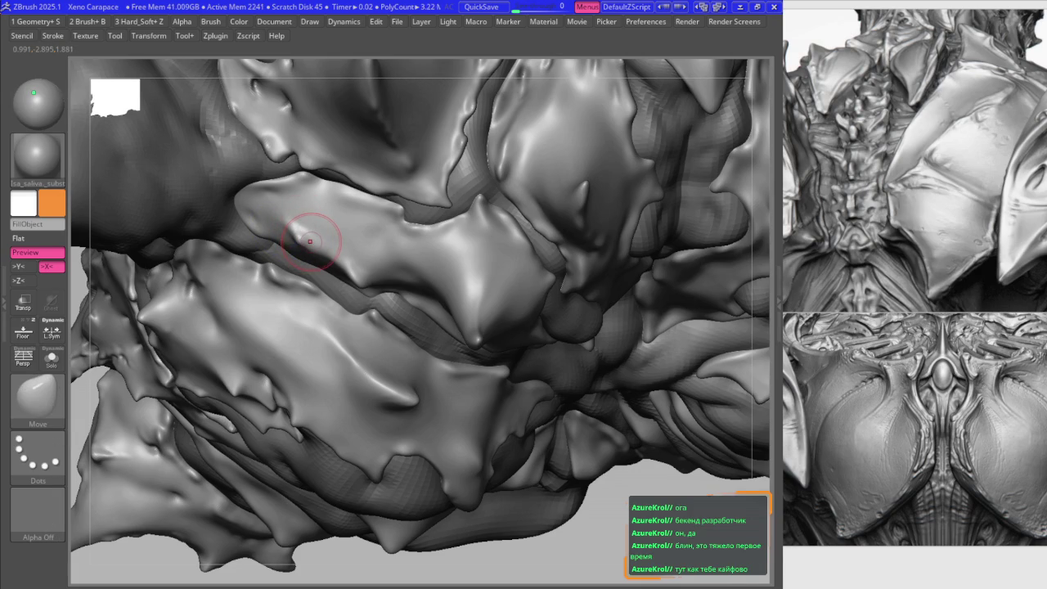
pyautogui.moveTo(385, 234); pyautogui.dragTo(396, 212, button='right')
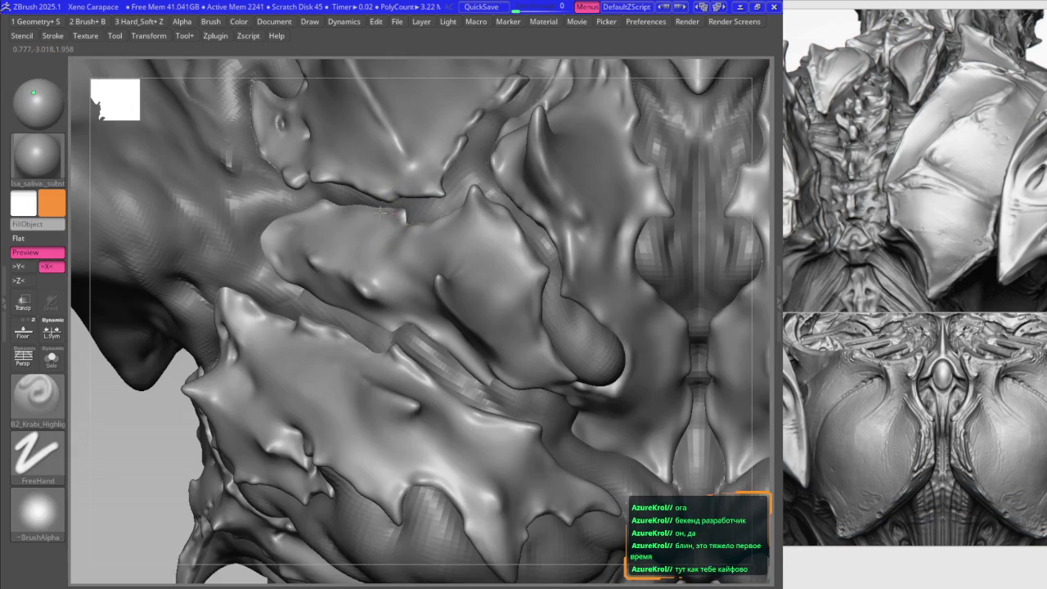
pyautogui.moveTo(338, 191); pyautogui.dragTo(362, 211, button='right')
pyautogui.moveTo(439, 211)
pyautogui.mouseDown(button='right')
pyautogui.moveTo(431, 378)
pyautogui.moveTo(401, 331)
pyautogui.moveTo(433, 298)
pyautogui.moveTo(443, 303)
pyautogui.moveTo(418, 305)
pyautogui.mouseUp(button='right')
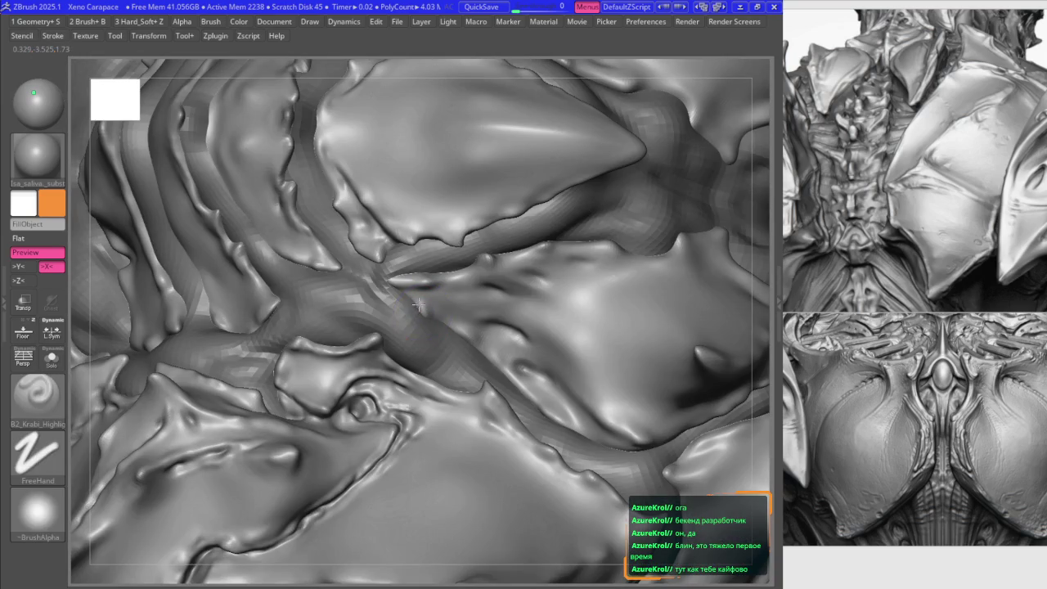
# - Switch to the Move brush (BMV) and touch up the central chest ridges and spikes
pyautogui.press('b')
pyautogui.press('m')
pyautogui.press('v')
pyautogui.moveTo(321, 264)
pyautogui.mouseDown(button='right')
pyautogui.moveTo(386, 292)
pyautogui.moveTo(385, 246)
pyautogui.moveTo(359, 252)
pyautogui.moveTo(412, 227)
pyautogui.mouseUp(button='right')
pyautogui.press('b')
pyautogui.press('m')
pyautogui.press('v')
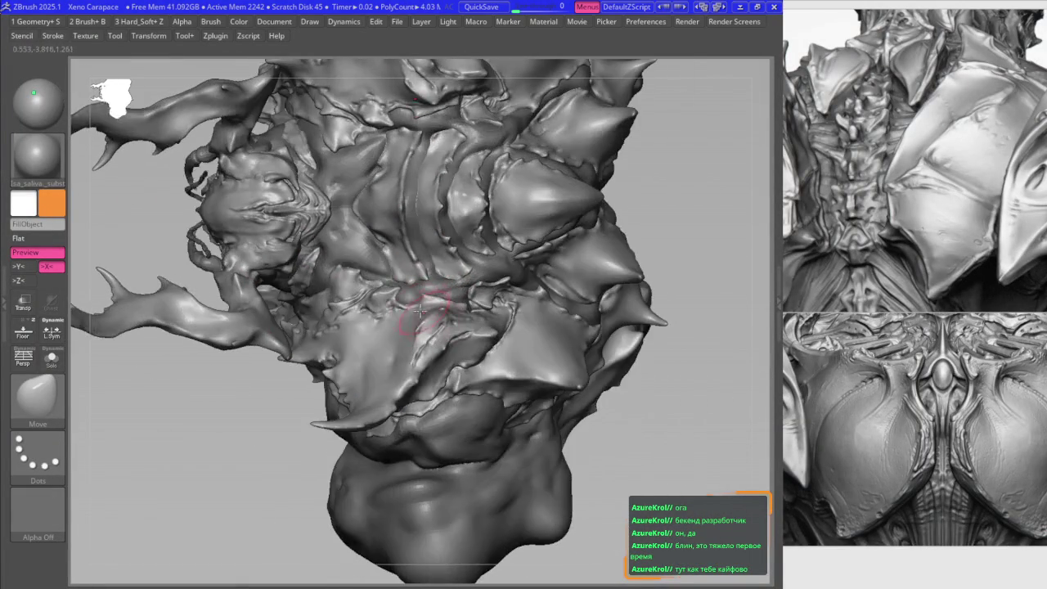
pyautogui.keyDown('ctrl'); pyautogui.moveTo(433, 280); pyautogui.dragTo(395, 266, button='right'); pyautogui.keyUp('ctrl')
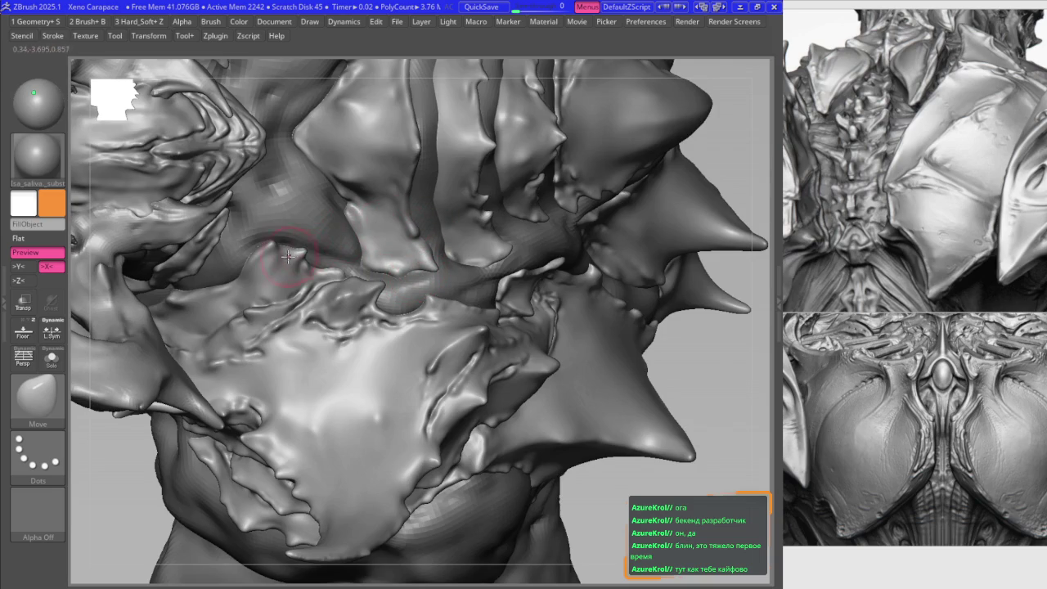
pyautogui.moveTo(287, 256); pyautogui.dragTo(271, 247, button='right')
pyautogui.press('2')
pyautogui.press('1')
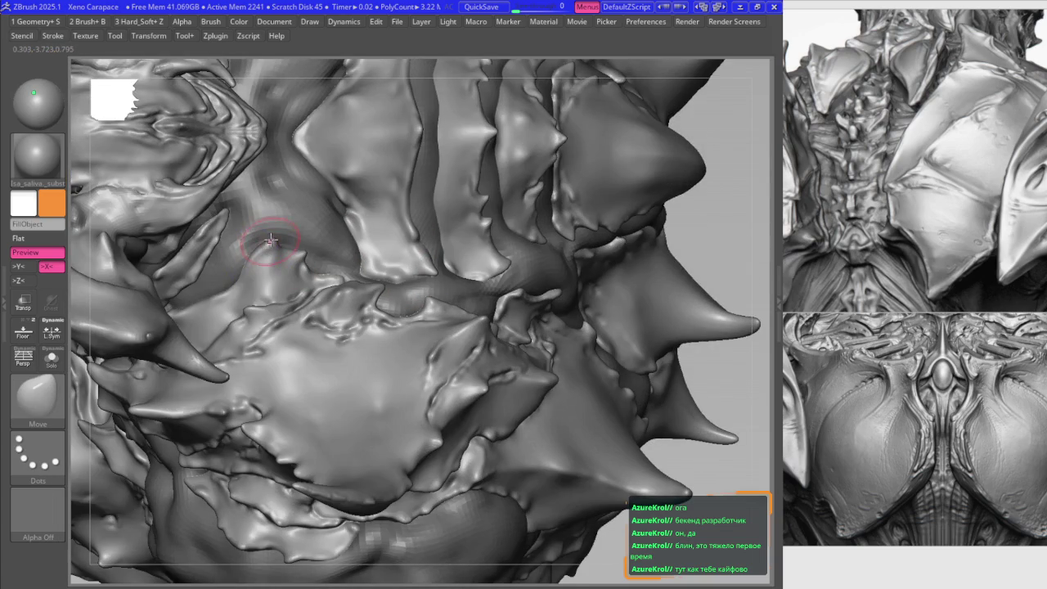
pyautogui.moveTo(266, 246)
pyautogui.mouseDown(button='right')
pyautogui.moveTo(323, 263)
pyautogui.moveTo(344, 139)
pyautogui.mouseUp(button='right')
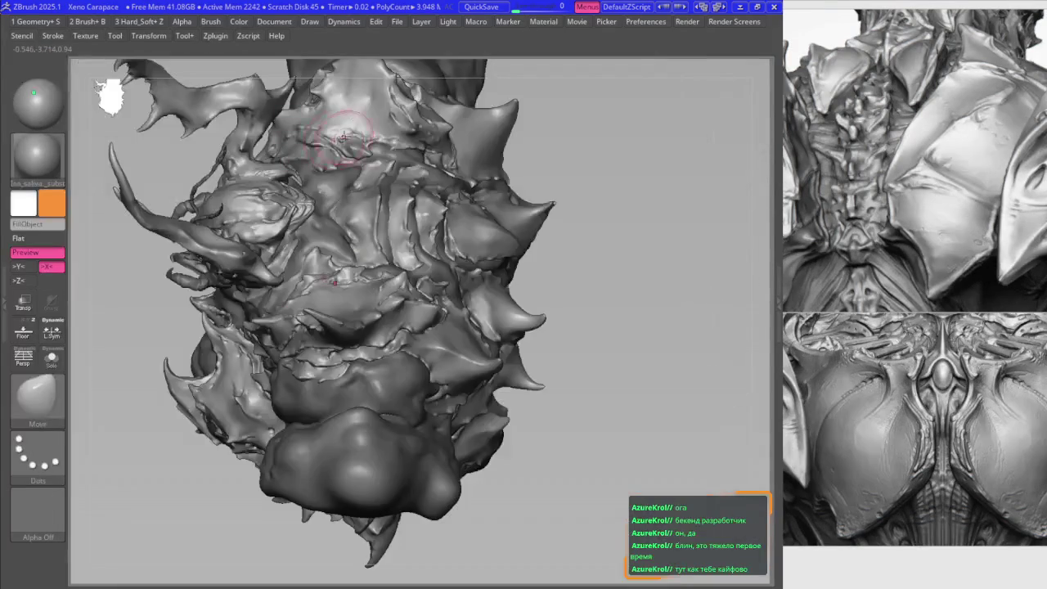
pyautogui.press('f')
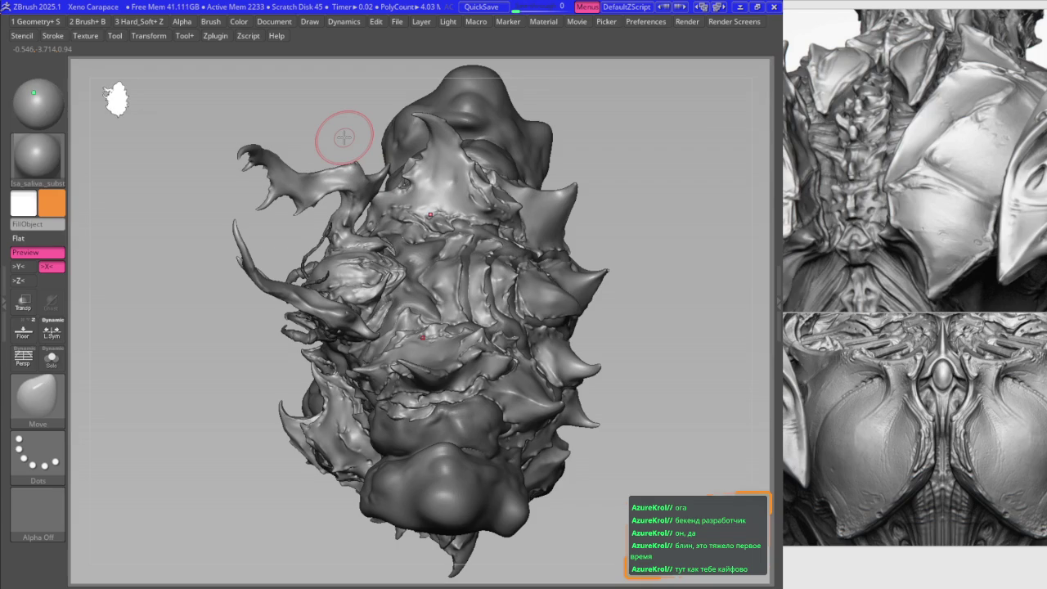
pyautogui.moveTo(427, 348)
pyautogui.mouseDown(button='right')
pyautogui.moveTo(464, 270)
pyautogui.moveTo(319, 241)
pyautogui.mouseUp(button='right')
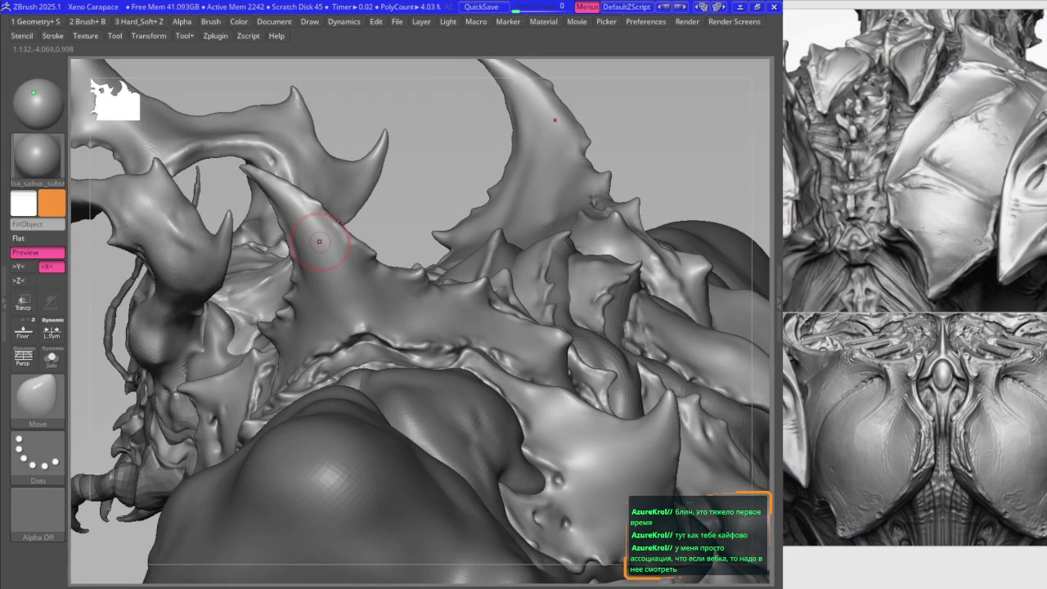
# - Mask and sculpt the shoulder spikes, alternating the B2_Krabi_Highlight and Move brushes
pyautogui.press('ctrl')
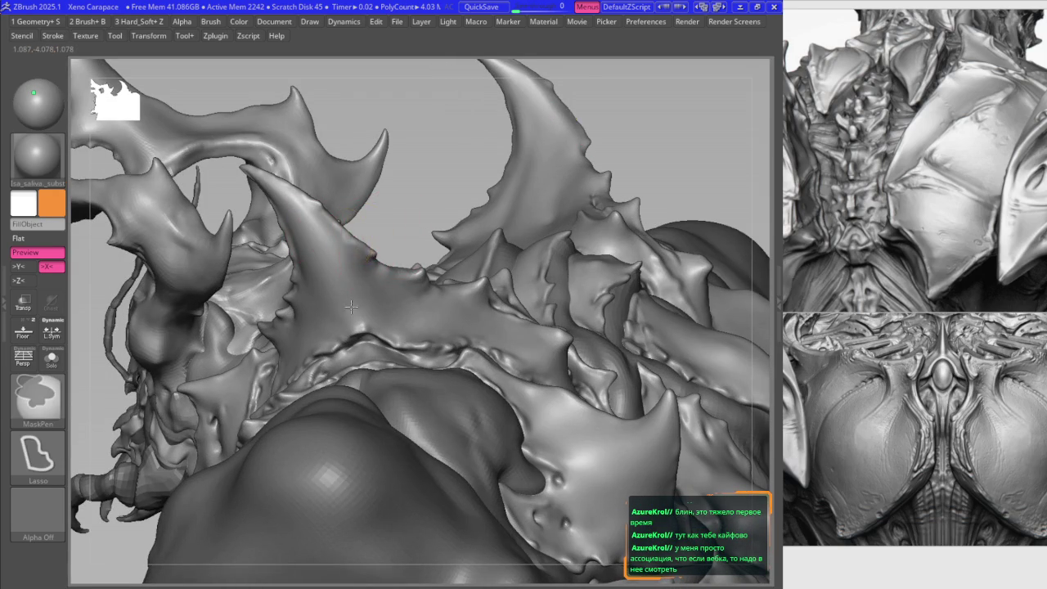
pyautogui.keyDown('ctrl'); pyautogui.moveTo(350, 306); pyautogui.dragTo(374, 251, button='right'); pyautogui.keyUp('ctrl')
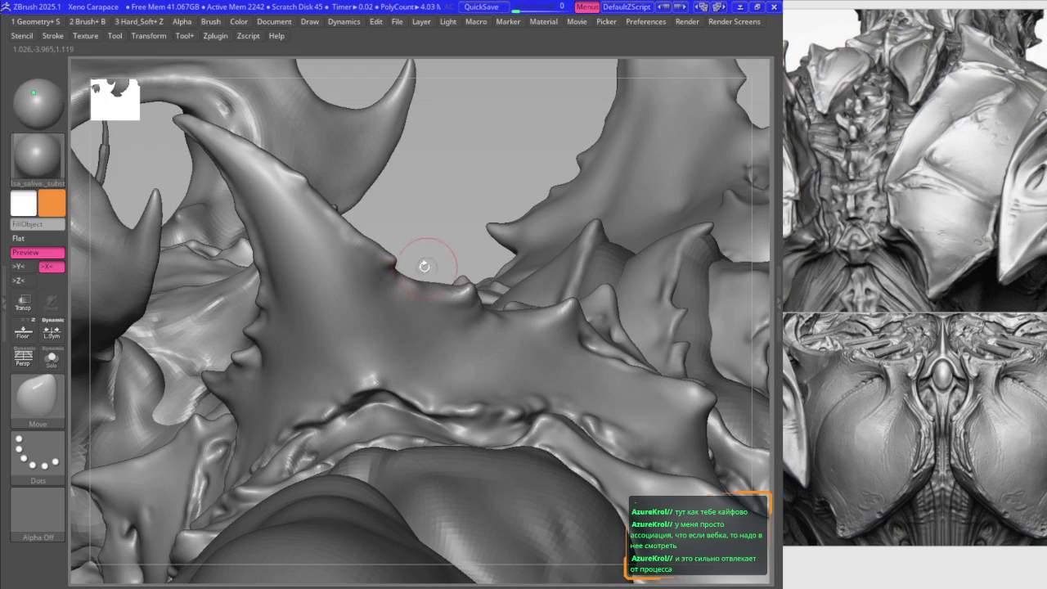
pyautogui.moveTo(479, 299)
pyautogui.mouseDown(button='right')
pyautogui.moveTo(346, 350)
pyautogui.moveTo(307, 282)
pyautogui.mouseUp(button='right')
pyautogui.press('1')
pyautogui.press('1')
pyautogui.moveTo(383, 287)
pyautogui.mouseDown(button='right')
pyautogui.moveTo(339, 402)
pyautogui.moveTo(428, 299)
pyautogui.moveTo(421, 366)
pyautogui.moveTo(417, 355)
pyautogui.mouseUp(button='right')
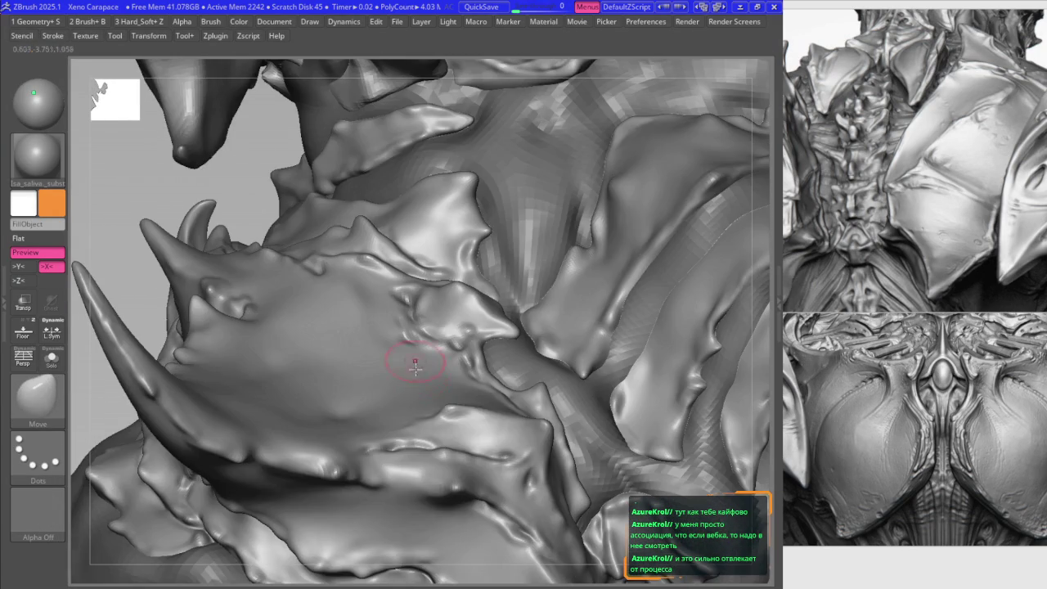
pyautogui.press('1')
pyautogui.press('1')
pyautogui.moveTo(437, 417)
pyautogui.mouseDown(button='right')
pyautogui.moveTo(457, 378)
pyautogui.moveTo(444, 399)
pyautogui.mouseUp(button='right')
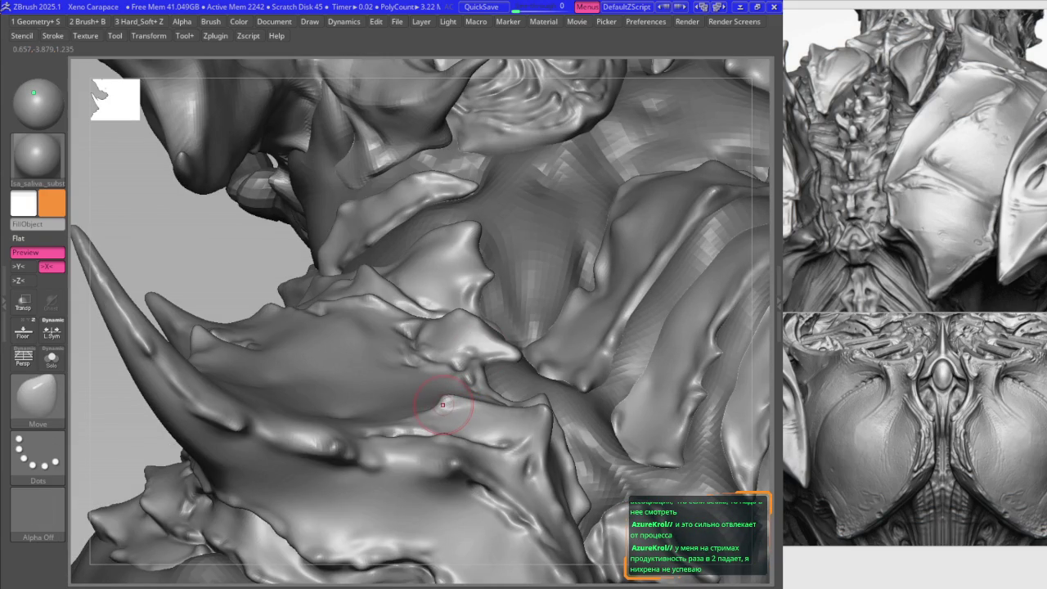
pyautogui.moveTo(433, 311); pyautogui.dragTo(432, 304, button='right')
pyautogui.press('1')
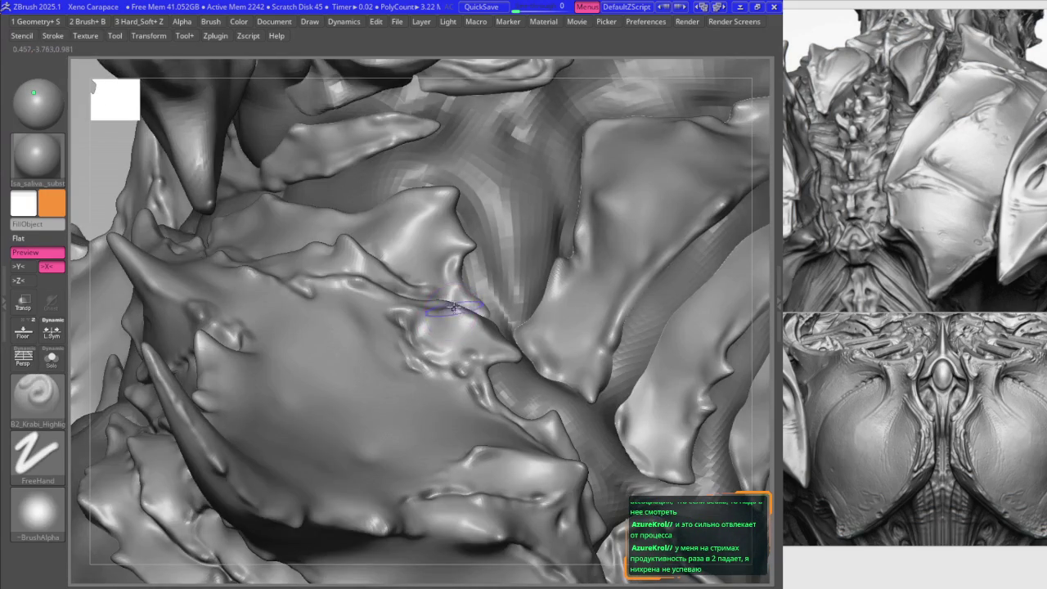
pyautogui.press('1')
# - Reshape the shoulder plates from new angles with the Move and highlight brushes
pyautogui.press('1')
pyautogui.press('1')
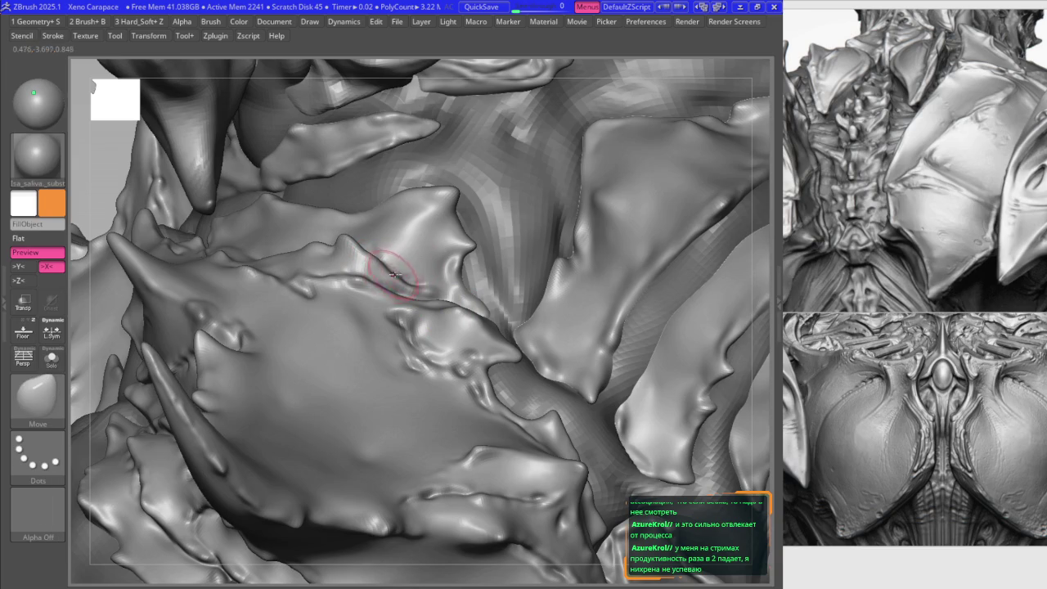
pyautogui.moveTo(432, 242); pyautogui.dragTo(460, 244, button='right')
pyautogui.press('1')
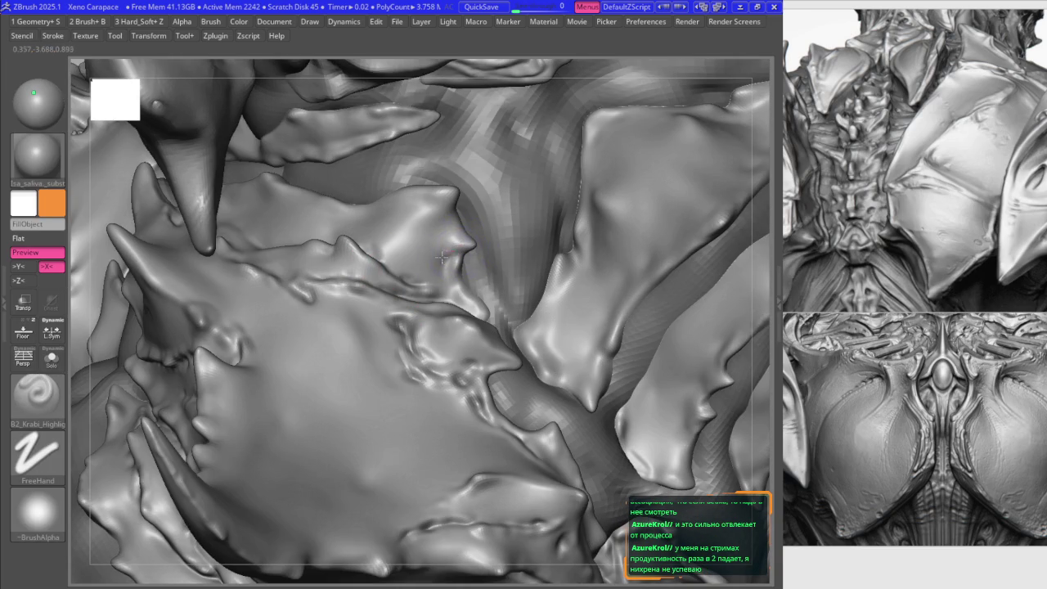
pyautogui.press('ctrl')
pyautogui.moveTo(313, 314)
pyautogui.keyDown('ctrl'); pyautogui.mouseDown(button='right')
pyautogui.moveTo(333, 304)
pyautogui.moveTo(319, 272)
pyautogui.mouseUp(button='right'); pyautogui.keyUp('ctrl')
pyautogui.moveTo(325, 337)
pyautogui.keyDown('ctrl'); pyautogui.mouseDown(button='right')
pyautogui.moveTo(381, 255)
pyautogui.moveTo(458, 243)
pyautogui.moveTo(537, 256)
pyautogui.mouseUp(button='right'); pyautogui.keyUp('ctrl')
pyautogui.press('1')
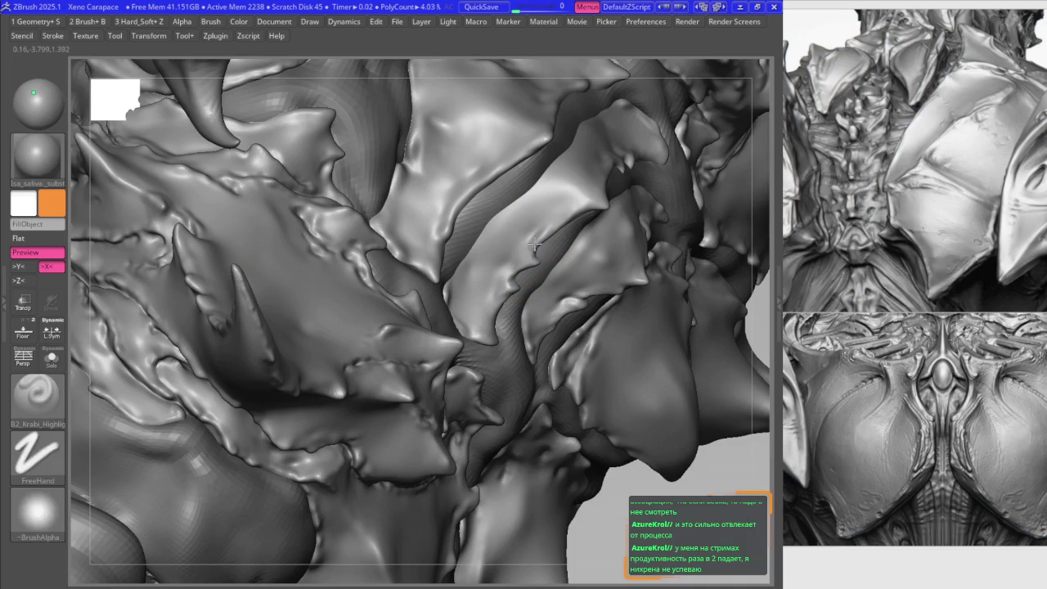
pyautogui.press('2')
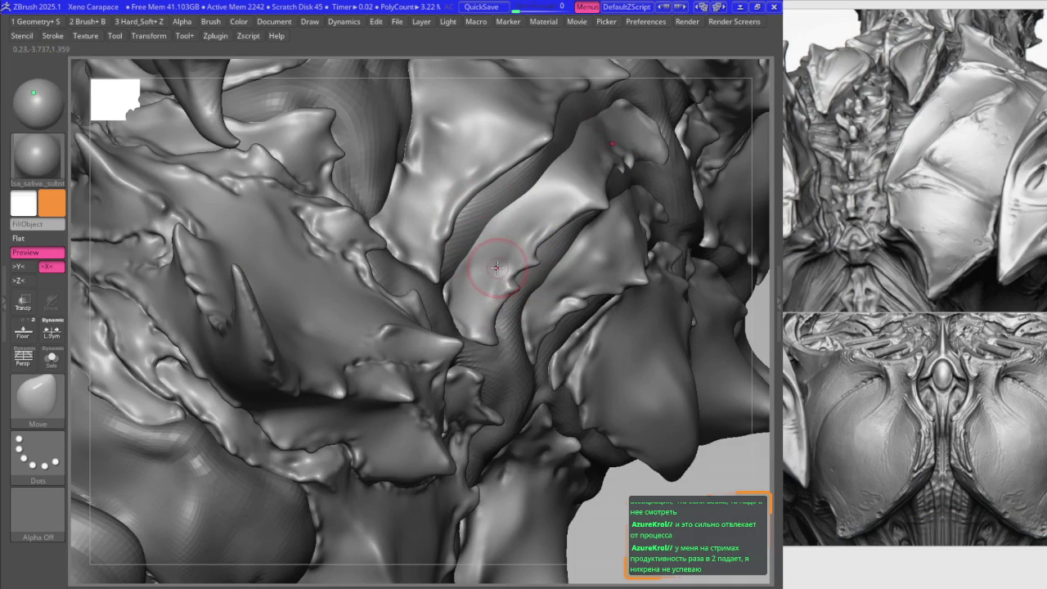
pyautogui.moveTo(463, 262); pyautogui.dragTo(502, 323, button='right')
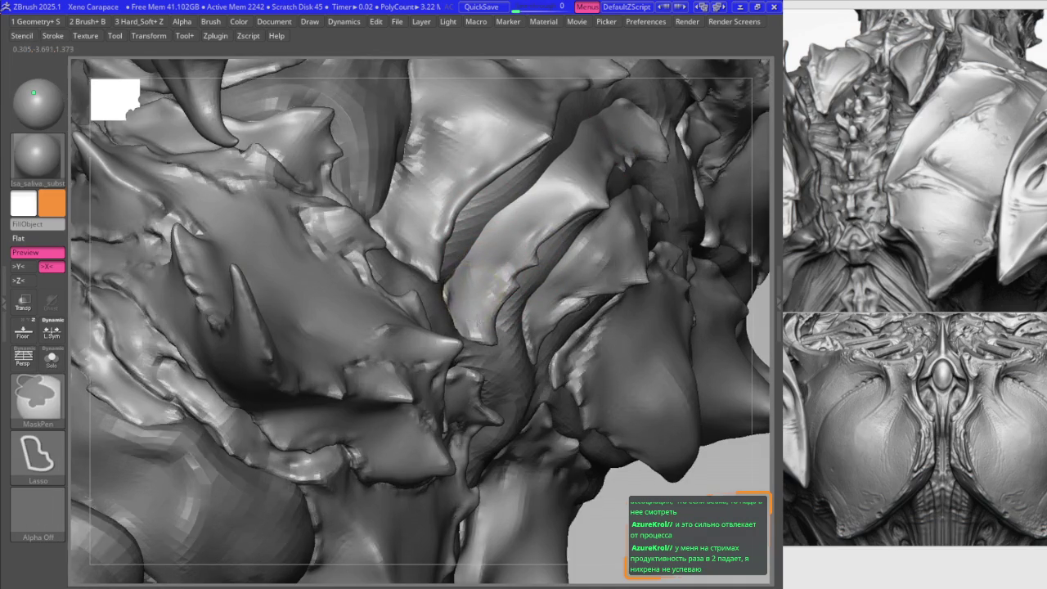
pyautogui.press('1')
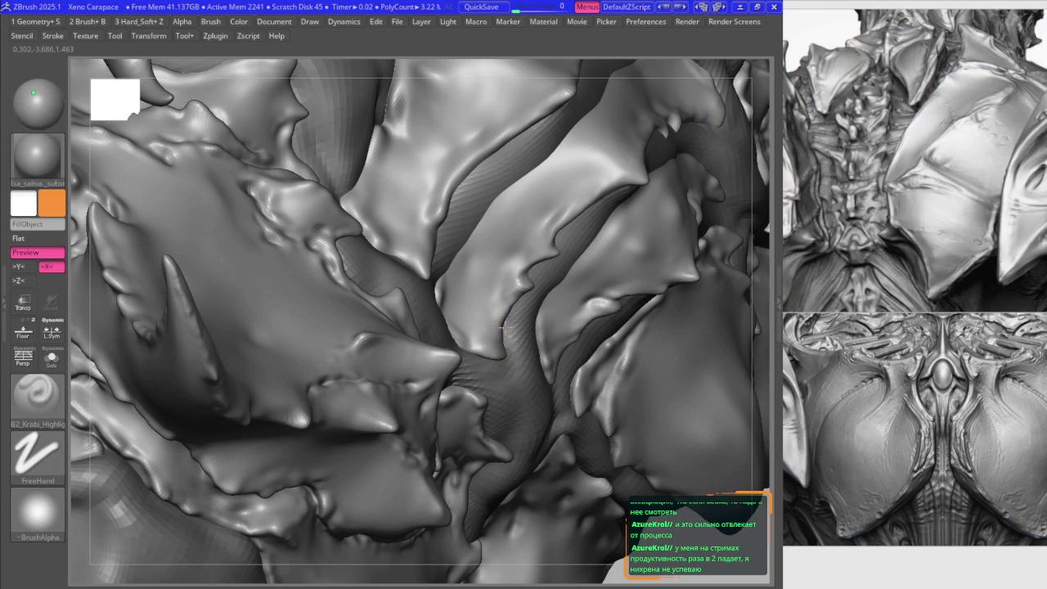
pyautogui.moveTo(501, 327); pyautogui.dragTo(452, 243, button='right')
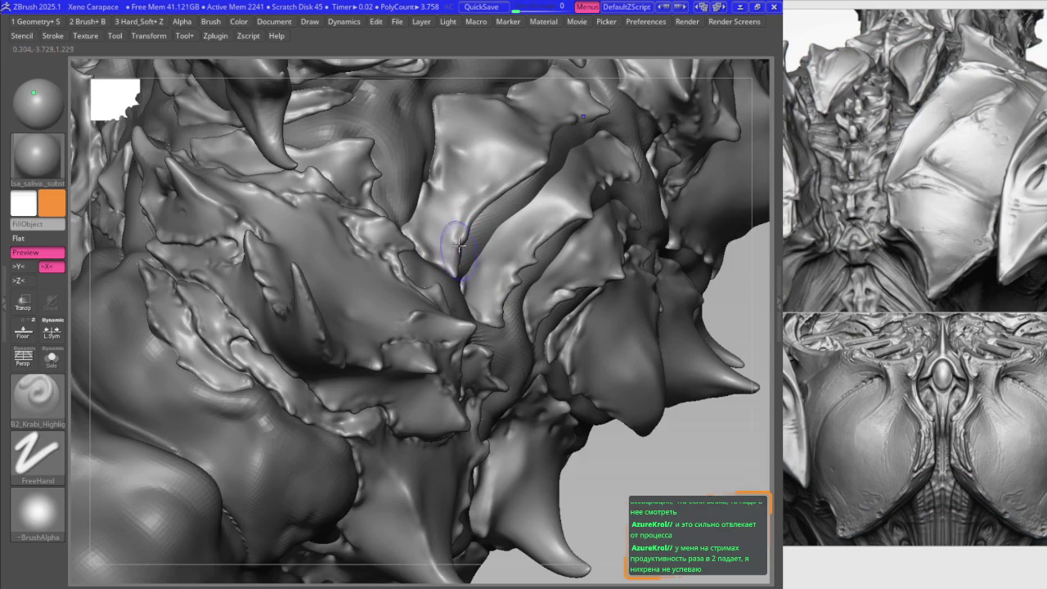
pyautogui.press('2')
pyautogui.moveTo(459, 244)
pyautogui.mouseDown(button='right')
pyautogui.moveTo(434, 302)
pyautogui.moveTo(451, 299)
pyautogui.mouseUp(button='right')
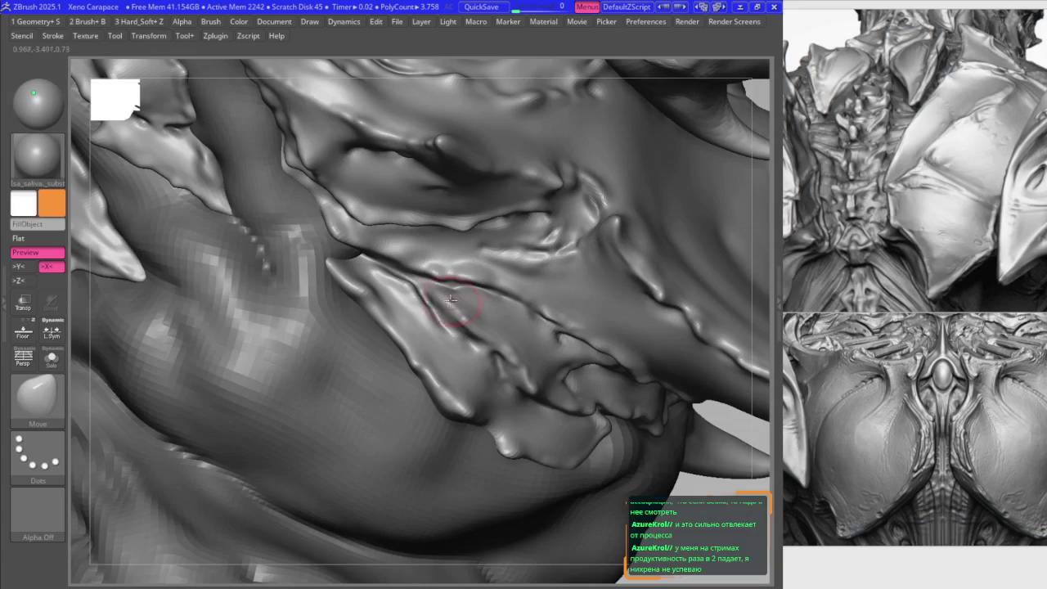
# - Finish the shoulder plate touch-ups, frame the model and show the Tool palette popup
pyautogui.press('1')
pyautogui.press('2')
pyautogui.press('1')
pyautogui.moveTo(337, 260)
pyautogui.mouseDown(button='right')
pyautogui.moveTo(339, 234)
pyautogui.moveTo(421, 237)
pyautogui.moveTo(381, 264)
pyautogui.moveTo(278, 171)
pyautogui.moveTo(233, 176)
pyautogui.moveTo(300, 214)
pyautogui.moveTo(380, 152)
pyautogui.moveTo(348, 249)
pyautogui.moveTo(364, 261)
pyautogui.moveTo(401, 254)
pyautogui.moveTo(389, 297)
pyautogui.mouseUp(button='right')
pyautogui.press('2')
pyautogui.press('1')
pyautogui.press('2')
pyautogui.press('f')
pyautogui.press('F1')
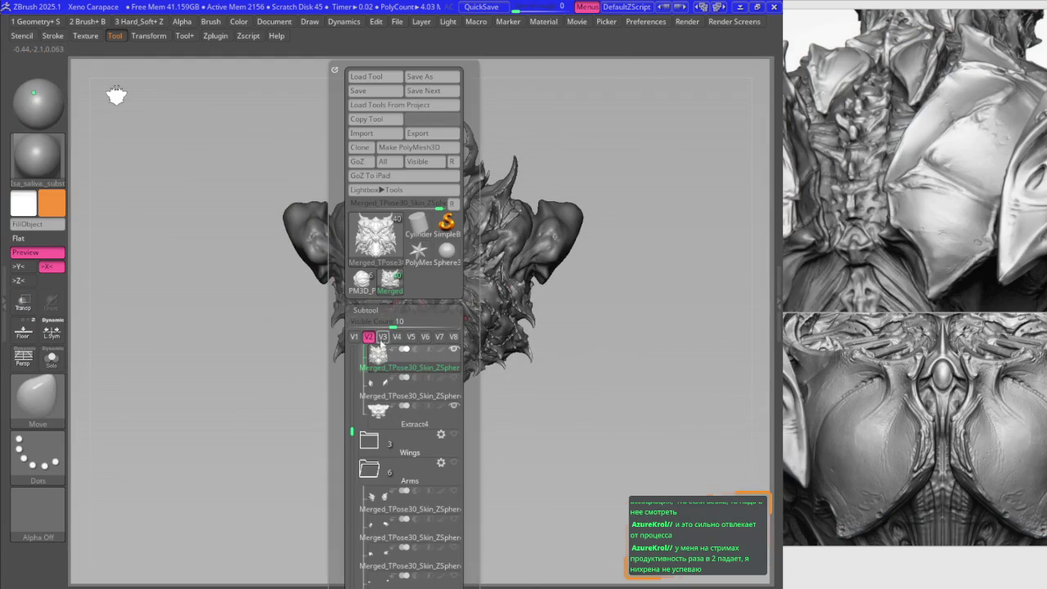
# - Show the whole creature and pick the subtool beneath the chest on the canvas
pyautogui.click(354, 337)
pyautogui.keyDown('ctrl'); pyautogui.moveTo(393, 327); pyautogui.dragTo(557, 251, button='right'); pyautogui.keyUp('ctrl')
pyautogui.press('w')
pyautogui.click(491, 246)
pyautogui.press('q')
pyautogui.moveTo(490, 270)
pyautogui.keyDown('ctrl'); pyautogui.mouseDown(button='right')
pyautogui.moveTo(447, 297)
pyautogui.moveTo(432, 234)
pyautogui.moveTo(412, 354)
pyautogui.mouseUp(button='right'); pyautogui.keyUp('ctrl')
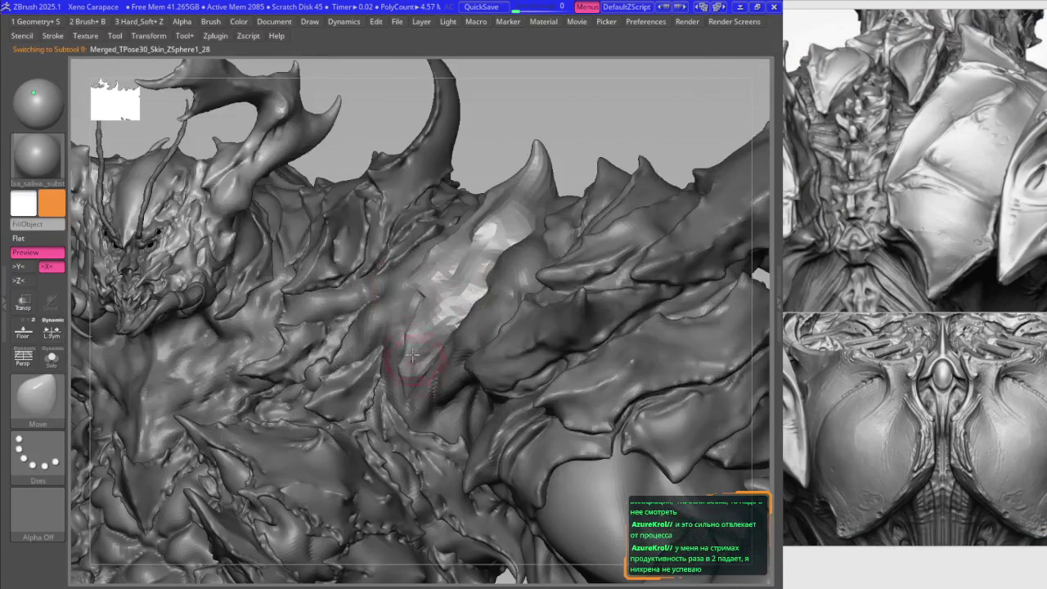
# - Solo the picked subtool with wireframe to inspect it, then show all subtools again
pyautogui.press('space')
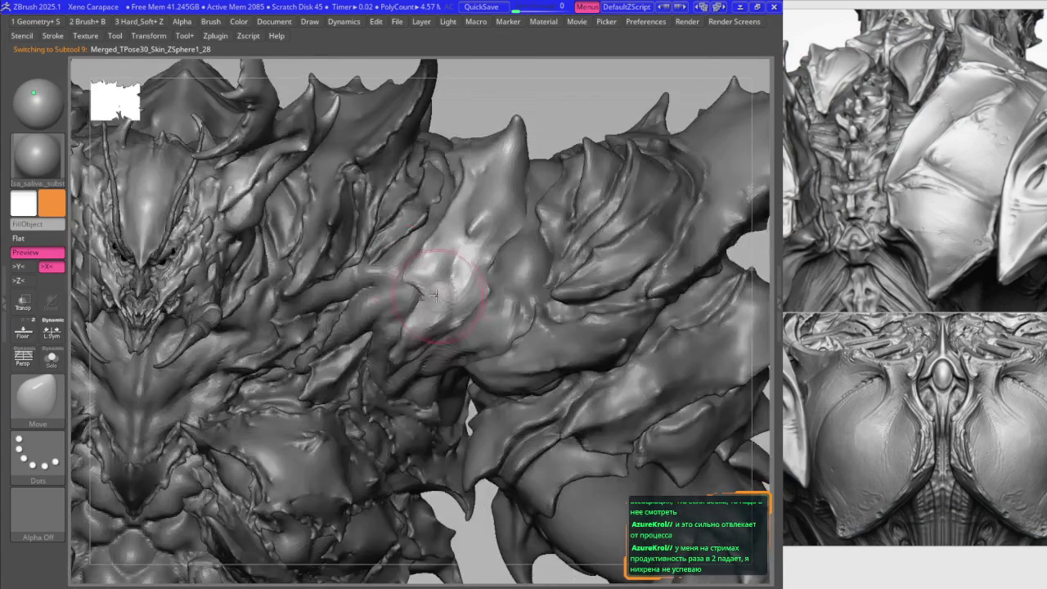
pyautogui.hotkey('ctrl', 'shift', 's')
pyautogui.hotkey('shift', 'f')
pyautogui.keyDown('ctrl'); pyautogui.moveTo(392, 280); pyautogui.dragTo(428, 337, button='right'); pyautogui.keyUp('ctrl')
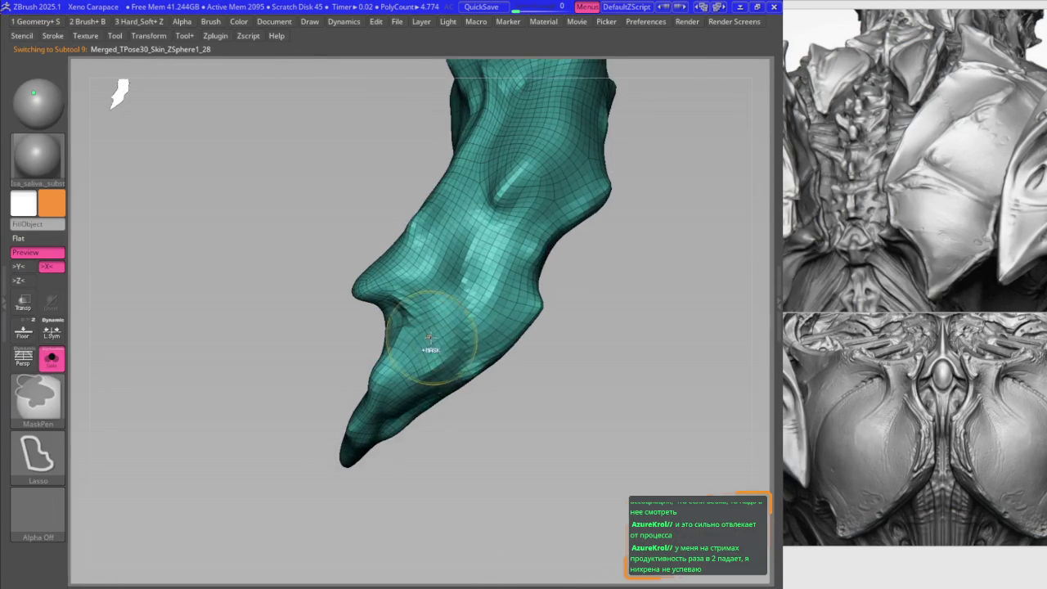
pyautogui.hotkey('ctrl', 'shift', 's')
pyautogui.press('space')
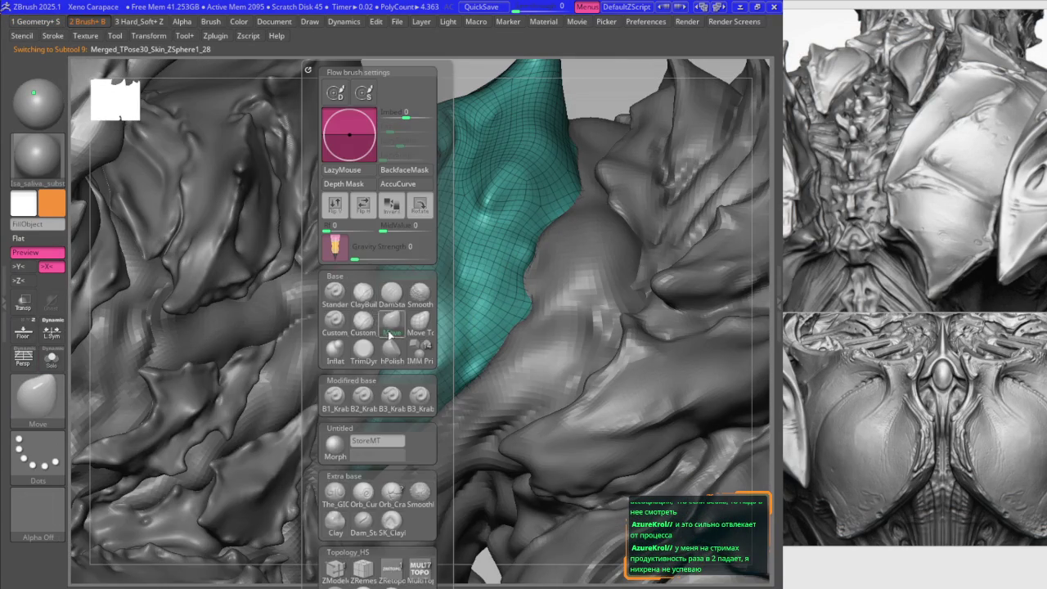
pyautogui.hotkey('shift', 'f')
pyautogui.moveTo(384, 292)
pyautogui.mouseDown(button='right')
pyautogui.moveTo(346, 302)
pyautogui.moveTo(348, 246)
pyautogui.moveTo(357, 315)
pyautogui.mouseUp(button='right')
# - Make Extract4 (subtool 10) the active subtool and frame the creature's front
pyautogui.press('F1')
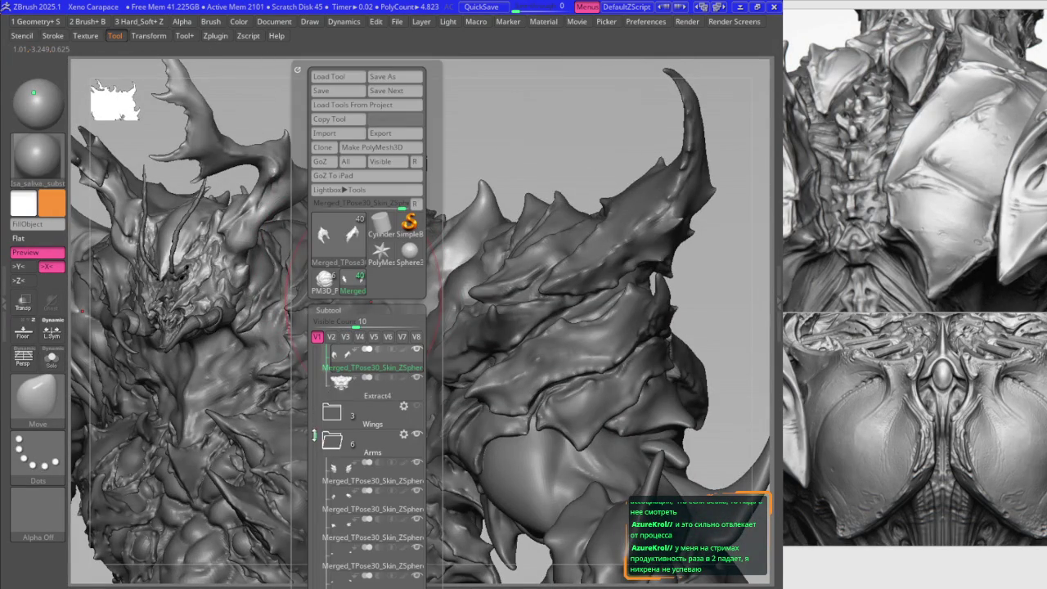
pyautogui.scroll(1, 342, 384)
pyautogui.moveTo(405, 372); pyautogui.dragTo(389, 262, button='right')
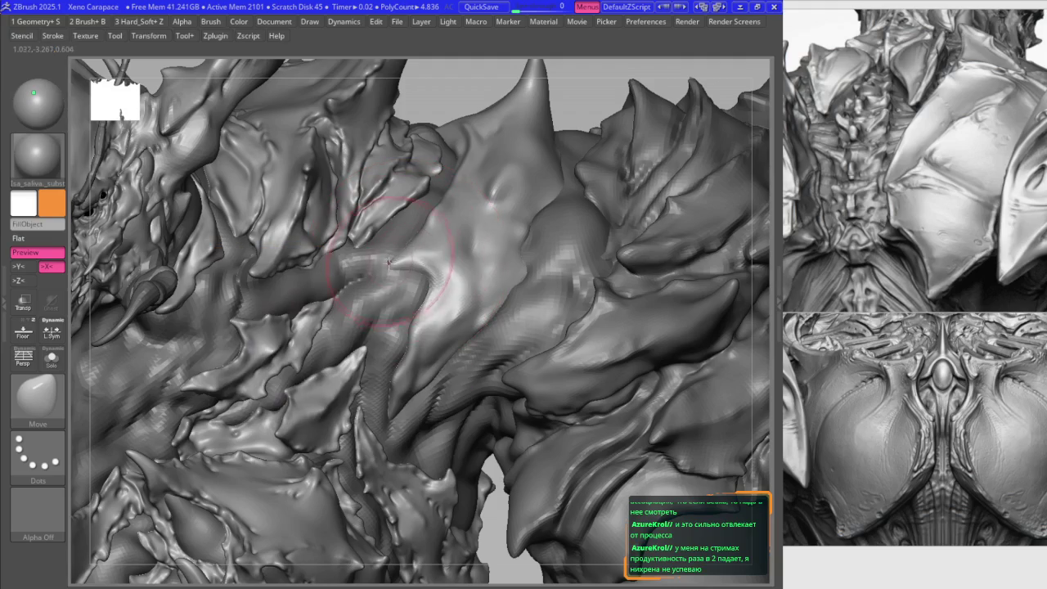
pyautogui.press('f')
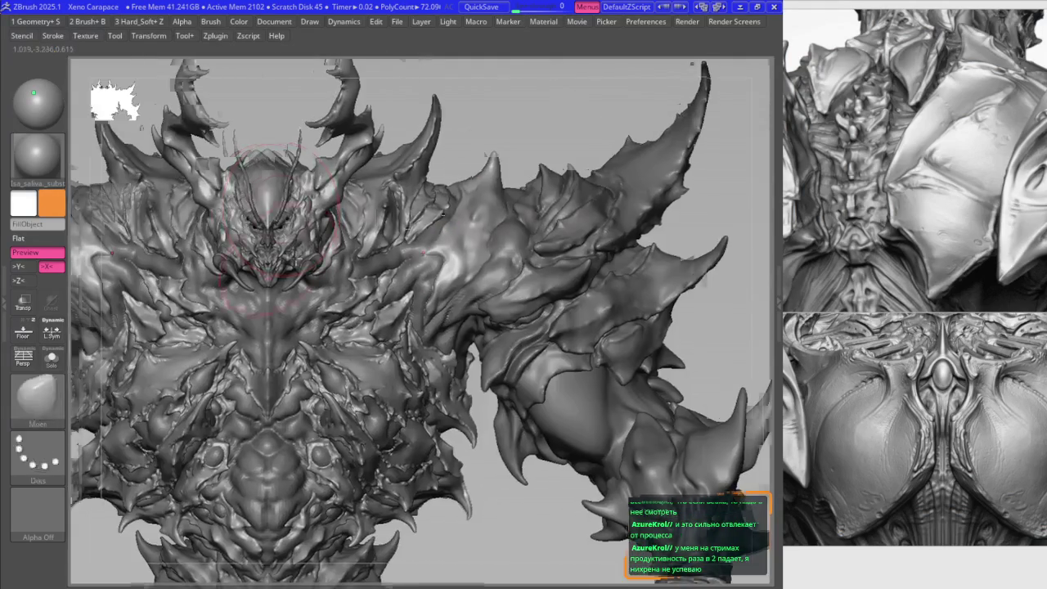
pyautogui.press('w')
pyautogui.click(386, 259)
pyautogui.press('q')
pyautogui.moveTo(386, 259)
pyautogui.mouseDown(button='right')
pyautogui.moveTo(353, 235)
pyautogui.moveTo(414, 281)
pyautogui.moveTo(394, 276)
pyautogui.mouseUp(button='right')
pyautogui.press('space')
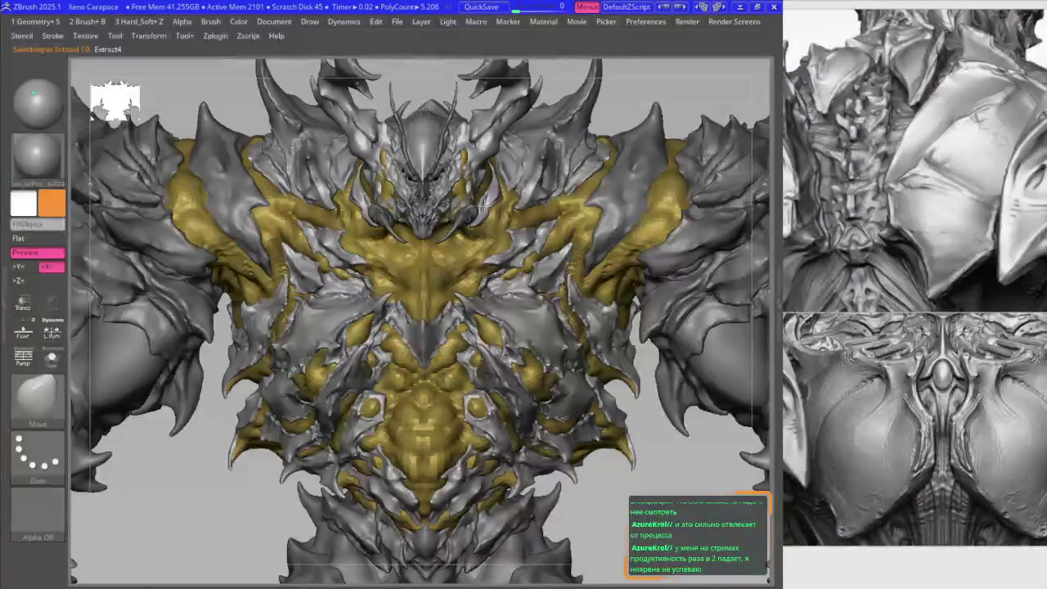
# - Lasso-mask the chest area of the inner layer, orbiting to check the mask
pyautogui.moveTo(442, 229); pyautogui.dragTo(509, 376, button='right')
pyautogui.moveTo(434, 323)
pyautogui.mouseDown(button='right')
pyautogui.moveTo(381, 300)
pyautogui.moveTo(378, 351)
pyautogui.moveTo(303, 342)
pyautogui.mouseUp(button='right')
pyautogui.press('space')
pyautogui.press('ctrl')
pyautogui.press('ctrl')
pyautogui.press('space')
pyautogui.press('w')
pyautogui.press('q')
pyautogui.press('ctrl')
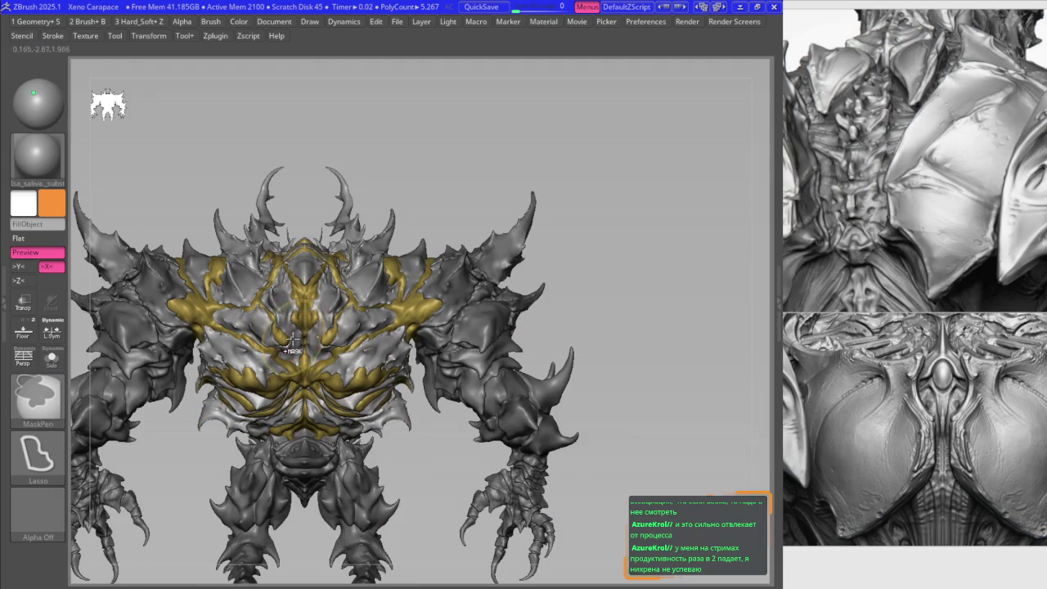
pyautogui.keyDown('ctrl'); pyautogui.moveTo(321, 258); pyautogui.dragTo(341, 296); pyautogui.keyUp('ctrl')
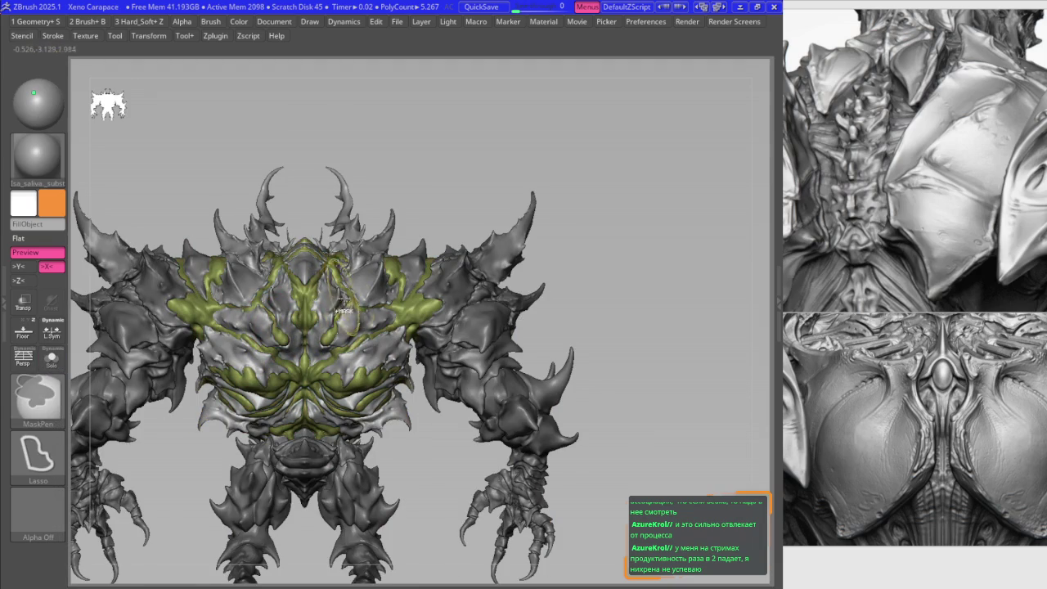
pyautogui.moveTo(342, 304); pyautogui.dragTo(342, 331, button='right')
pyautogui.moveTo(487, 268)
pyautogui.mouseDown(button='right')
pyautogui.moveTo(396, 323)
pyautogui.moveTo(382, 320)
pyautogui.mouseUp(button='right')
pyautogui.press('space')
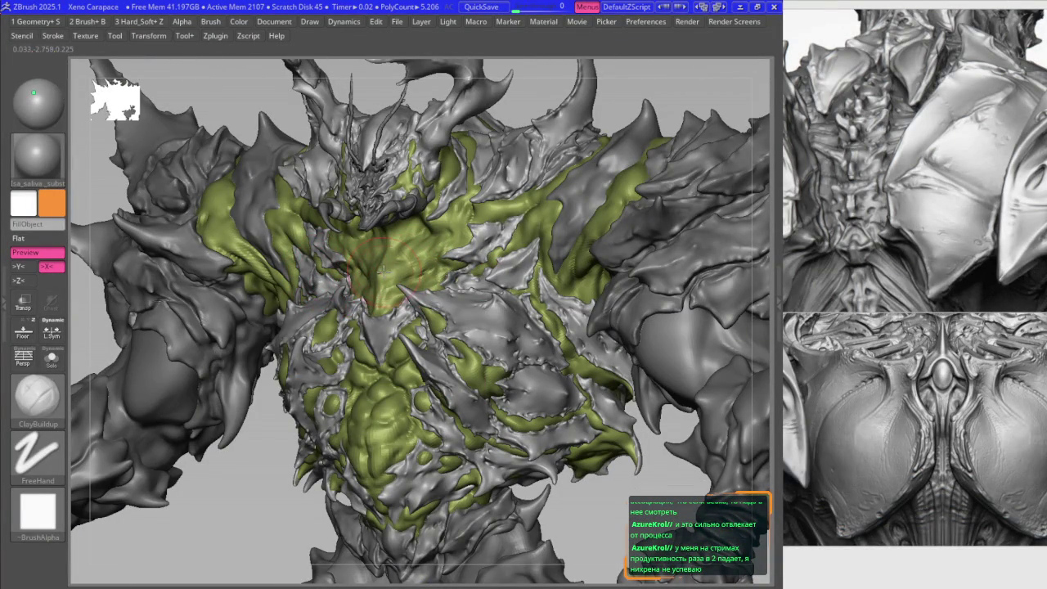
# - Set the main colour to olive green and switch to the Paint brush
pyautogui.press('space')
pyautogui.press('v')
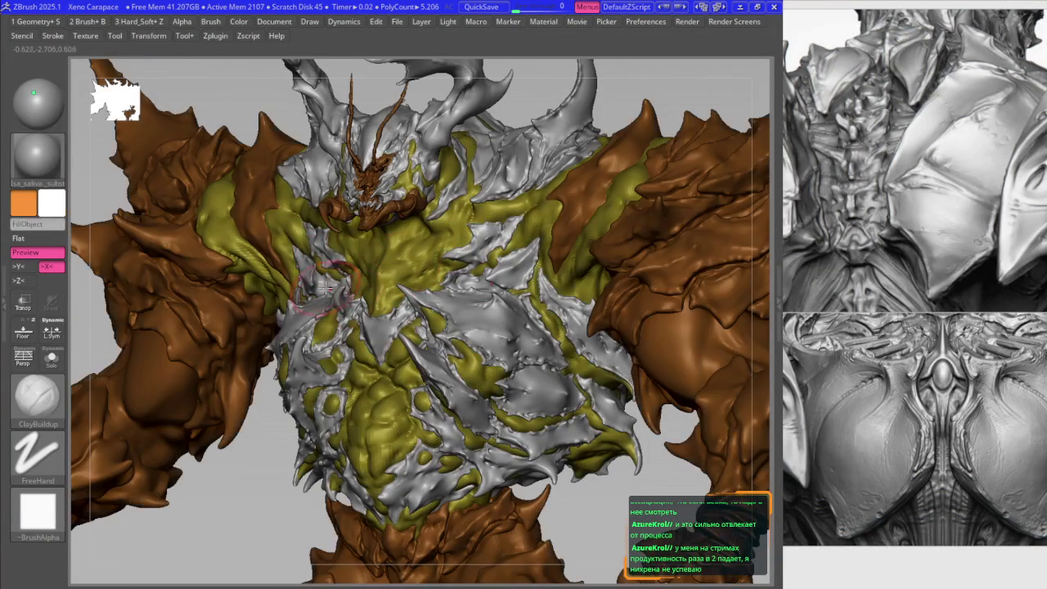
pyautogui.press('v')
pyautogui.press('c')
pyautogui.press('space')
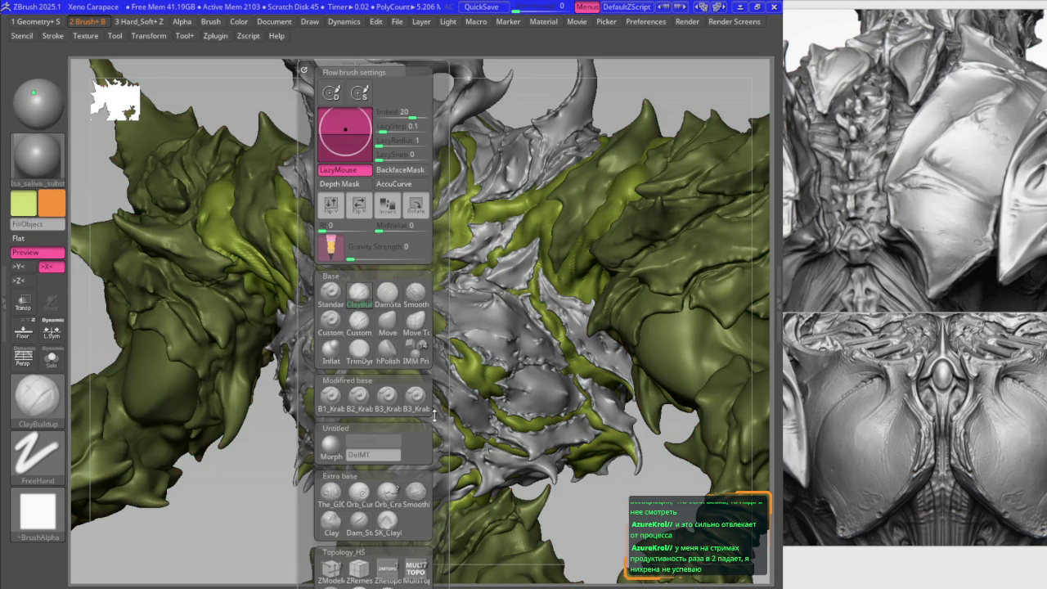
pyautogui.press('p')
pyautogui.press('space')
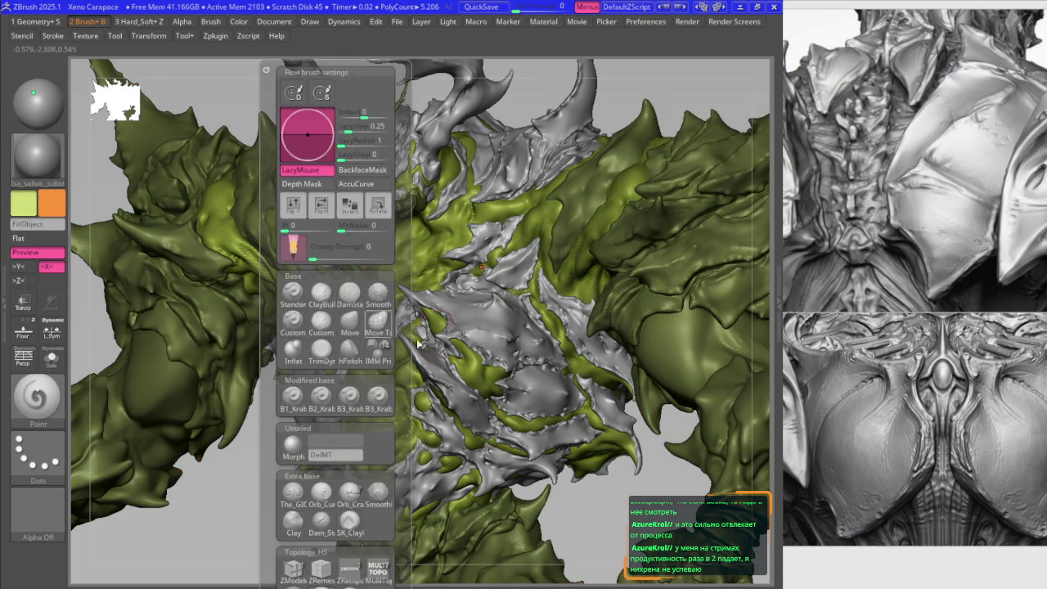
# - Select Extract4 in the subtool list, solo it briefly, then show the full model
pyautogui.press('F1')
pyautogui.click(416, 408)
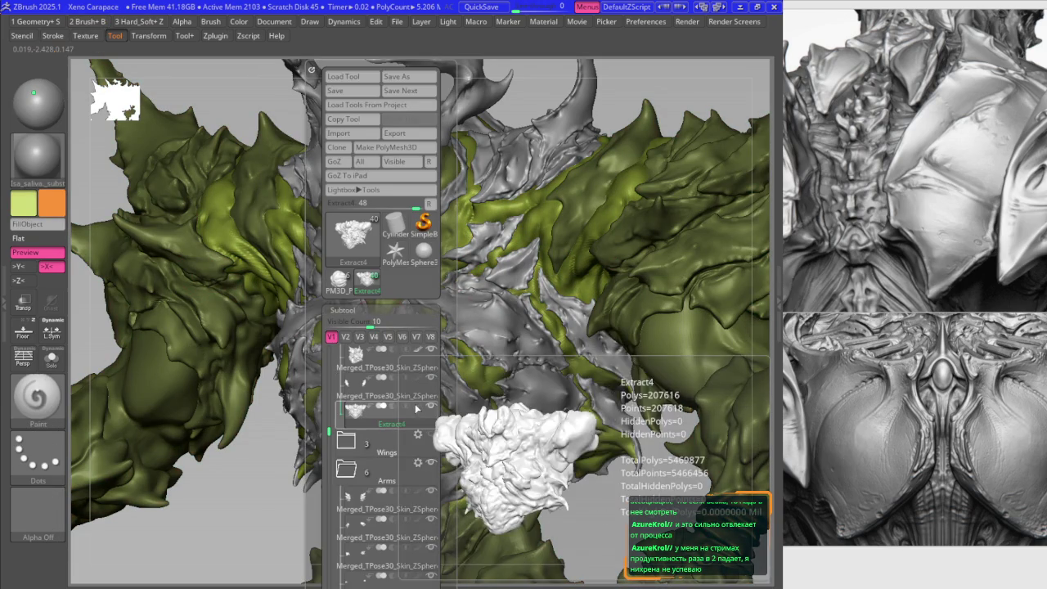
pyautogui.press('F1')
pyautogui.press('b')
pyautogui.press('d')
pyautogui.press('s')
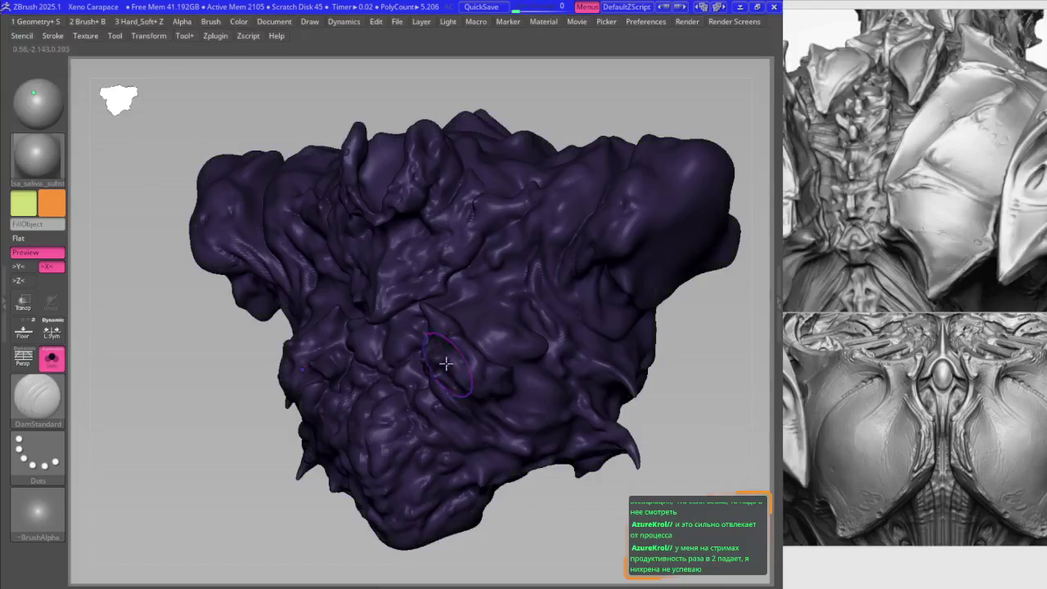
pyautogui.press('F1')
pyautogui.press('b')
pyautogui.press('p')
pyautogui.press('a')
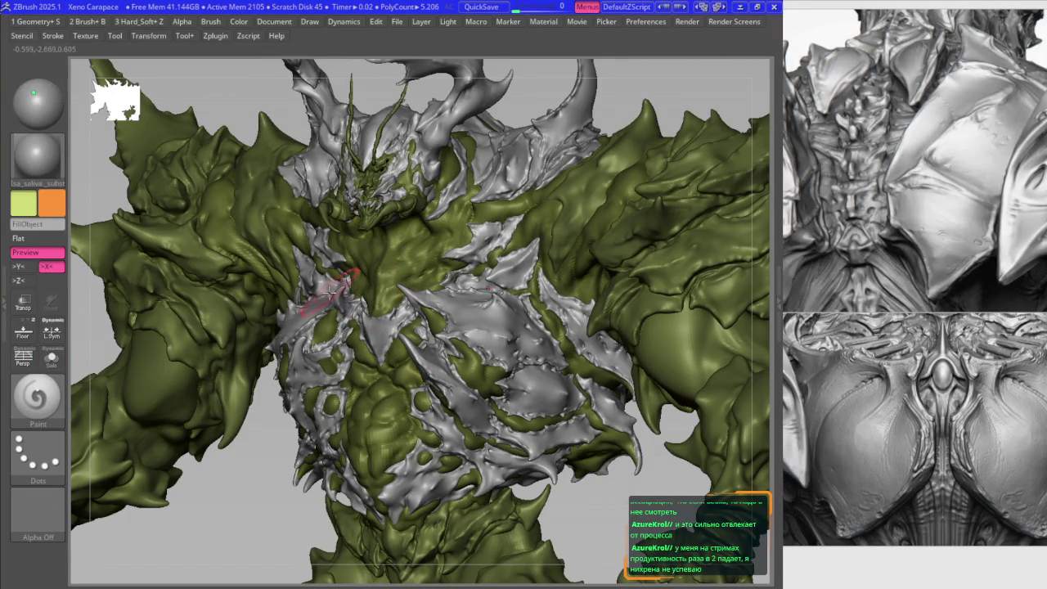
pyautogui.press('b')
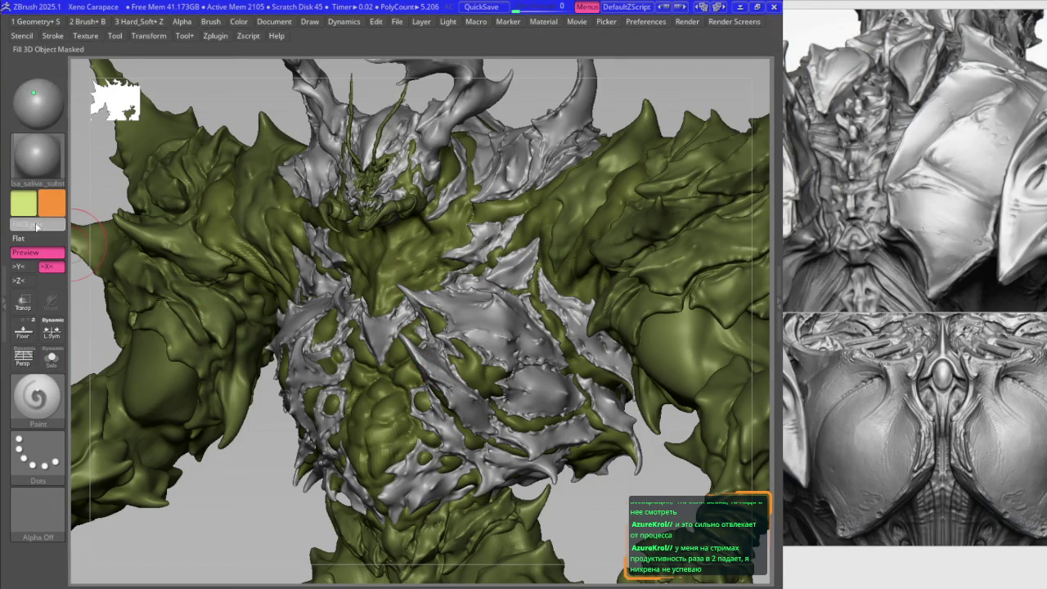
# - Fill the unmasked armour with plain white so it reads grey beside the green layer
pyautogui.click(60, 299)
pyautogui.click(38, 223)
pyautogui.press('b')
pyautogui.press('d')
pyautogui.press('s')
pyautogui.press('b')
pyautogui.press('p')
pyautogui.press('a')
pyautogui.moveTo(313, 296)
pyautogui.keyDown('shift'); pyautogui.mouseDown(button='right')
pyautogui.moveTo(460, 279)
pyautogui.moveTo(494, 245)
pyautogui.mouseUp(button='right'); pyautogui.keyUp('shift')
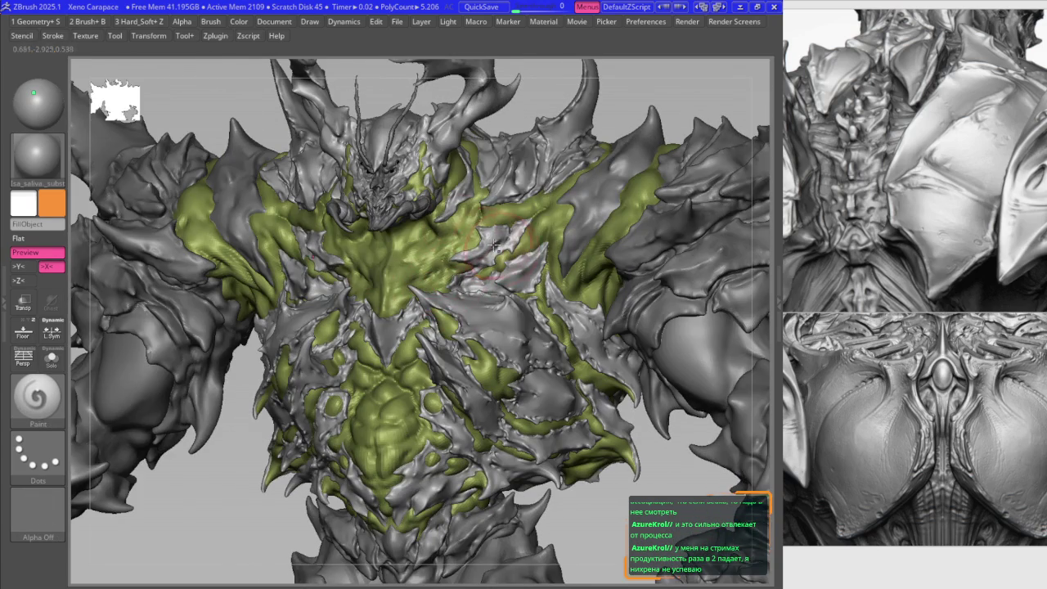
pyautogui.hotkey('shift', 'd')
# - Return to the detailed level and select the grey Merged_TPose30_Skin armour subtool
pyautogui.press('d')
pyautogui.keyDown('alt'); pyautogui.click(523, 274); pyautogui.keyUp('alt')
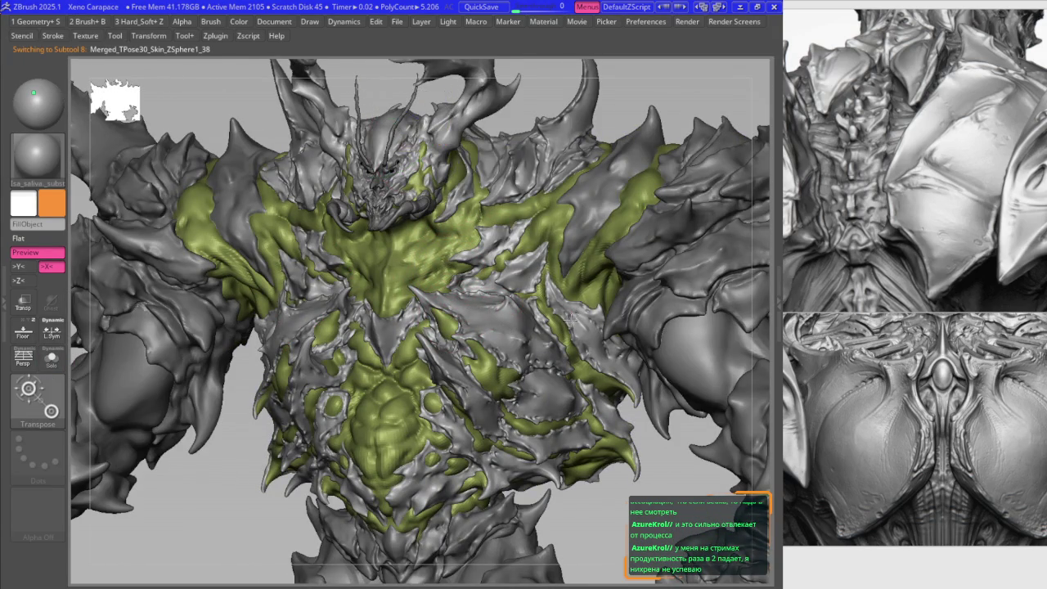
pyautogui.press('f')
pyautogui.moveTo(484, 269); pyautogui.dragTo(521, 305, button='right')
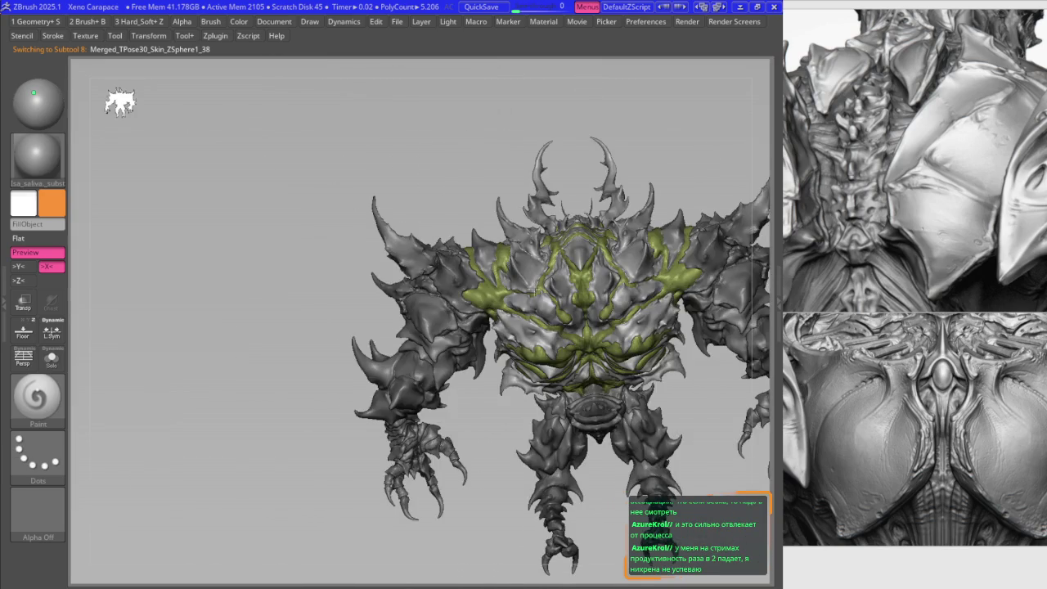
pyautogui.press('f')
pyautogui.moveTo(443, 250); pyautogui.dragTo(410, 234, button='right')
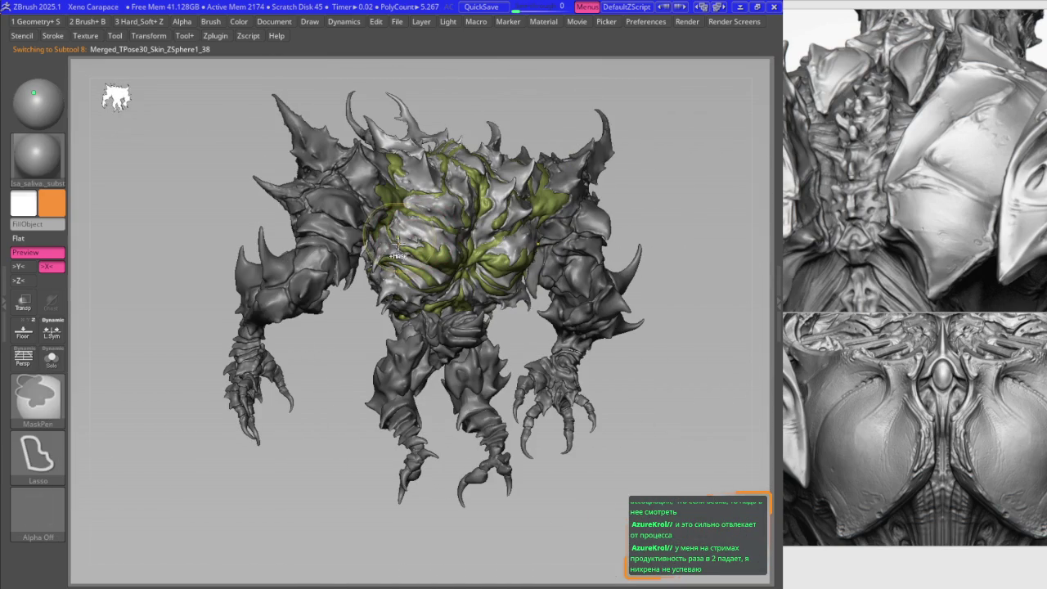
pyautogui.moveTo(427, 325)
pyautogui.keyDown('ctrl'); pyautogui.mouseDown(button='right')
pyautogui.moveTo(442, 306)
pyautogui.moveTo(431, 279)
pyautogui.mouseUp(button='right'); pyautogui.keyUp('ctrl')
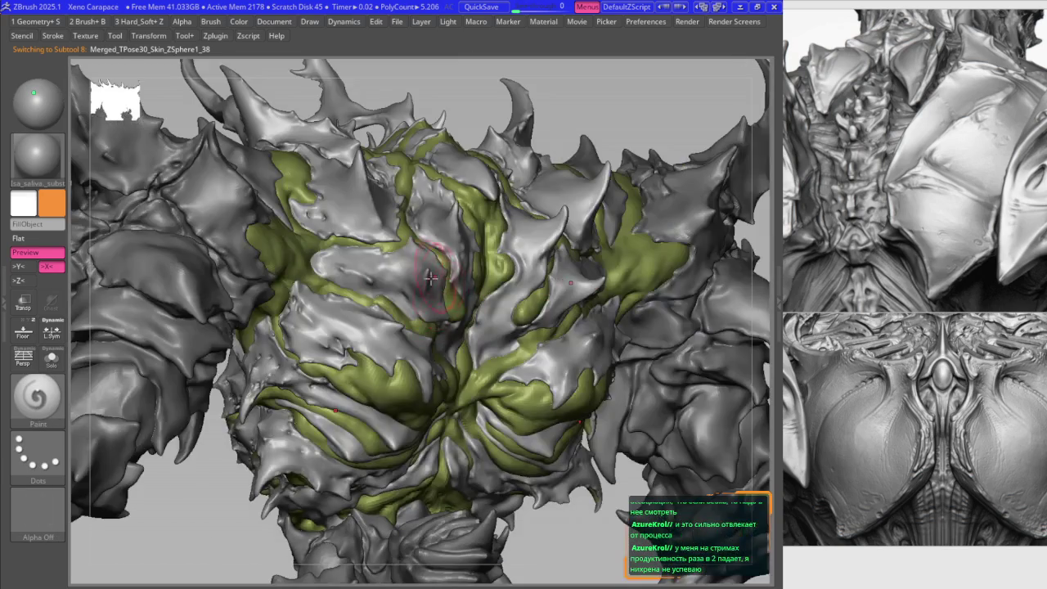
# - Choose the Move brush and adjust its settings in the quick brush menu
pyautogui.press('b')
pyautogui.click(400, 325)
pyautogui.moveTo(400, 324)
pyautogui.mouseDown(button='right')
pyautogui.moveTo(360, 206)
pyautogui.moveTo(400, 121)
pyautogui.moveTo(421, 245)
pyautogui.mouseUp(button='right')
pyautogui.rightClick(360, 206)
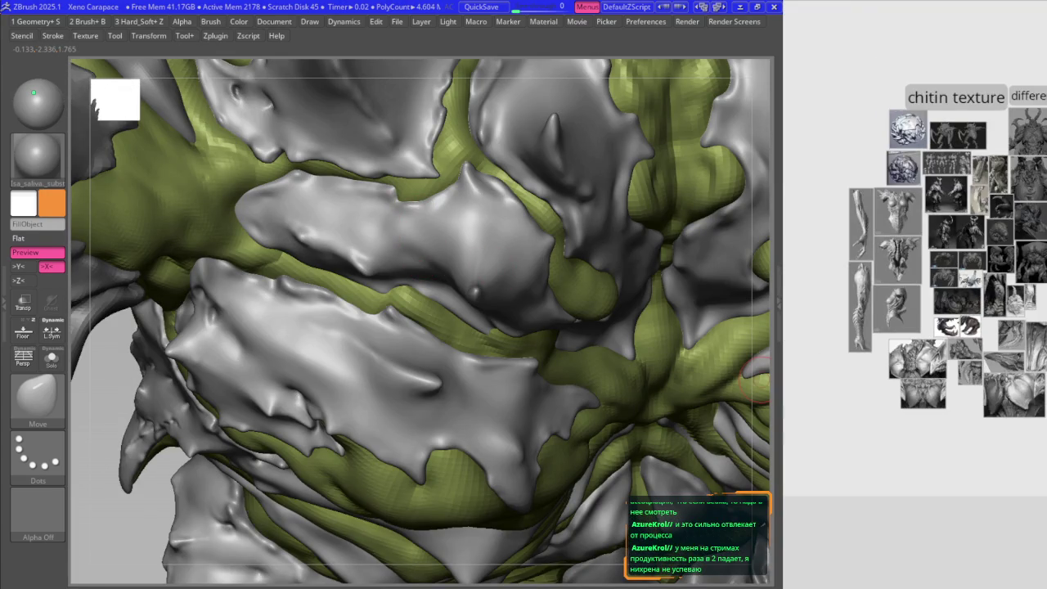
pyautogui.scroll(4, 1007, 484)
pyautogui.scroll(3, 1007, 484)
pyautogui.scroll(3, 1007, 484)
pyautogui.scroll(-2, 1008, 484)
pyautogui.scroll(-2, 1007, 484)
pyautogui.scroll(2, 965, 404)
pyautogui.scroll(2, 916, 292)
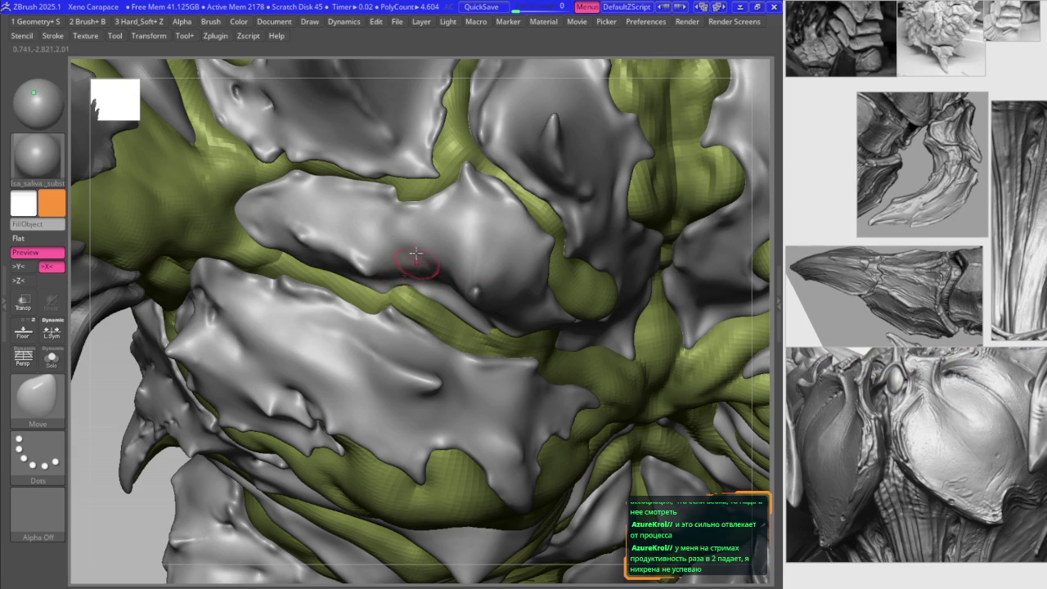
# - Push the chest plates into sharper, more symmetrical shapes from several angles
pyautogui.moveTo(415, 256); pyautogui.dragTo(384, 193, button='right')
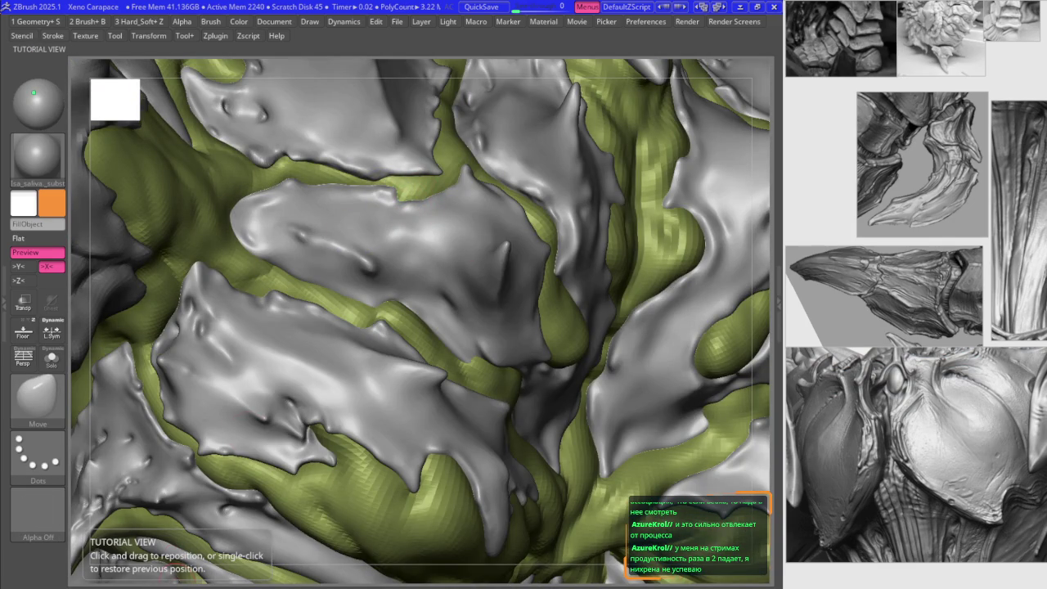
pyautogui.moveTo(369, 326)
pyautogui.mouseDown(button='right')
pyautogui.moveTo(441, 373)
pyautogui.moveTo(409, 350)
pyautogui.moveTo(389, 289)
pyautogui.moveTo(393, 329)
pyautogui.mouseUp(button='right')
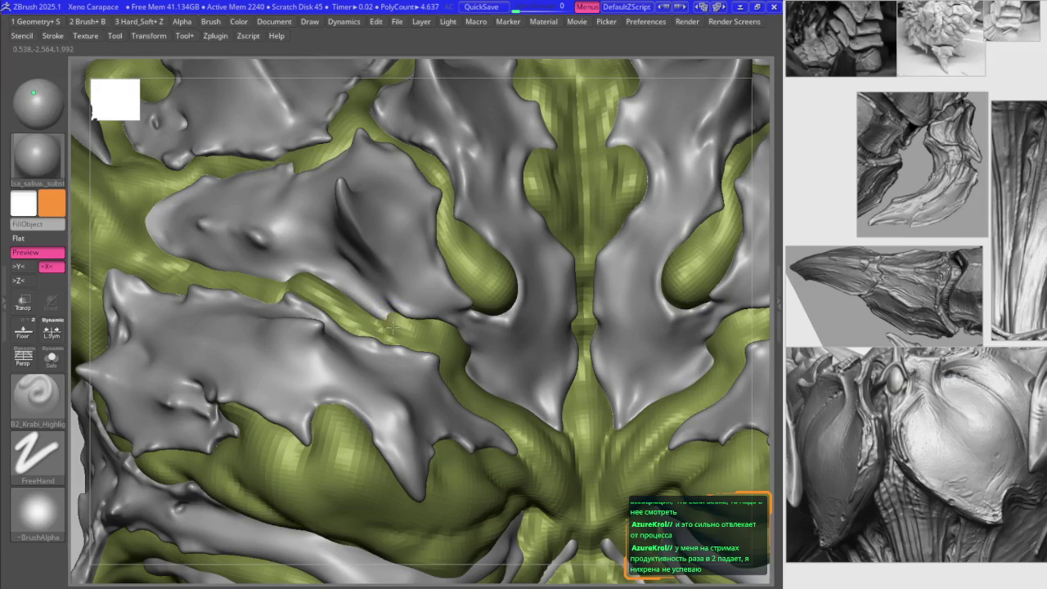
pyautogui.moveTo(369, 307)
pyautogui.mouseDown(button='right')
pyautogui.moveTo(349, 297)
pyautogui.moveTo(356, 270)
pyautogui.moveTo(370, 288)
pyautogui.mouseUp(button='right')
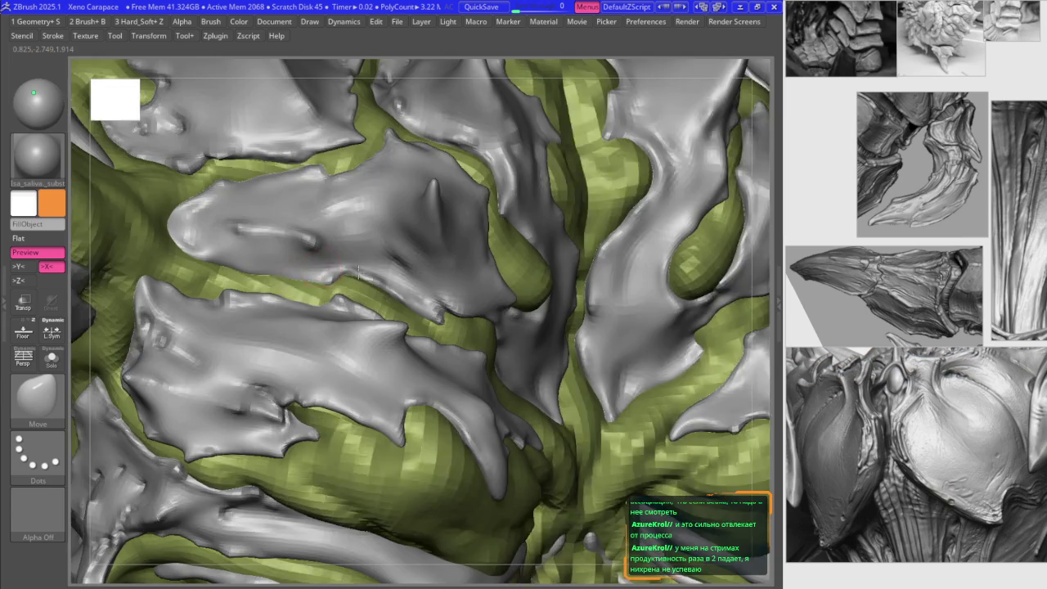
pyautogui.moveTo(325, 287); pyautogui.dragTo(332, 276, button='right')
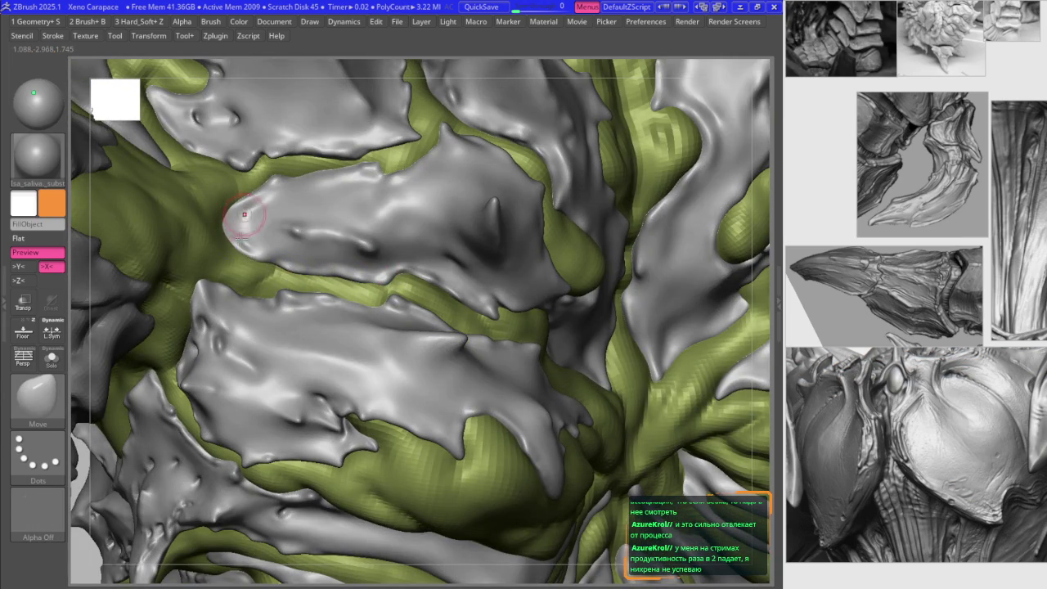
pyautogui.hotkey('shift', 'd')
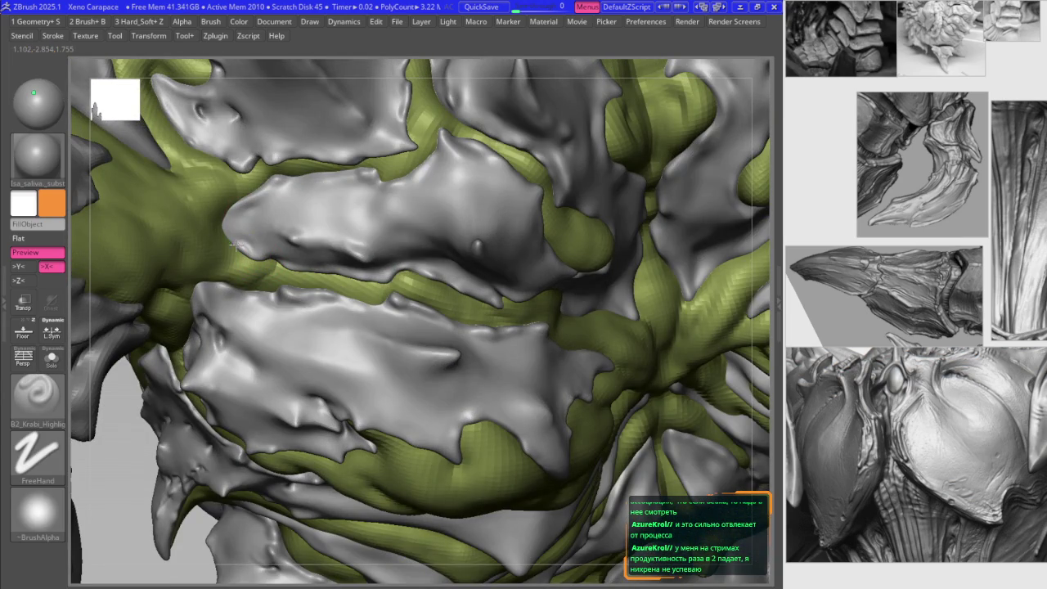
pyautogui.moveTo(230, 212)
pyautogui.mouseDown(button='right')
pyautogui.moveTo(220, 228)
pyautogui.moveTo(245, 214)
pyautogui.moveTo(292, 226)
pyautogui.moveTo(258, 187)
pyautogui.moveTo(452, 254)
pyautogui.moveTo(756, 303)
pyautogui.mouseUp(button='right')
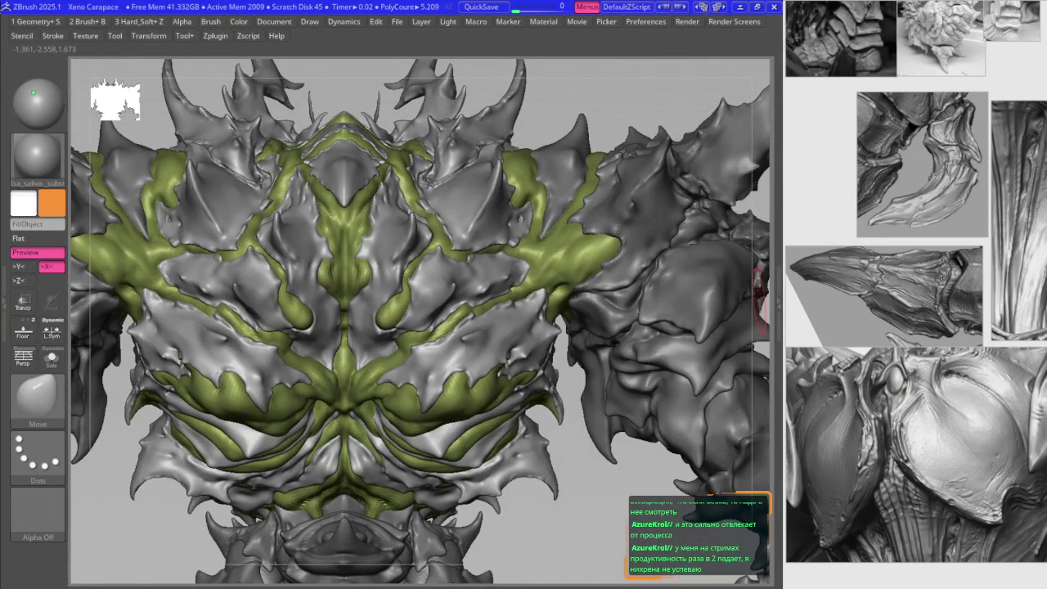
pyautogui.scroll(-5, 940, 357)
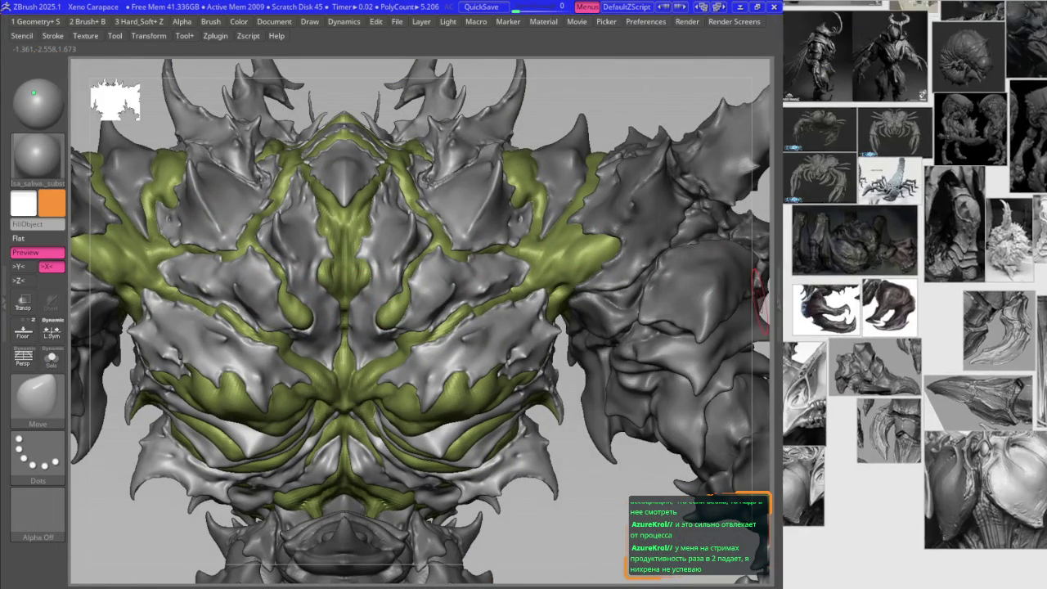
pyautogui.scroll(2, 939, 357)
pyautogui.moveTo(764, 312); pyautogui.dragTo(431, 251, button='right')
pyautogui.scroll(5, 431, 252)
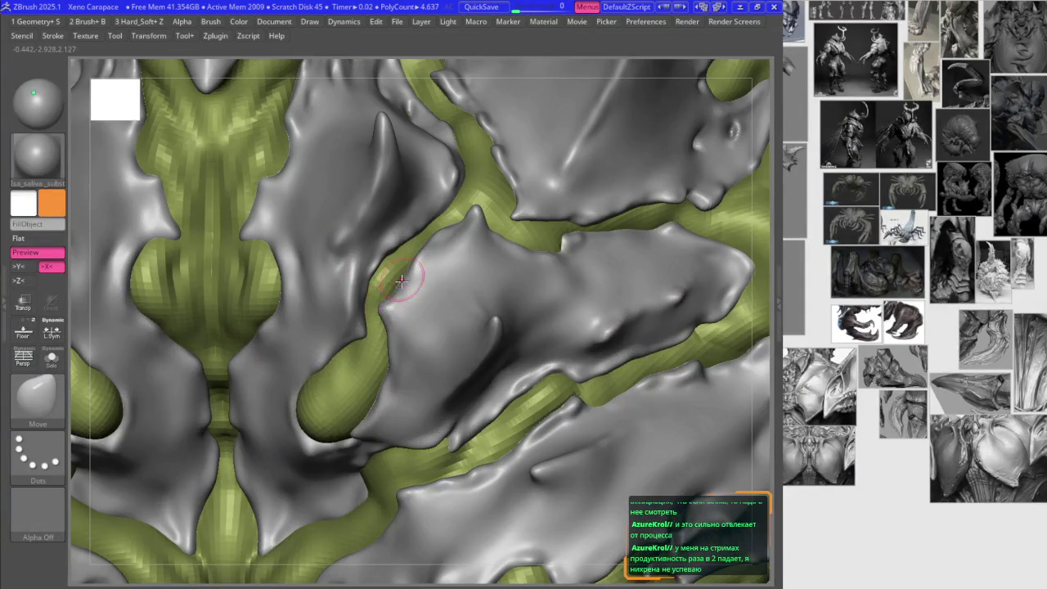
pyautogui.moveTo(378, 310); pyautogui.dragTo(383, 292, button='right')
pyautogui.press('b')
pyautogui.press('m')
pyautogui.press('v')
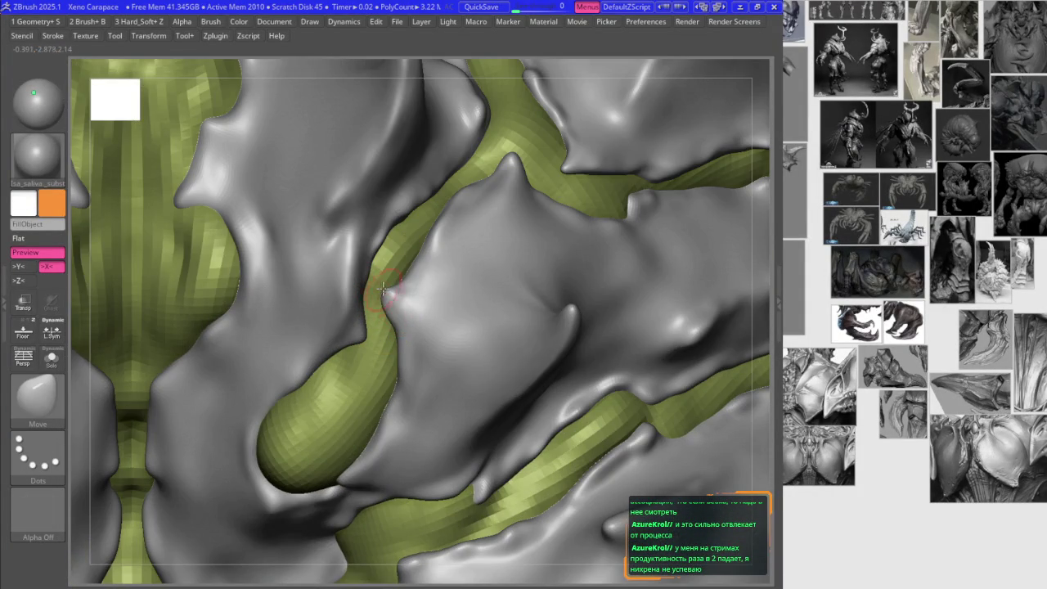
pyautogui.moveTo(363, 344)
pyautogui.mouseDown(button='right')
pyautogui.moveTo(361, 331)
pyautogui.moveTo(350, 345)
pyautogui.mouseUp(button='right')
pyautogui.press('b')
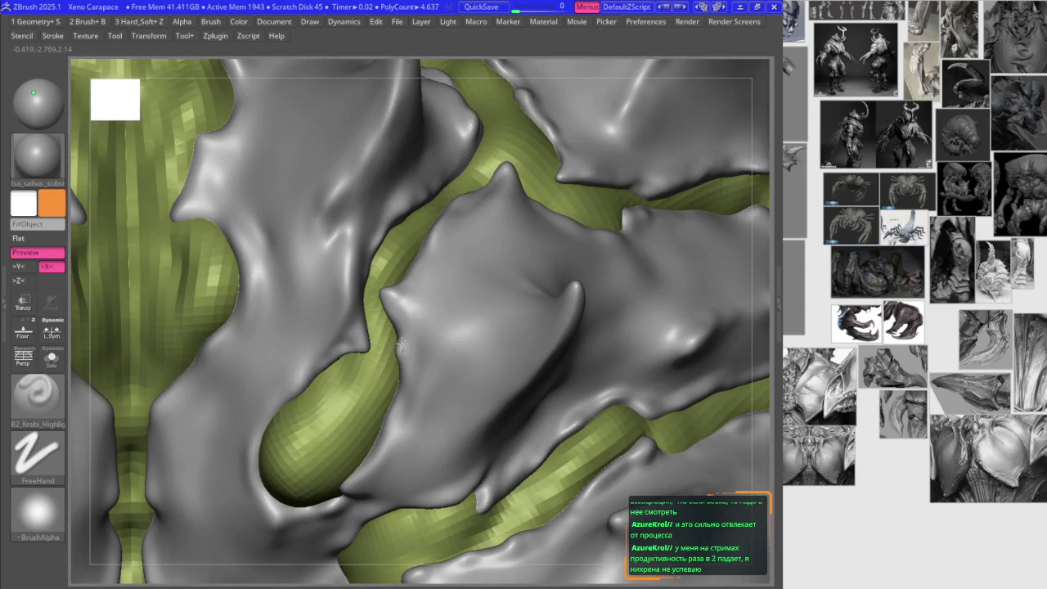
pyautogui.press('b')
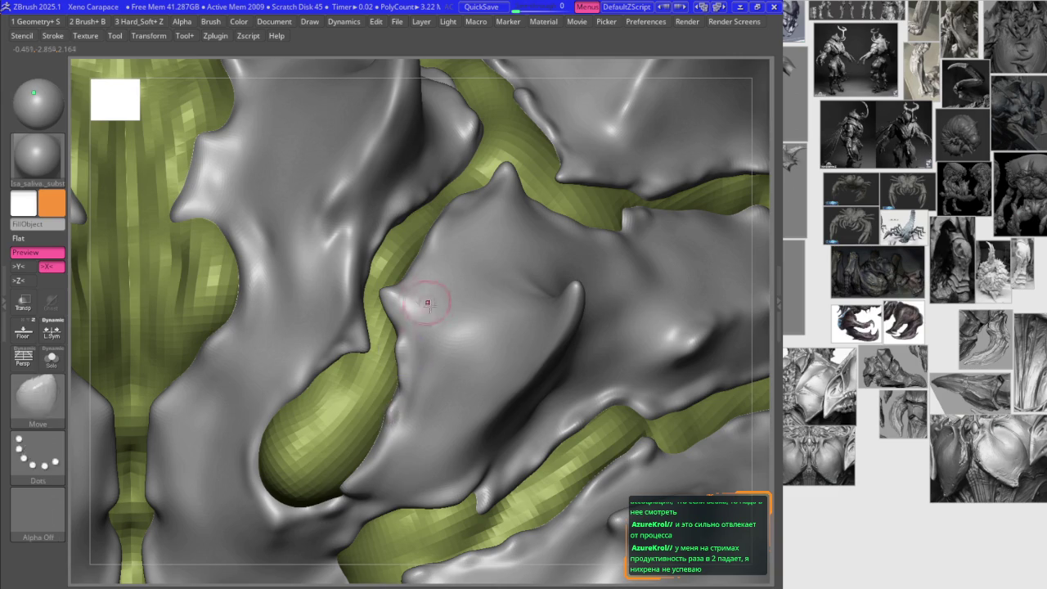
pyautogui.moveTo(388, 419); pyautogui.dragTo(394, 426, button='right')
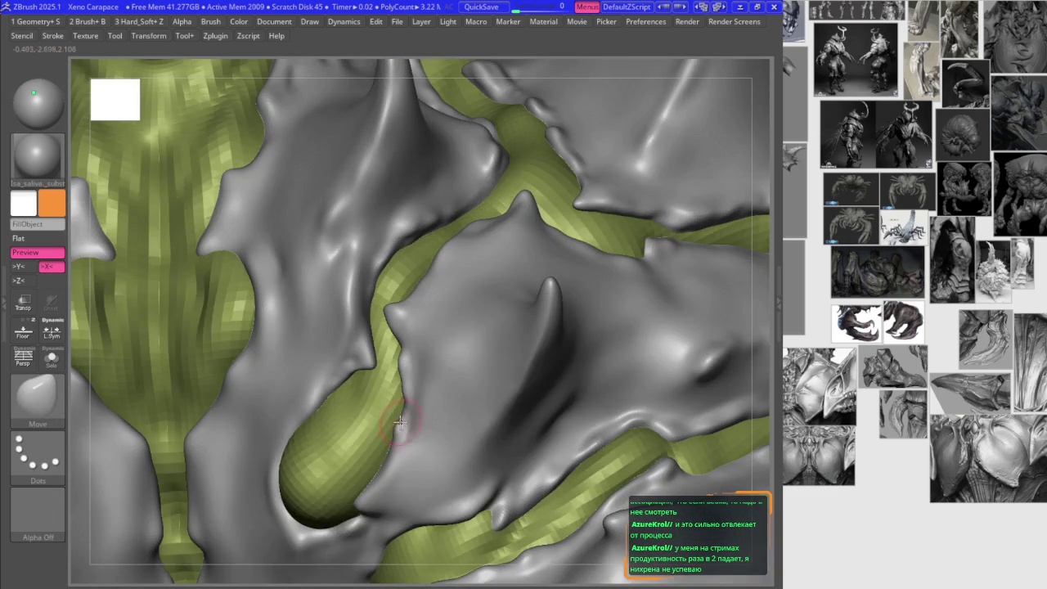
pyautogui.moveTo(391, 430)
pyautogui.keyDown('ctrl'); pyautogui.mouseDown(button='right')
pyautogui.moveTo(411, 348)
pyautogui.moveTo(455, 279)
pyautogui.moveTo(597, 276)
pyautogui.mouseUp(button='right'); pyautogui.keyUp('ctrl')
pyautogui.scroll(3, 928, 284)
pyautogui.scroll(3, 928, 284)
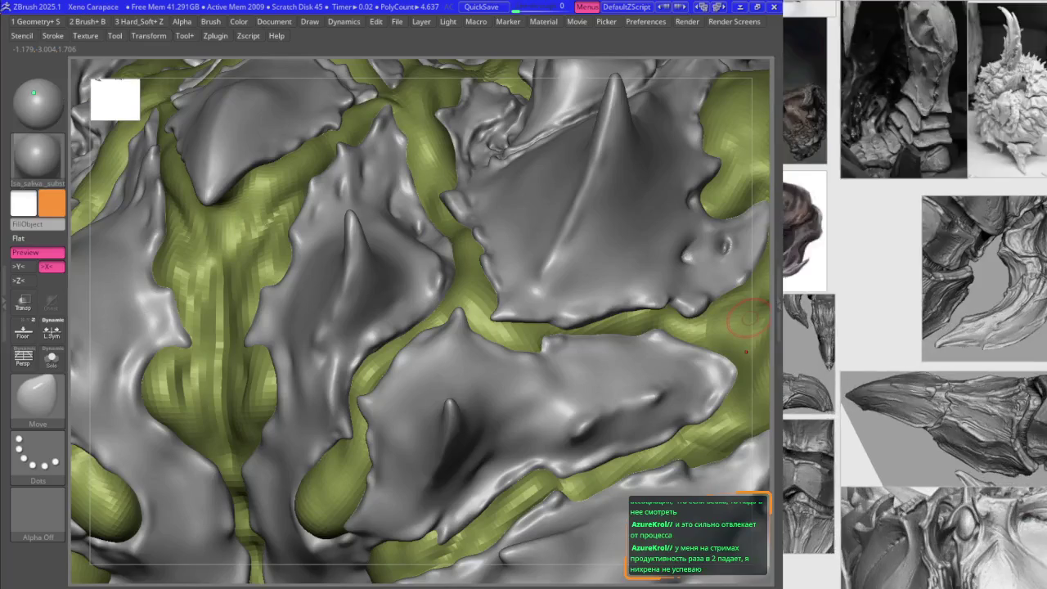
pyautogui.scroll(2, 928, 284)
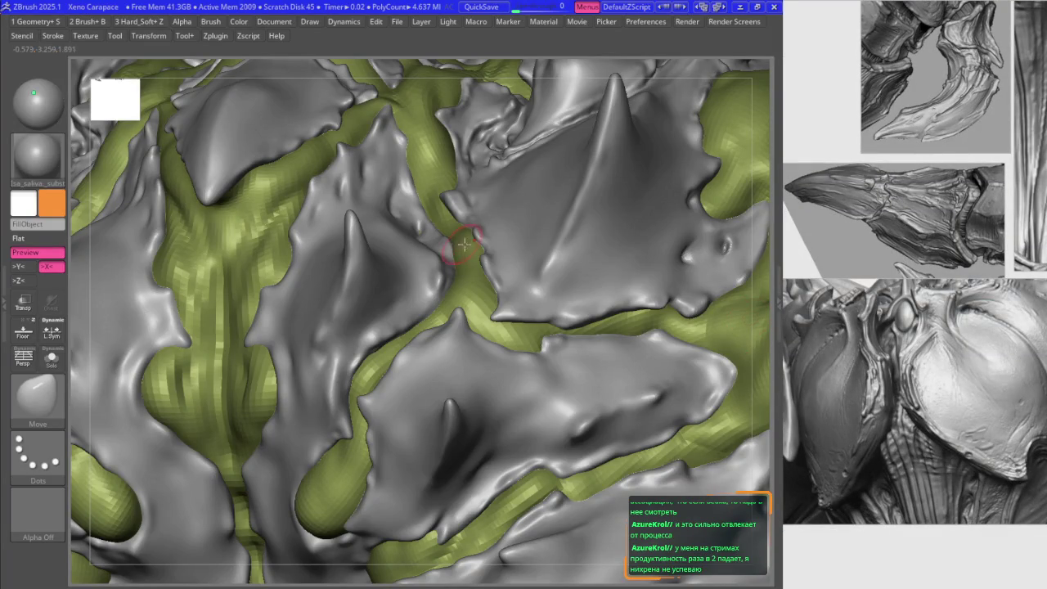
pyautogui.moveTo(503, 278)
pyautogui.mouseDown(button='right')
pyautogui.moveTo(499, 306)
pyautogui.moveTo(435, 246)
pyautogui.moveTo(419, 251)
pyautogui.moveTo(418, 227)
pyautogui.moveTo(327, 164)
pyautogui.mouseUp(button='right')
pyautogui.press('2')
pyautogui.press('1')
pyautogui.moveTo(268, 223); pyautogui.dragTo(296, 460, button='right')
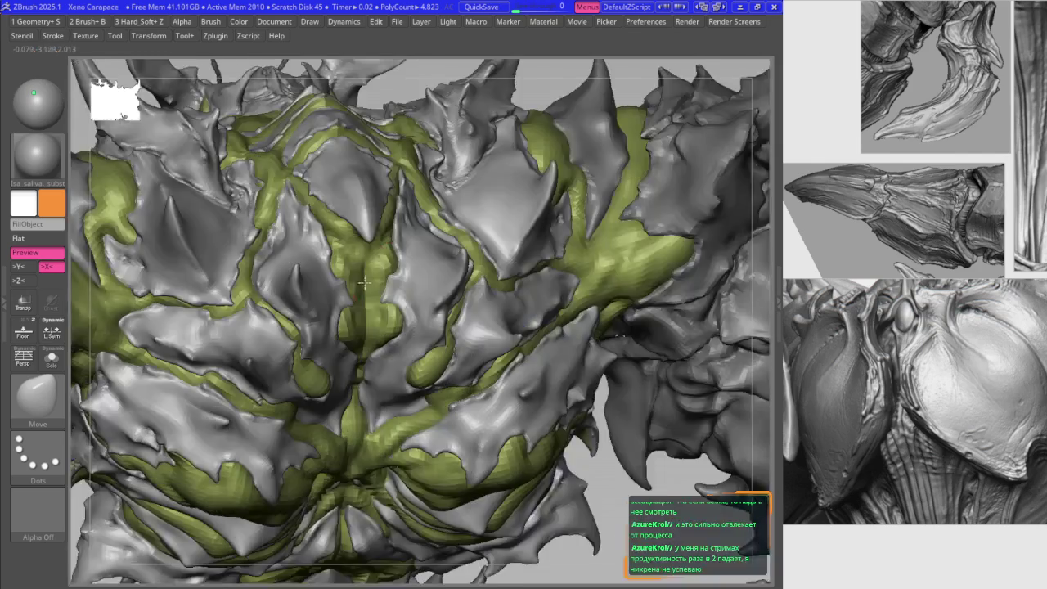
pyautogui.moveTo(384, 205)
pyautogui.keyDown('ctrl'); pyautogui.mouseDown(button='right')
pyautogui.moveTo(406, 313)
pyautogui.moveTo(385, 242)
pyautogui.moveTo(396, 286)
pyautogui.mouseUp(button='right'); pyautogui.keyUp('ctrl')
pyautogui.press('b')
pyautogui.press('m')
pyautogui.press('v')
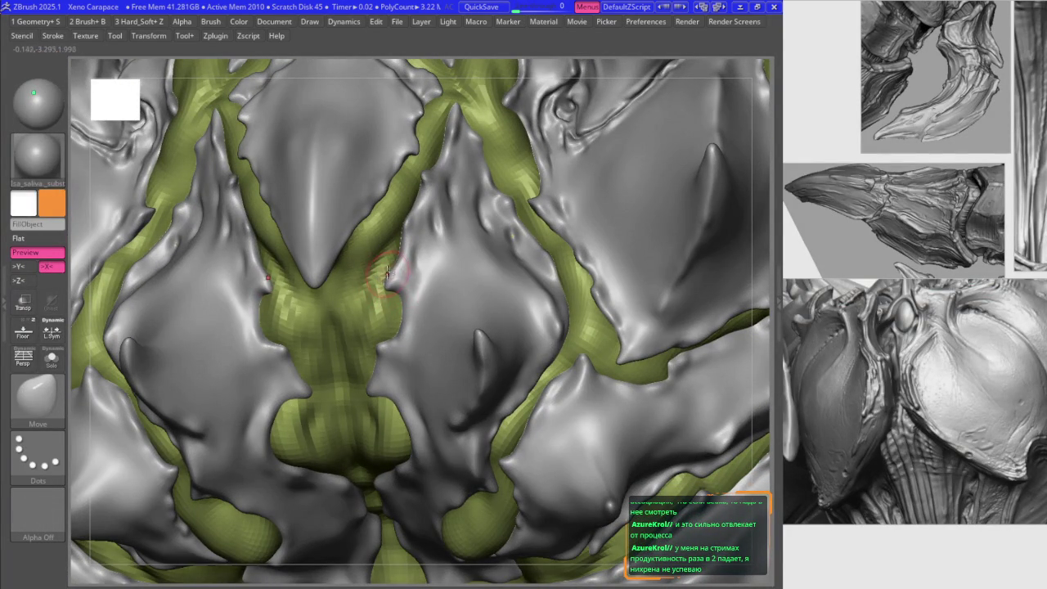
# - With symmetric Move, pull the central chest plates' lower edges toward the midline
pyautogui.press('1')
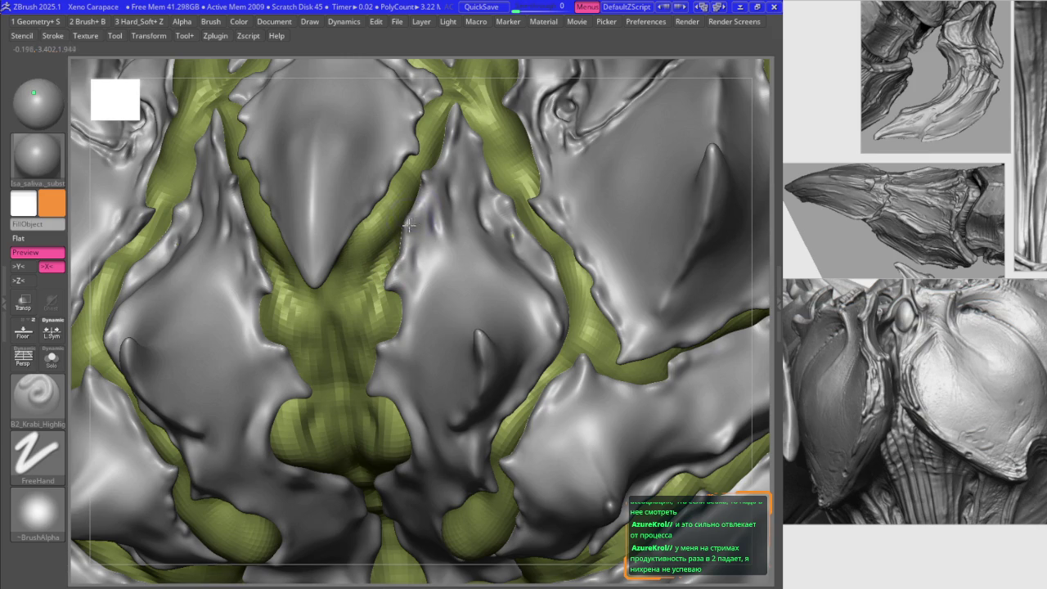
pyautogui.press('b')
pyautogui.press('m')
pyautogui.press('v')
pyautogui.moveTo(408, 225)
pyautogui.mouseDown(button='right')
pyautogui.moveTo(400, 221)
pyautogui.moveTo(442, 167)
pyautogui.moveTo(517, 164)
pyautogui.moveTo(512, 206)
pyautogui.mouseUp(button='right')
pyautogui.moveTo(540, 245)
pyautogui.mouseDown(button='right')
pyautogui.moveTo(282, 258)
pyautogui.moveTo(517, 360)
pyautogui.moveTo(541, 310)
pyautogui.mouseUp(button='right')
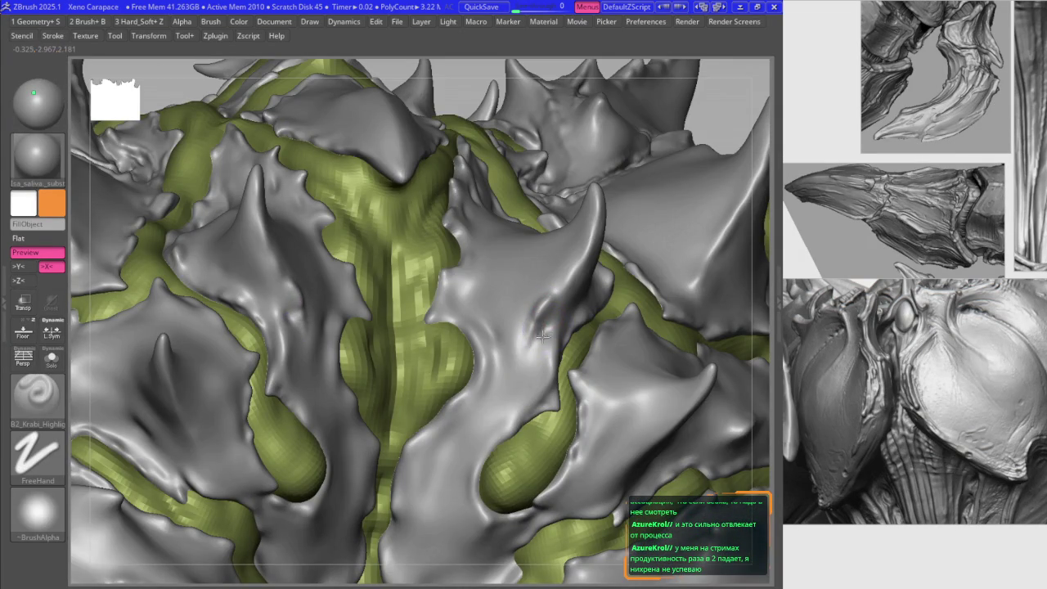
pyautogui.press('b')
pyautogui.press('m')
pyautogui.press('v')
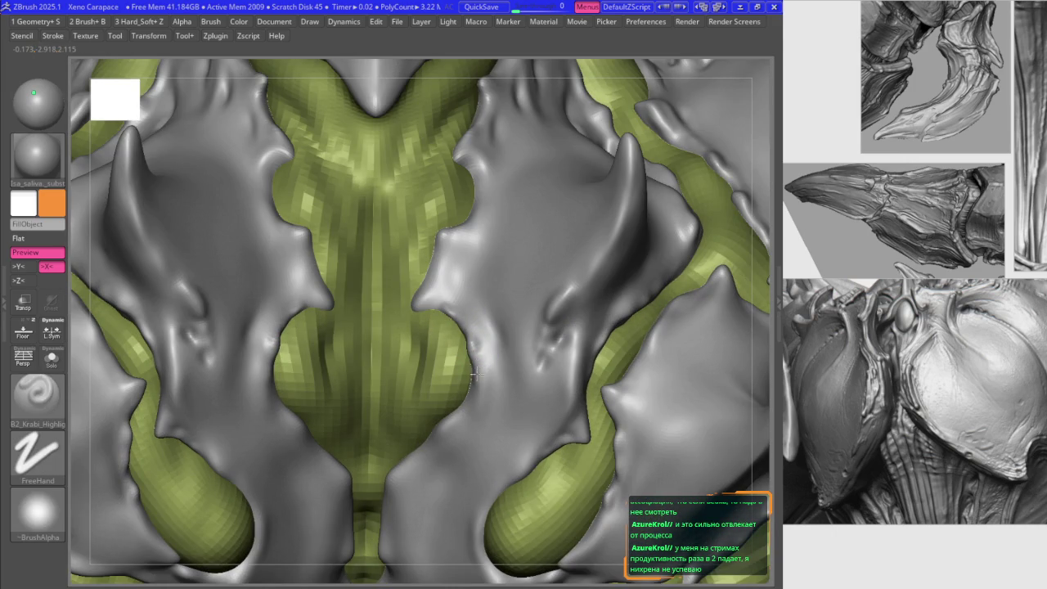
# - Pinch the plate edges around the midline ridge, alternating with B2_Krabi_Highlight, then frame the creature
pyautogui.moveTo(473, 375); pyautogui.dragTo(475, 357, button='right')
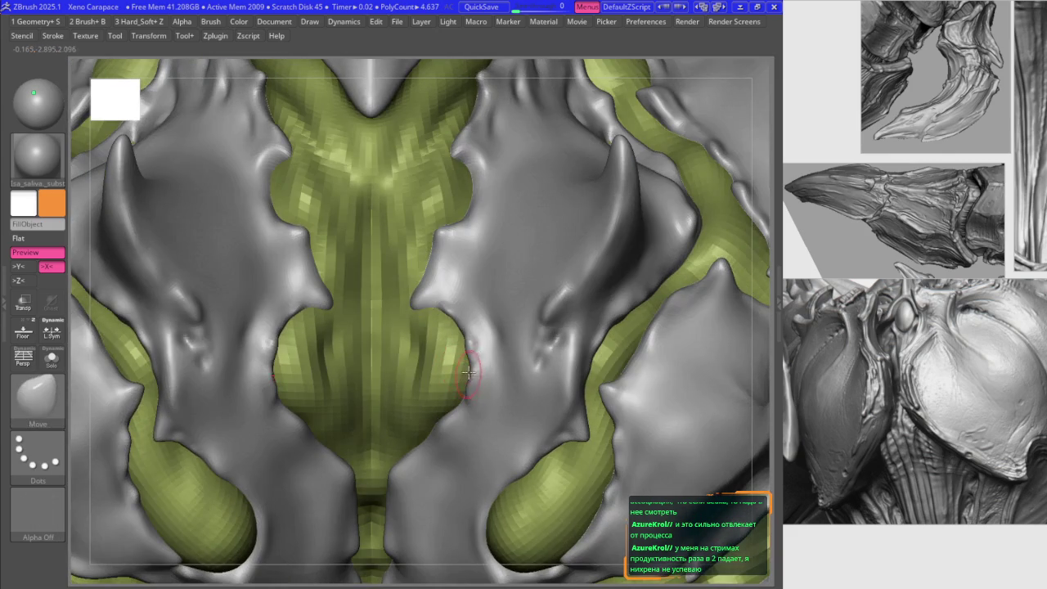
pyautogui.press('1')
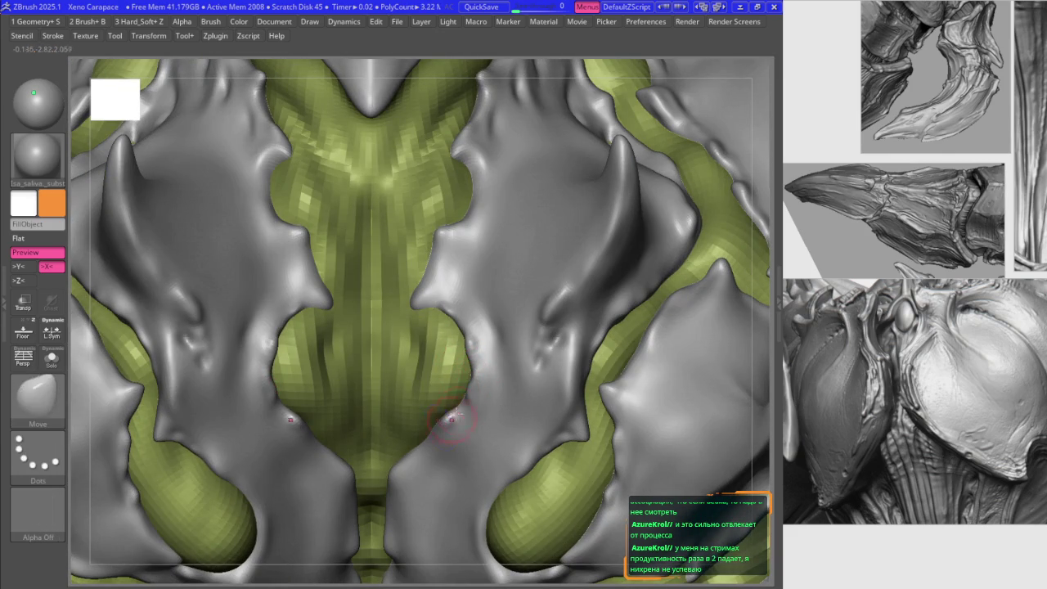
pyautogui.press('1')
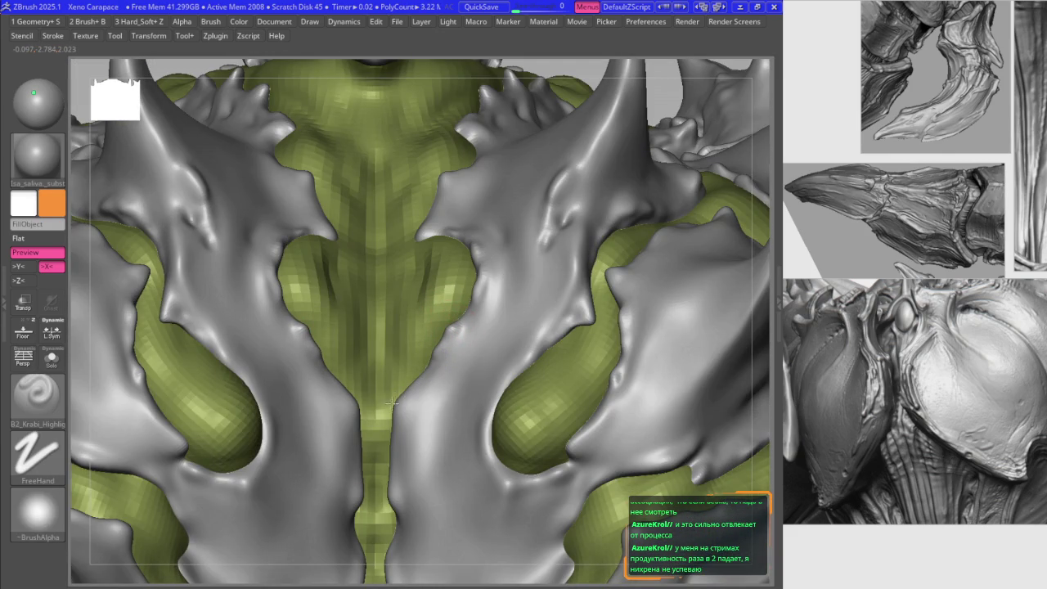
pyautogui.press('m')
pyautogui.keyDown('ctrl'); pyautogui.moveTo(373, 377); pyautogui.dragTo(394, 309, button='right'); pyautogui.keyUp('ctrl')
pyautogui.press('1')
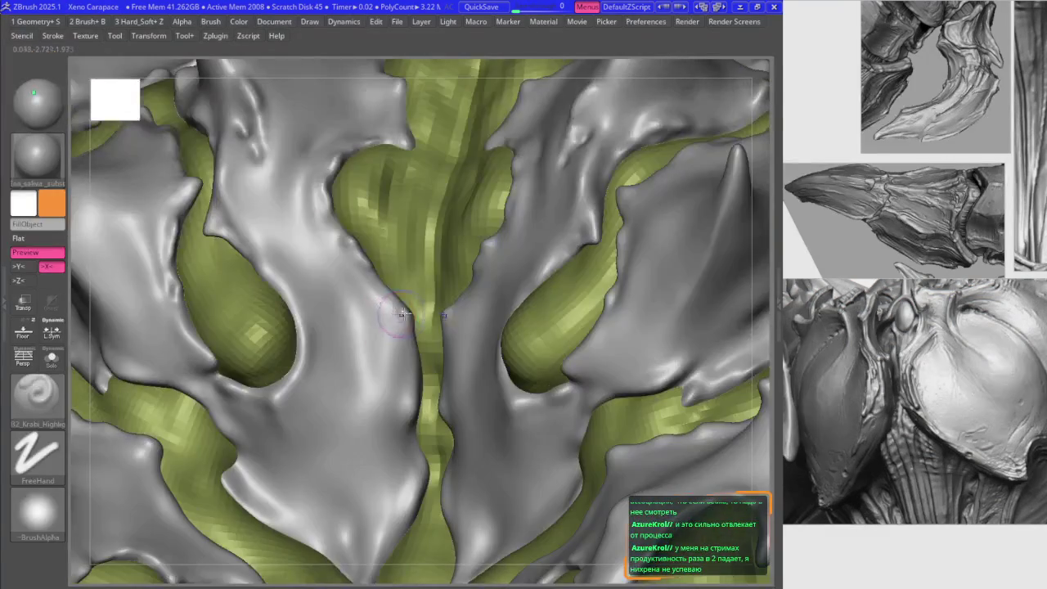
pyautogui.press('m')
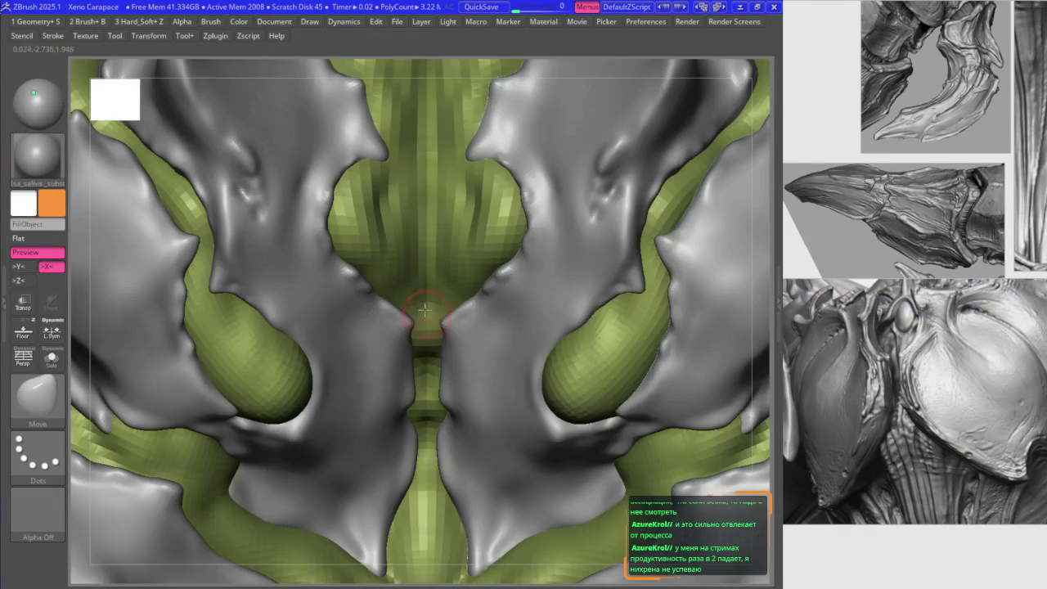
pyautogui.moveTo(413, 319)
pyautogui.mouseDown(button='right')
pyautogui.moveTo(421, 227)
pyautogui.moveTo(375, 281)
pyautogui.moveTo(389, 252)
pyautogui.moveTo(383, 314)
pyautogui.mouseUp(button='right')
pyautogui.press('f')
# - Rotate to a close-up of the upper-left chest plate above the green lobe
pyautogui.moveTo(332, 249)
pyautogui.keyDown('ctrl'); pyautogui.mouseDown(button='right')
pyautogui.moveTo(319, 296)
pyautogui.moveTo(307, 260)
pyautogui.mouseUp(button='right'); pyautogui.keyUp('ctrl')
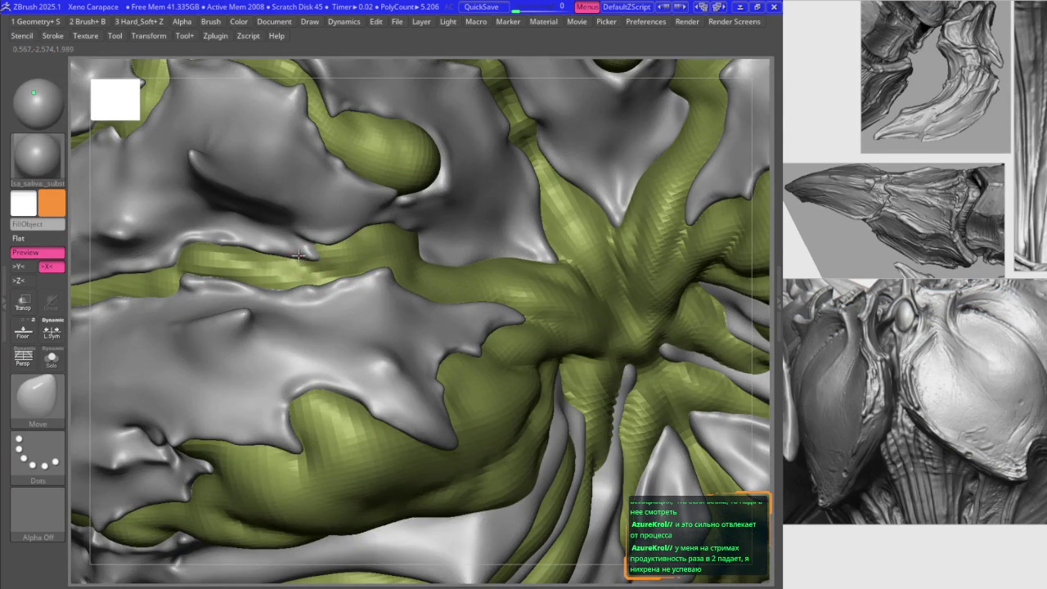
pyautogui.moveTo(258, 255); pyautogui.dragTo(360, 232, button='right')
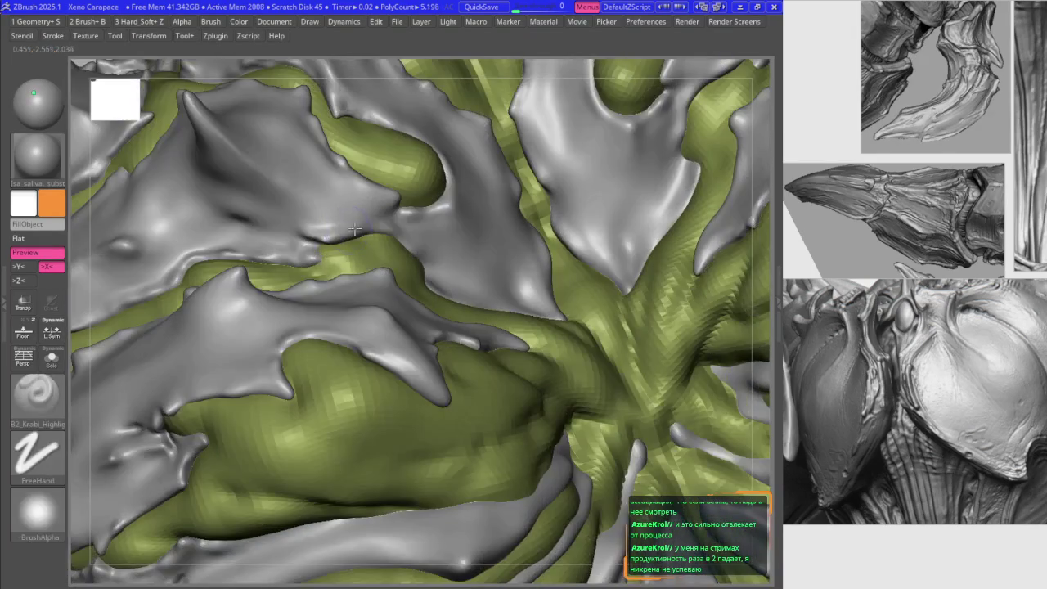
pyautogui.moveTo(390, 192); pyautogui.dragTo(391, 189, button='right')
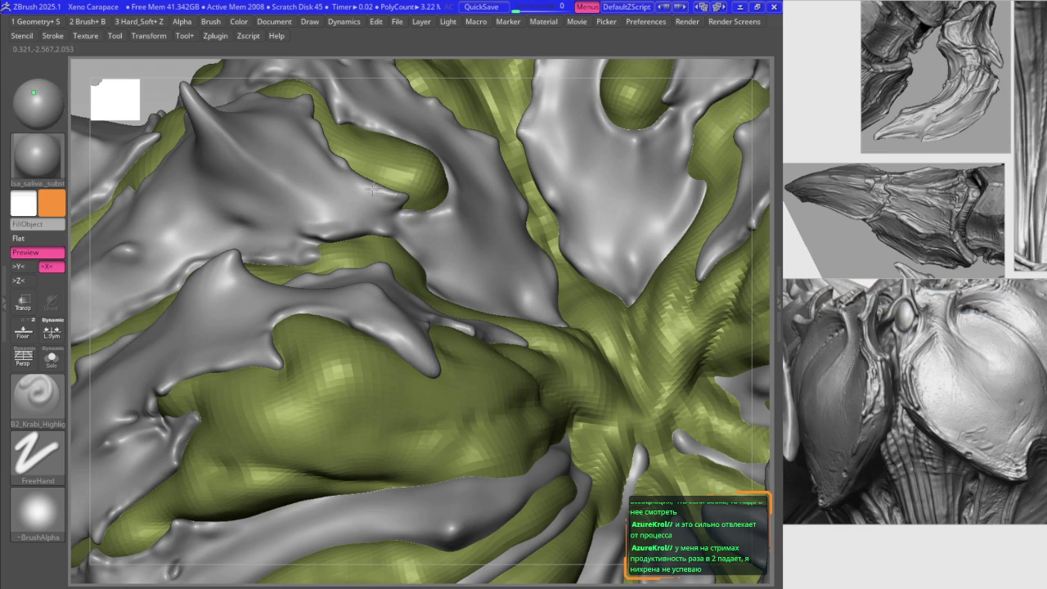
pyautogui.moveTo(360, 184); pyautogui.dragTo(377, 262, button='right')
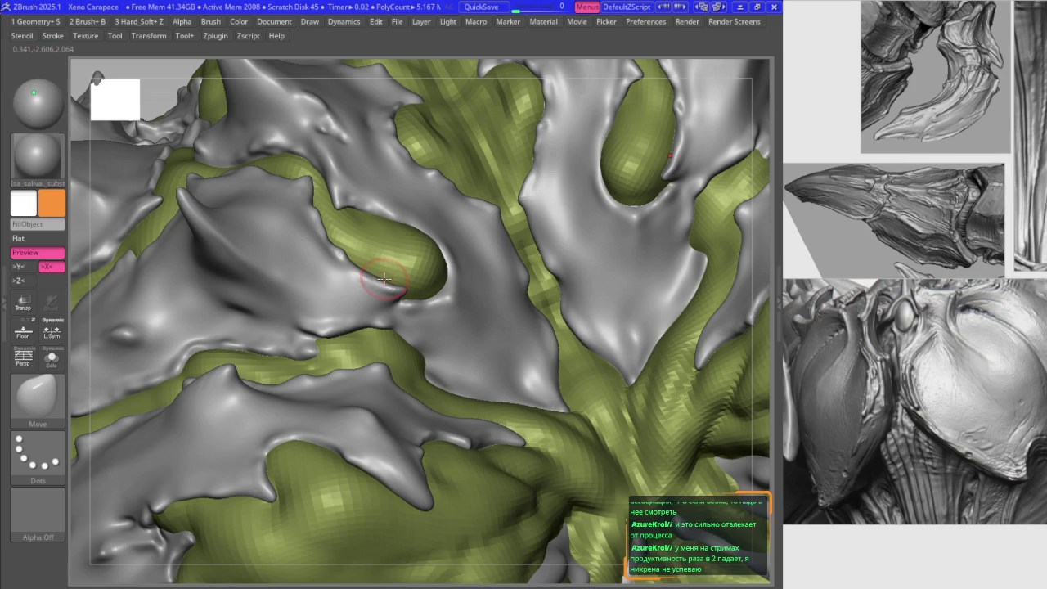
pyautogui.moveTo(384, 258); pyautogui.dragTo(375, 258, button='right')
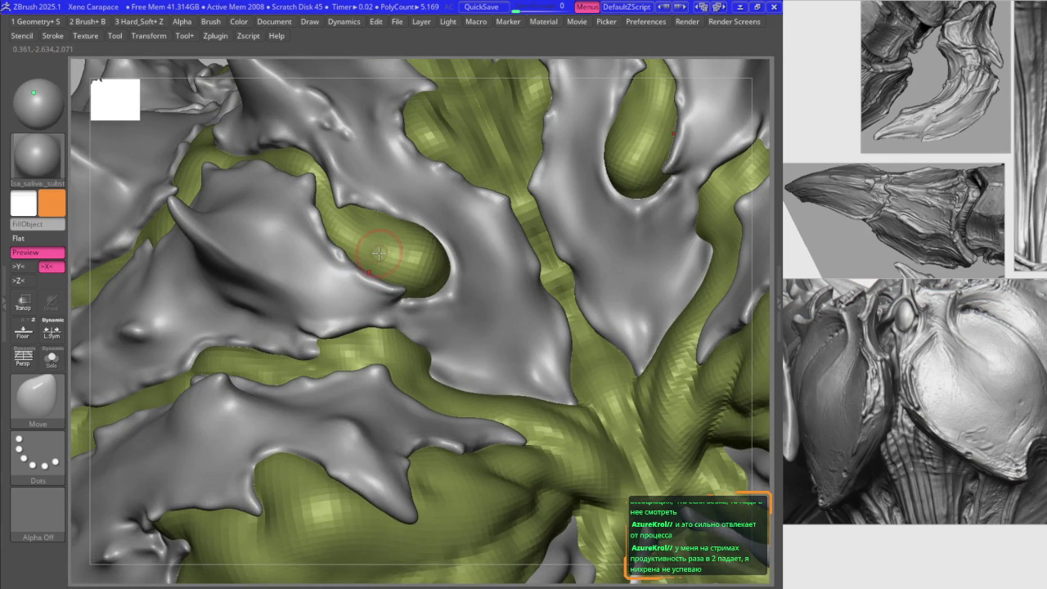
# - Push the plate edge so it curls down over the olive oval lobe
pyautogui.press('2')
pyautogui.moveTo(340, 255)
pyautogui.mouseDown(button='right')
pyautogui.moveTo(315, 211)
pyautogui.moveTo(341, 194)
pyautogui.mouseUp(button='right')
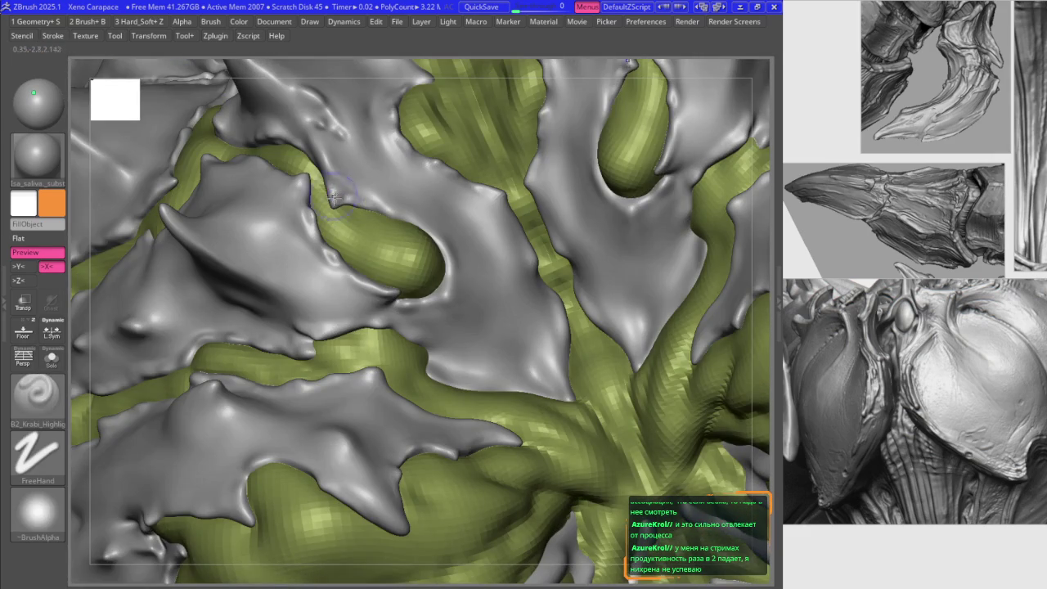
pyautogui.press('1')
pyautogui.scroll(3, 341, 194)
pyautogui.press('2')
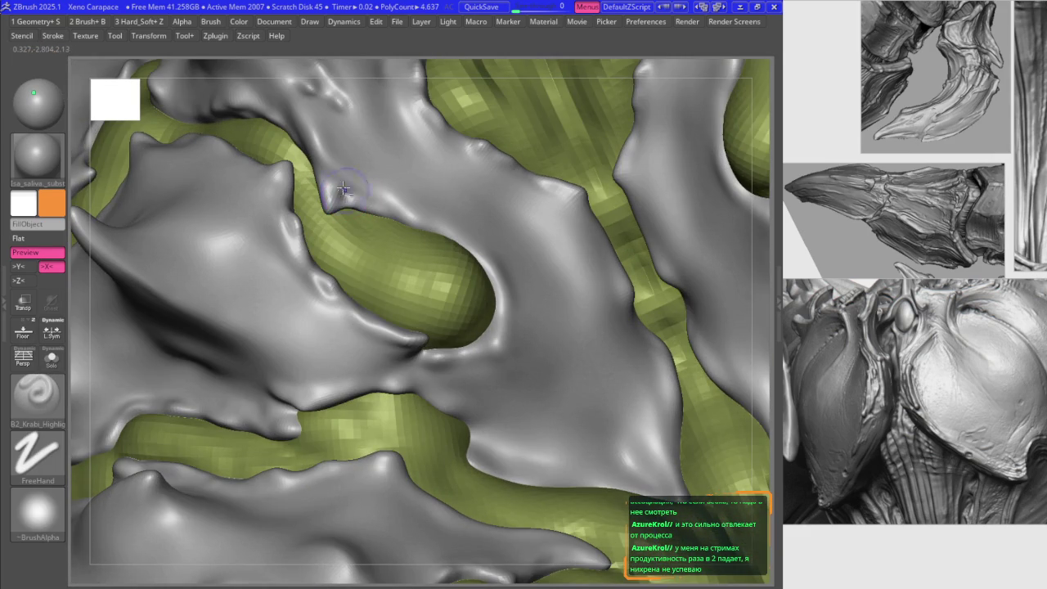
pyautogui.scroll(-5, 359, 205)
pyautogui.press('1')
pyautogui.scroll(5, 334, 281)
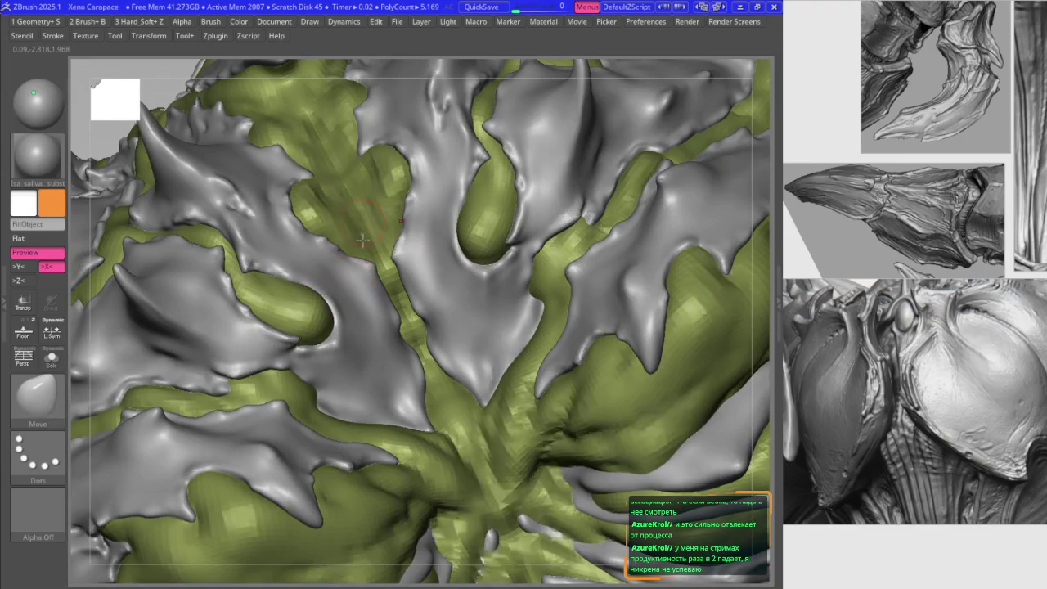
# - Drop one subdivision level and align a front view of the chest
pyautogui.keyDown('shift'); pyautogui.moveTo(349, 278); pyautogui.dragTo(386, 260, button='right'); pyautogui.keyUp('shift')
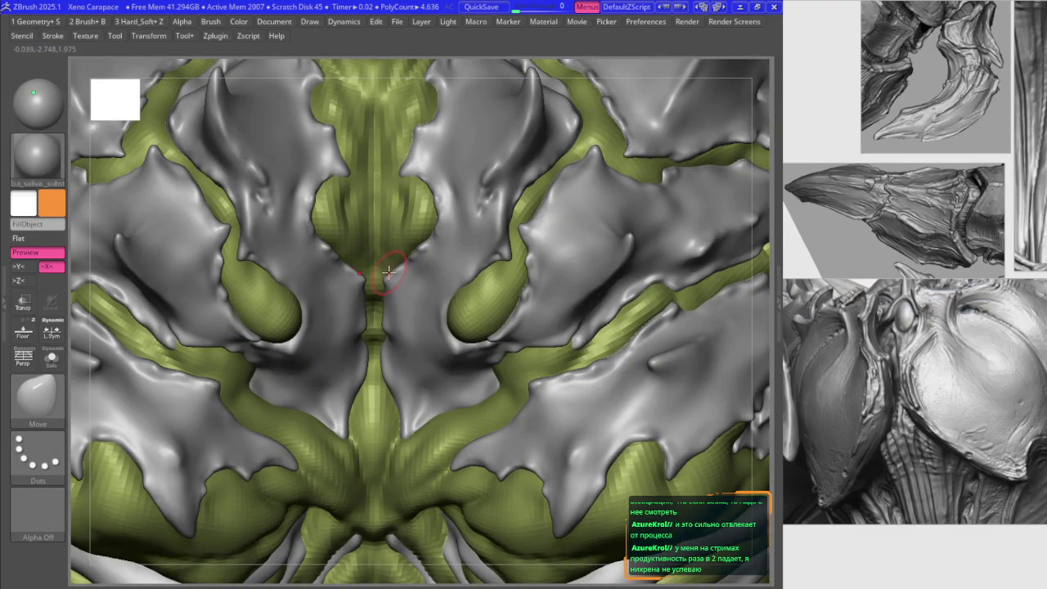
pyautogui.moveTo(393, 257)
pyautogui.keyDown('ctrl'); pyautogui.mouseDown(button='right')
pyautogui.moveTo(397, 233)
pyautogui.moveTo(398, 268)
pyautogui.moveTo(392, 245)
pyautogui.moveTo(372, 319)
pyautogui.mouseUp(button='right'); pyautogui.keyUp('ctrl')
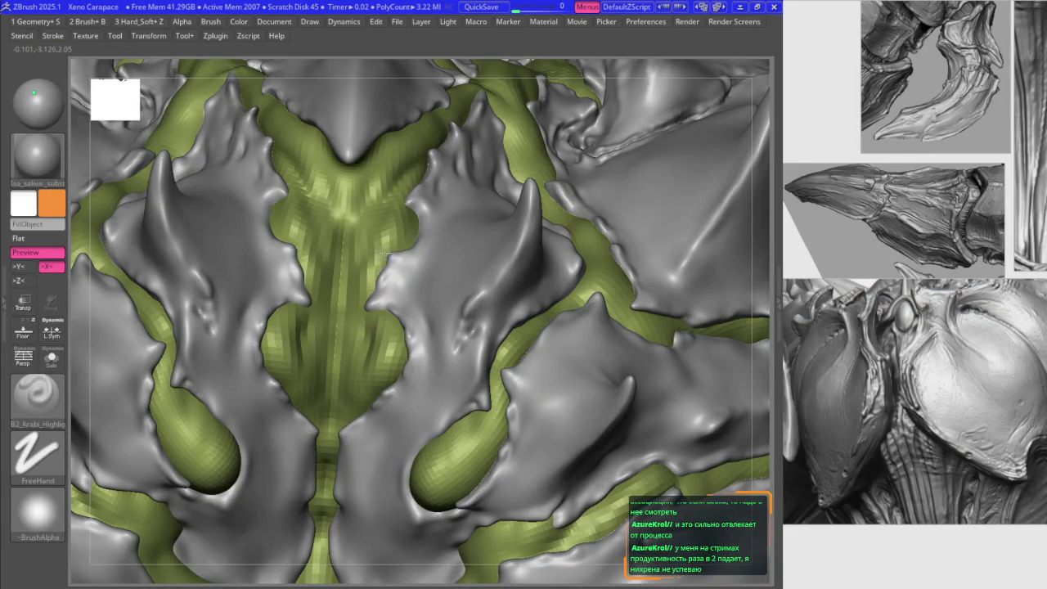
pyautogui.hotkey('shift', 'd')
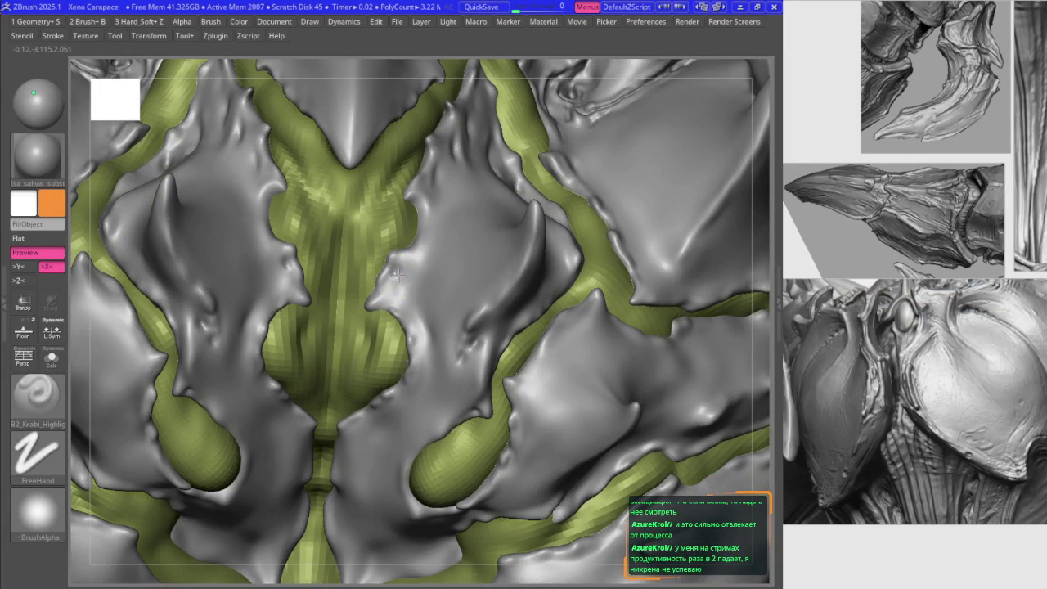
pyautogui.moveTo(389, 280); pyautogui.dragTo(429, 340, button='right')
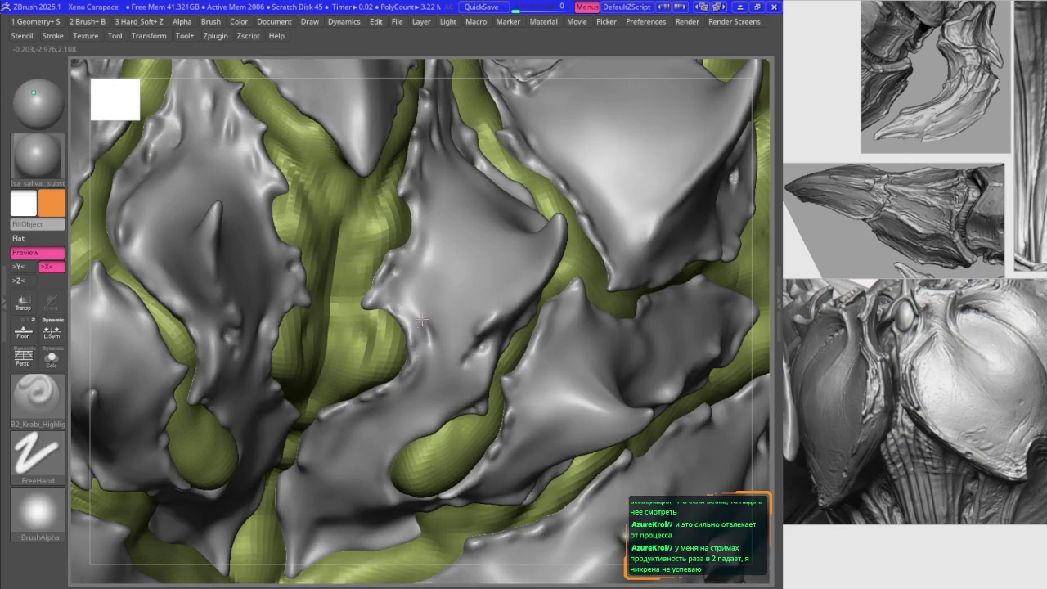
pyautogui.press('b')
pyautogui.press('m')
pyautogui.press('v')
pyautogui.keyDown('shift'); pyautogui.moveTo(425, 327); pyautogui.dragTo(403, 291, button='right'); pyautogui.keyUp('shift')
# - Undo a highlight-brush change and close in on the central chest spike
pyautogui.press('b')
pyautogui.press('h')
pyautogui.hotkey('ctrl', 'z')
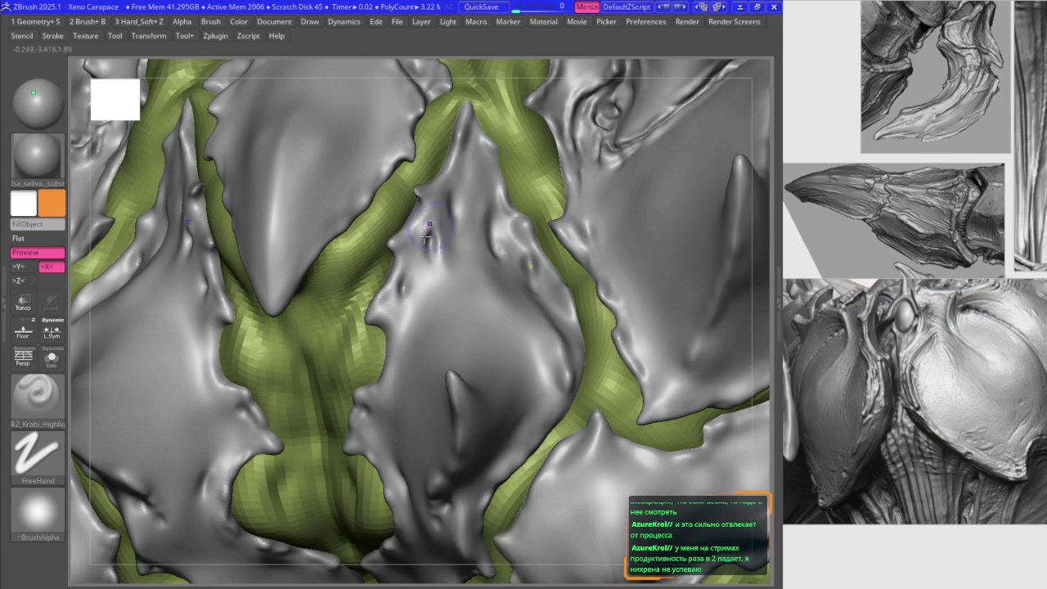
pyautogui.press('b')
pyautogui.press('m')
pyautogui.press('v')
pyautogui.moveTo(430, 235); pyautogui.dragTo(437, 238, button='right')
pyautogui.press('b')
pyautogui.press('h')
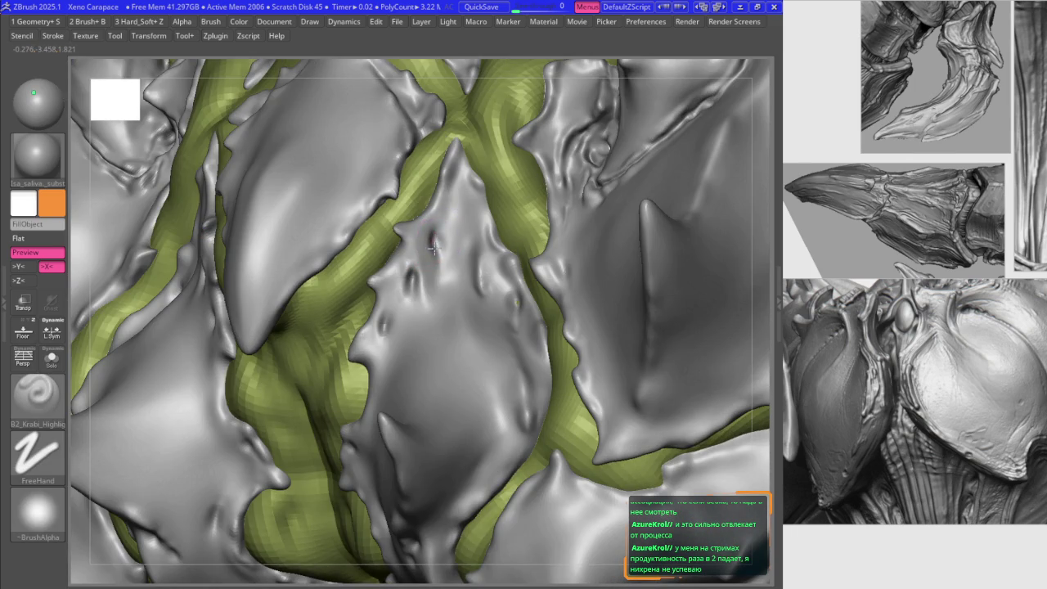
# - Smooth the dark crease beside the midline spike, then frame the whole creature
pyautogui.press('b')
pyautogui.press('s')
pyautogui.press('m')
pyautogui.moveTo(438, 208); pyautogui.dragTo(417, 283)
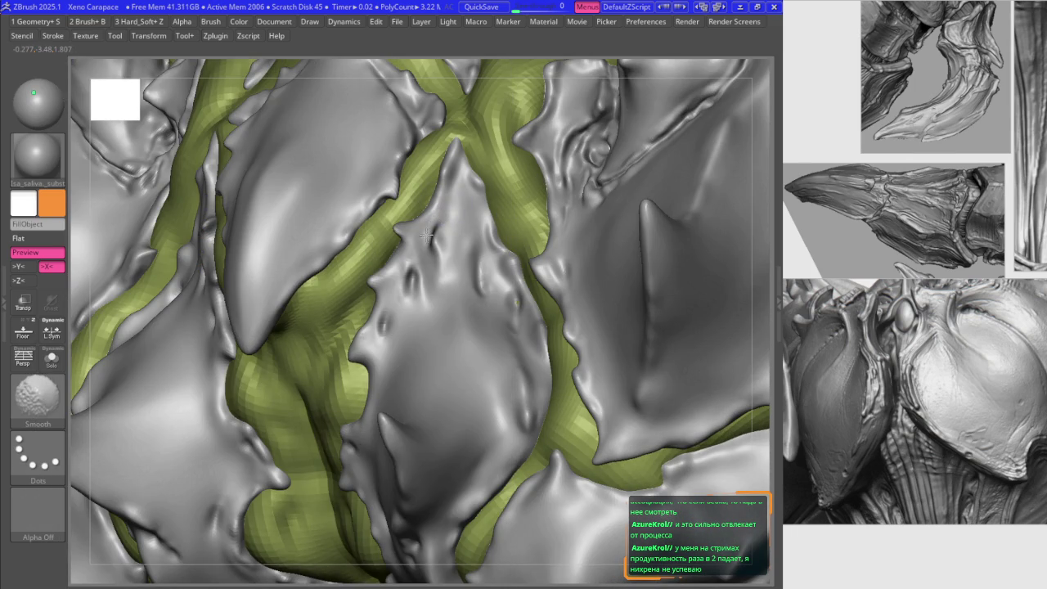
pyautogui.press('b')
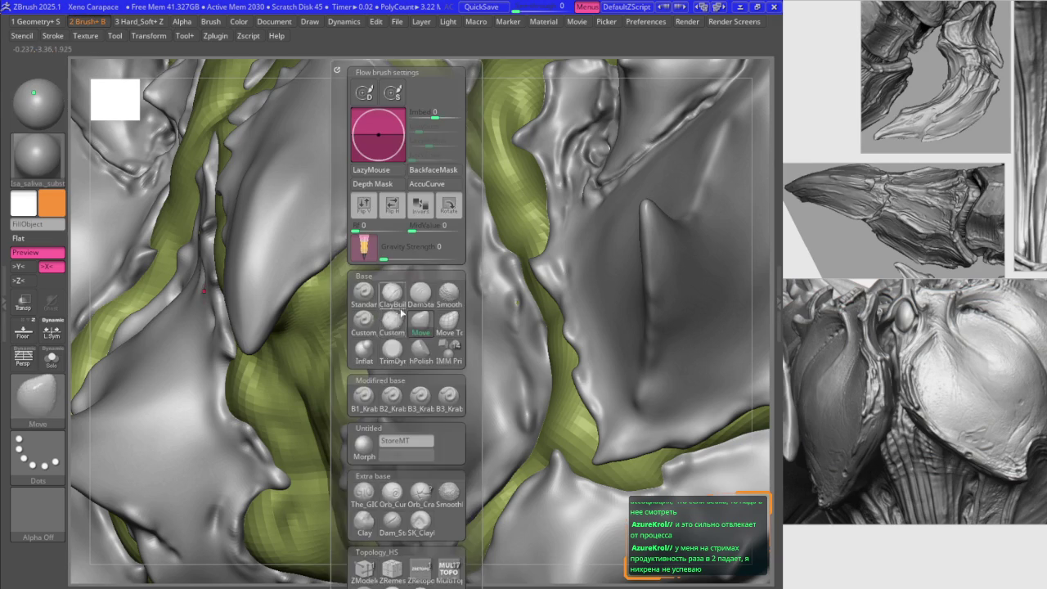
pyautogui.press('m')
pyautogui.press('v')
pyautogui.press('f')
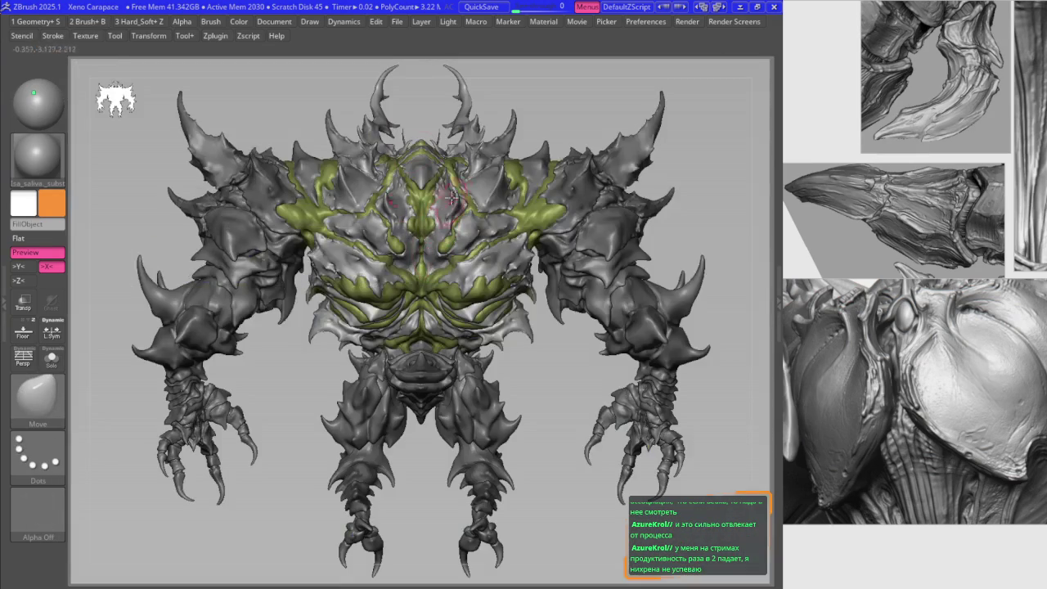